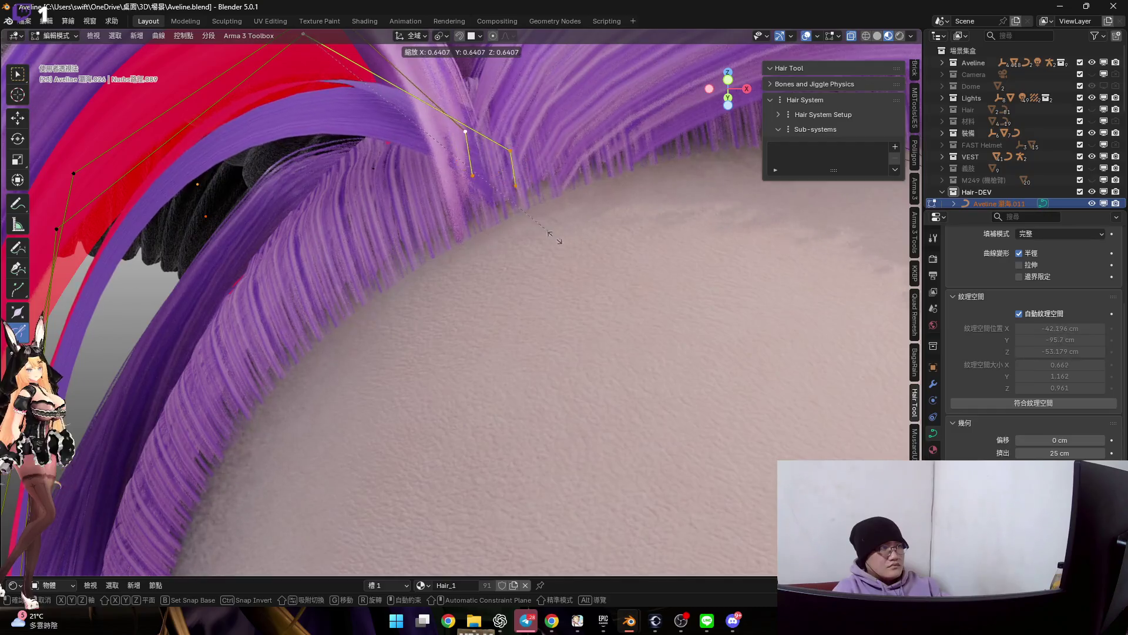
Scale the bang tip control points and slide the selected point along the X axis
{"action": "left_click", "coordinate": [582, 256]}
{"action": "middle_click_drag", "start_coordinate": [582, 256], "coordinate": [506, 224]}
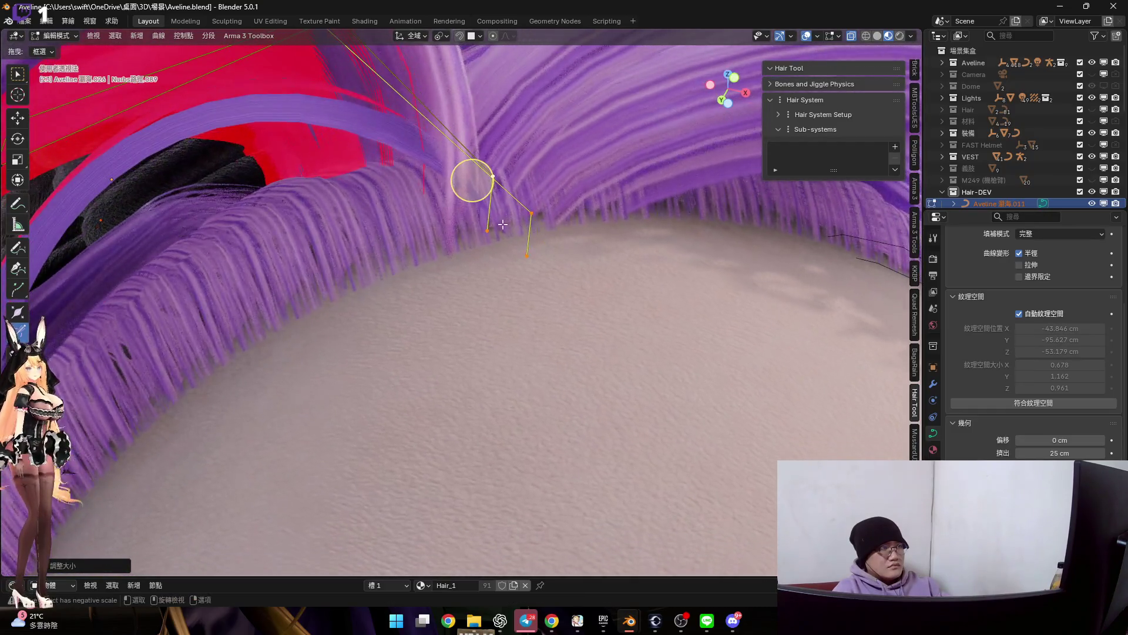
{"action": "key", "text": "s"}
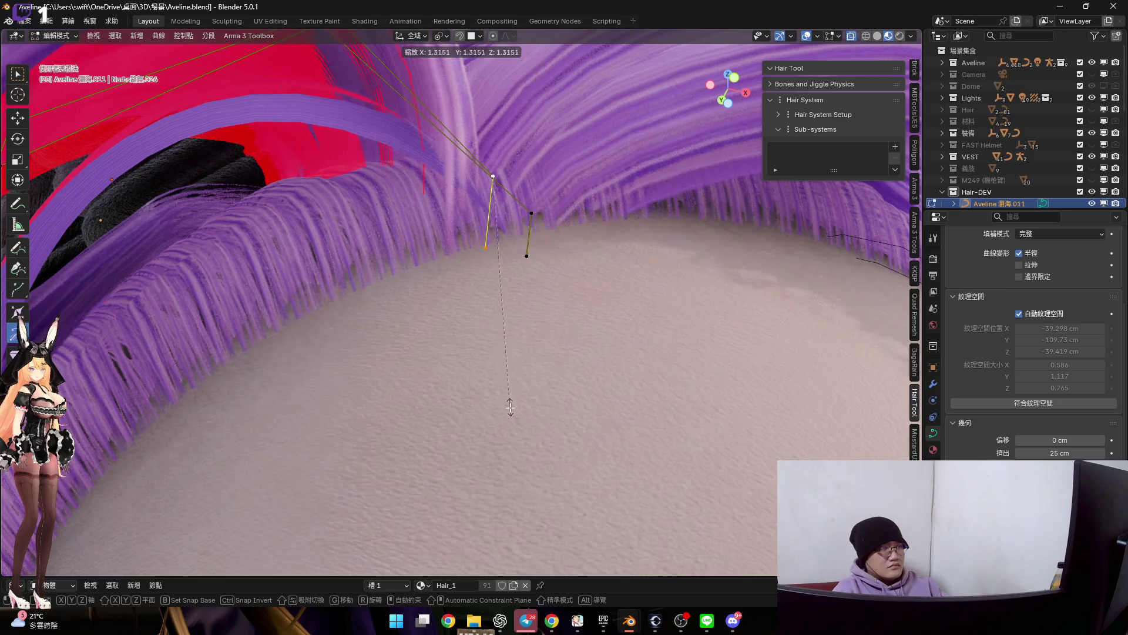
{"action": "left_click", "coordinate": [519, 267]}
{"action": "mouse_move", "coordinate": [519, 267]}
{"action": "middle_mouse_down"}
{"action": "mouse_move", "coordinate": [567, 313]}
{"action": "mouse_move", "coordinate": [552, 292]}
{"action": "mouse_move", "coordinate": [499, 352]}
{"action": "mouse_move", "coordinate": [448, 229]}
{"action": "mouse_move", "coordinate": [517, 291]}
{"action": "middle_mouse_up"}
{"action": "key", "text": "g"}
{"action": "key", "text": "x"}
{"action": "left_click", "coordinate": [524, 287]}
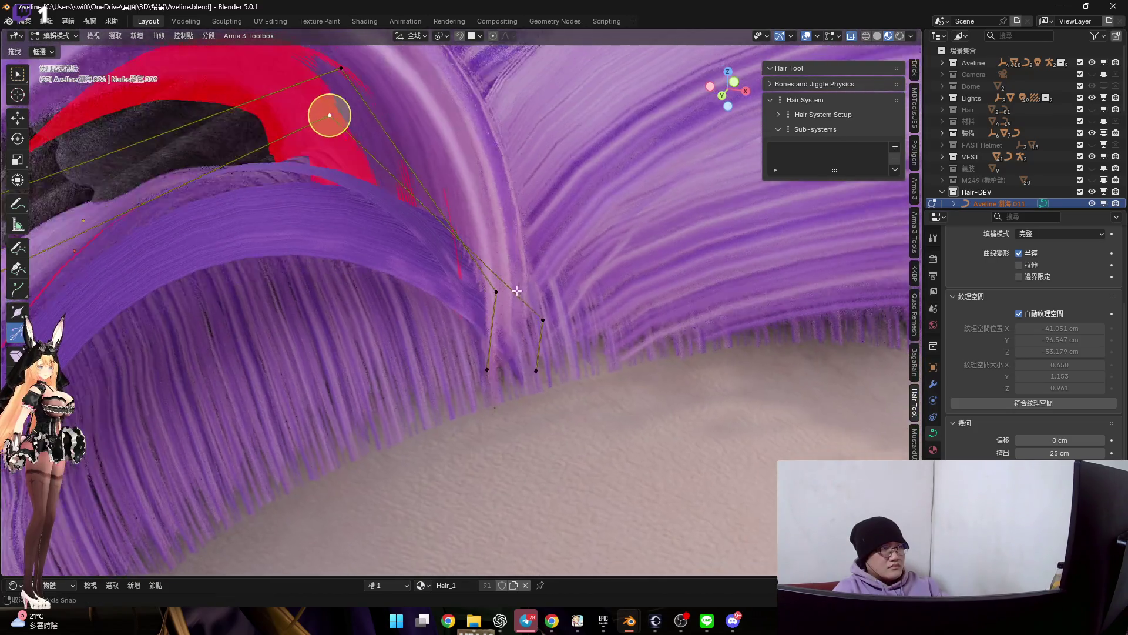
Grab further tip points so the strand tucks into the hairline part, checking from other angles
{"action": "middle_click_drag", "start_coordinate": [329, 115], "coordinate": [338, 106]}
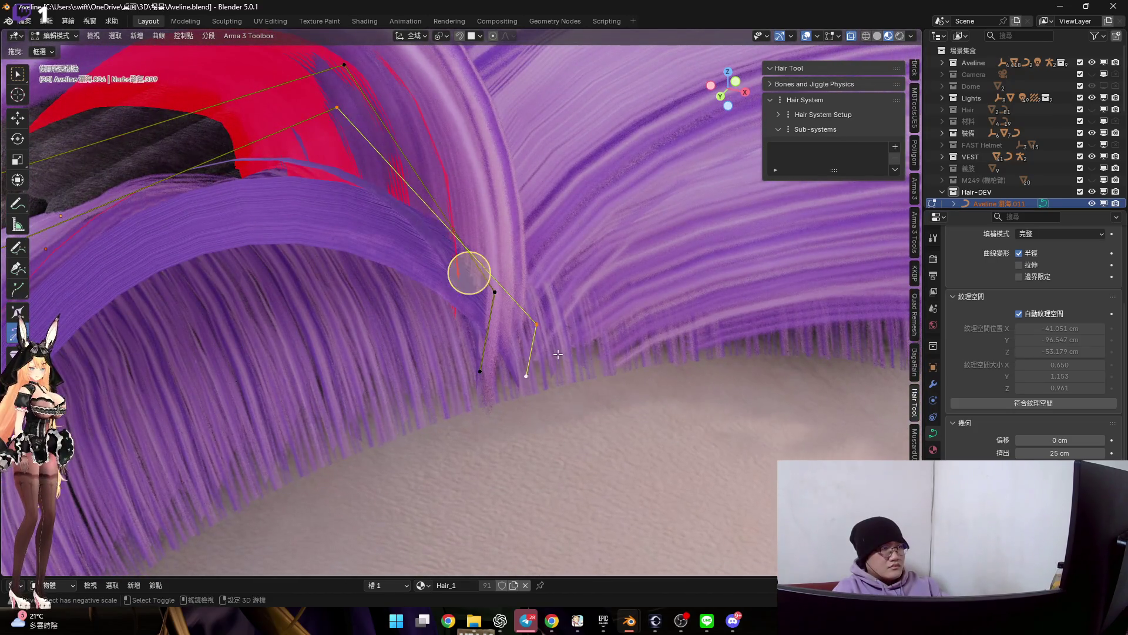
{"action": "key", "text": "g"}
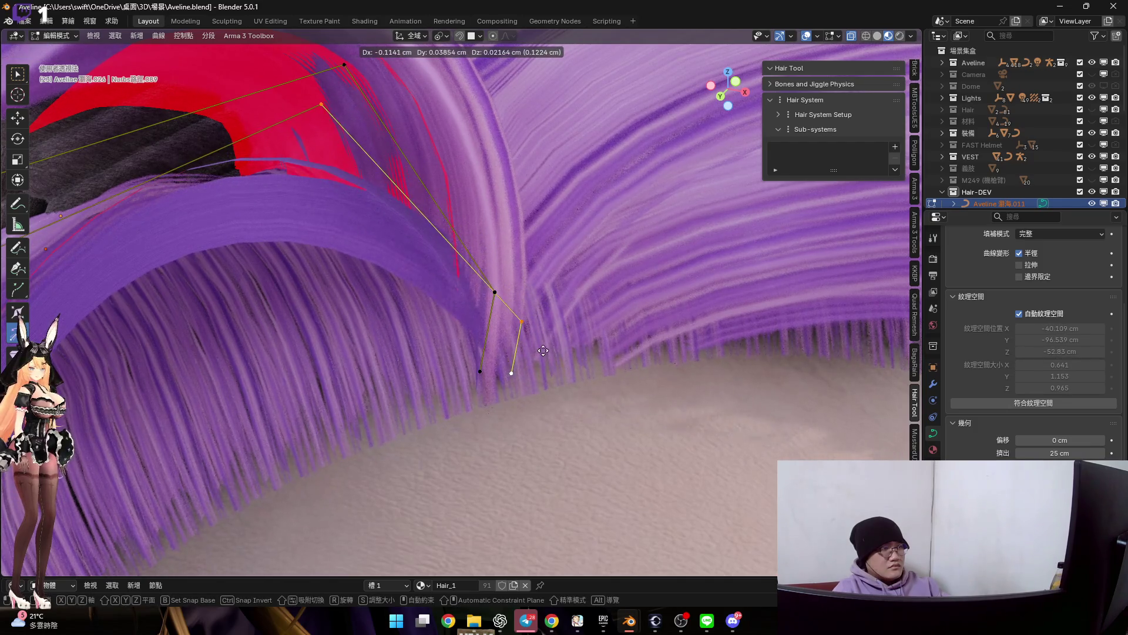
{"action": "left_click", "coordinate": [544, 351]}
{"action": "left_click_drag", "start_coordinate": [486, 327], "coordinate": [456, 305]}
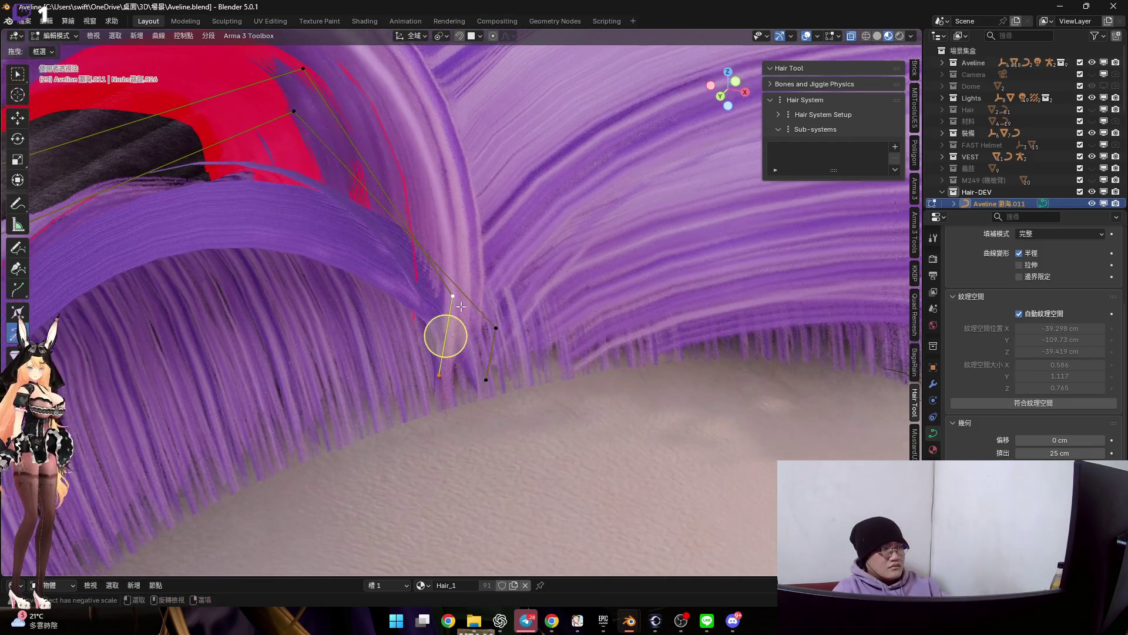
{"action": "scroll", "coordinate": [456, 305], "scroll_direction": "up", "scroll_amount": 2}
{"action": "key", "text": "g"}
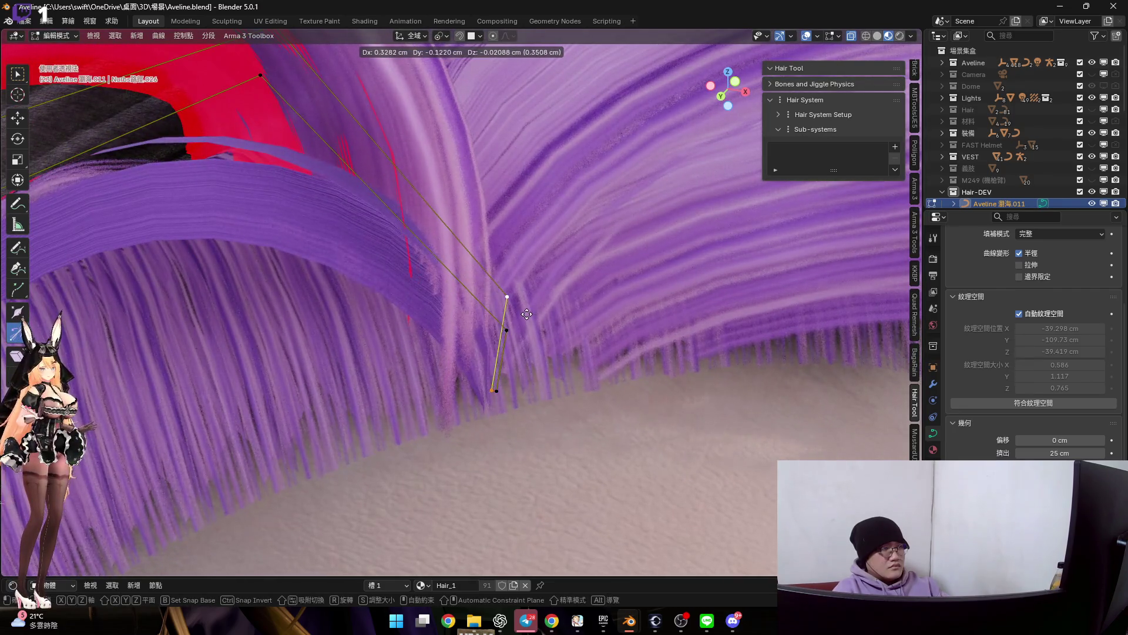
{"action": "left_click", "coordinate": [526, 314]}
Face the curve from the front and leave Edit Mode back to Object Mode
{"action": "middle_click_drag", "start_coordinate": [503, 335], "coordinate": [522, 307]}
{"action": "scroll", "coordinate": [507, 285], "scroll_direction": "up", "scroll_amount": 2}
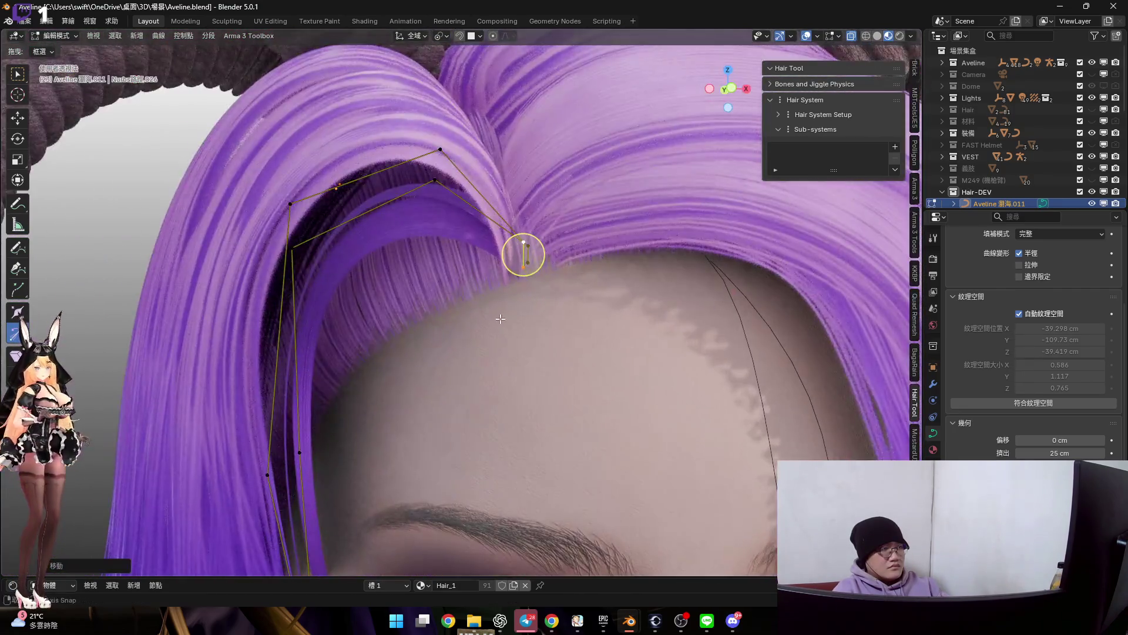
{"action": "key", "text": "Tab"}
{"action": "scroll", "coordinate": [529, 318], "scroll_direction": "down", "scroll_amount": 3}
{"action": "right_click", "coordinate": [516, 266]}
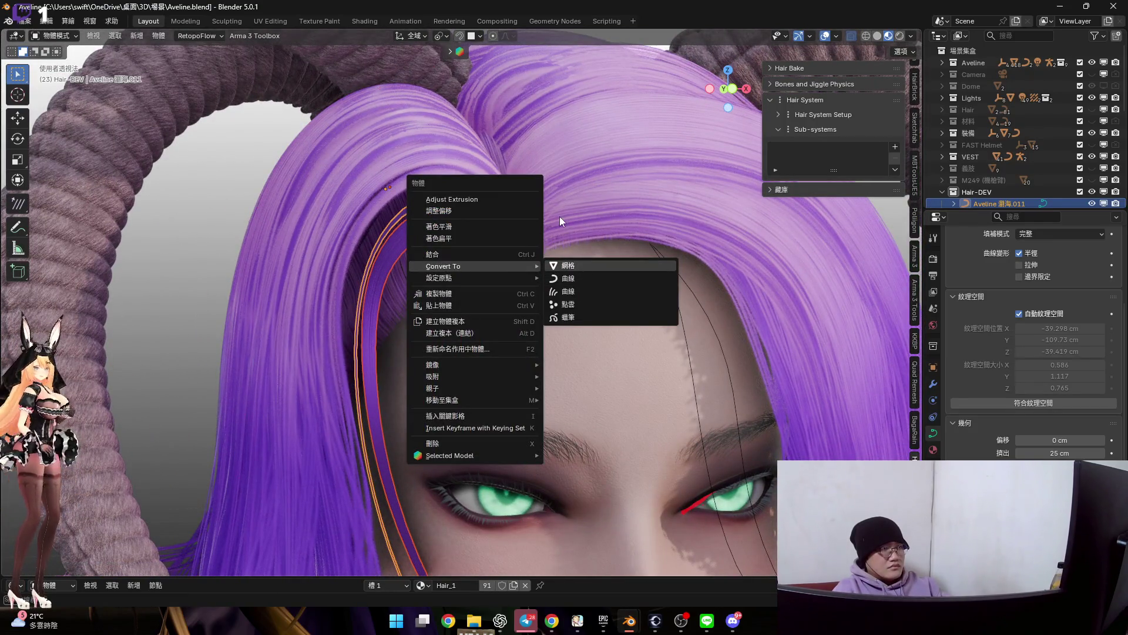
Convert the bang guide curve to a mesh and mark its edges sharp via Ctrl+E
{"action": "key", "text": "Return"}
{"action": "scroll", "coordinate": [520, 280], "scroll_direction": "up", "scroll_amount": 3}
{"action": "key", "text": "Tab"}
{"action": "scroll", "coordinate": [509, 315], "scroll_direction": "up", "scroll_amount": 2}
{"action": "scroll", "coordinate": [509, 314], "scroll_direction": "down", "scroll_amount": 2}
{"action": "scroll", "coordinate": [597, 326], "scroll_direction": "down", "scroll_amount": 4}
{"action": "key", "text": "ctrl+e"}
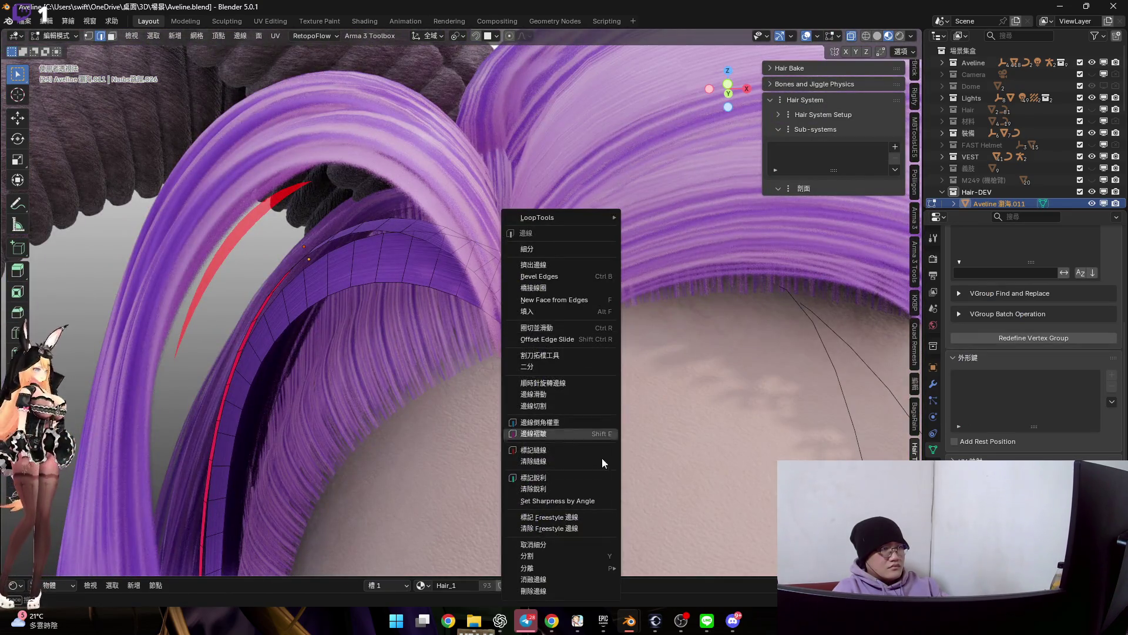
{"action": "left_click", "coordinate": [588, 481]}
{"action": "scroll", "coordinate": [530, 353], "scroll_direction": "down", "scroll_amount": 2}
{"action": "scroll", "coordinate": [516, 299], "scroll_direction": "down", "scroll_amount": 2}
{"action": "scroll", "coordinate": [516, 298], "scroll_direction": "down", "scroll_amount": 2}
{"action": "key", "text": "Tab"}
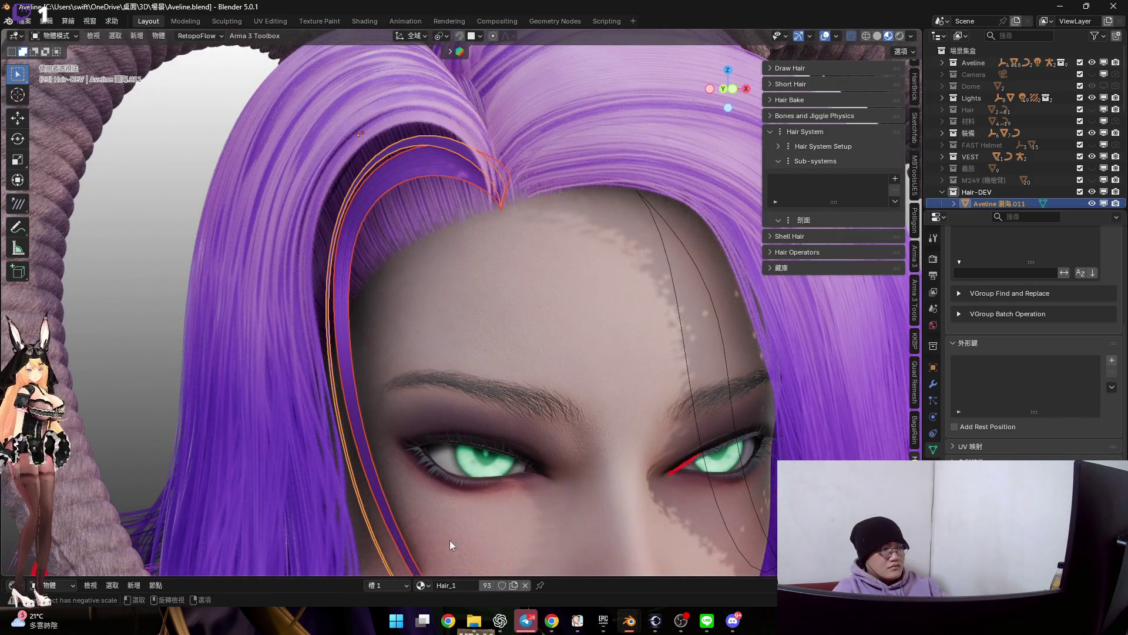
{"action": "left_click", "coordinate": [423, 585]}
{"action": "type", "text": "h"}
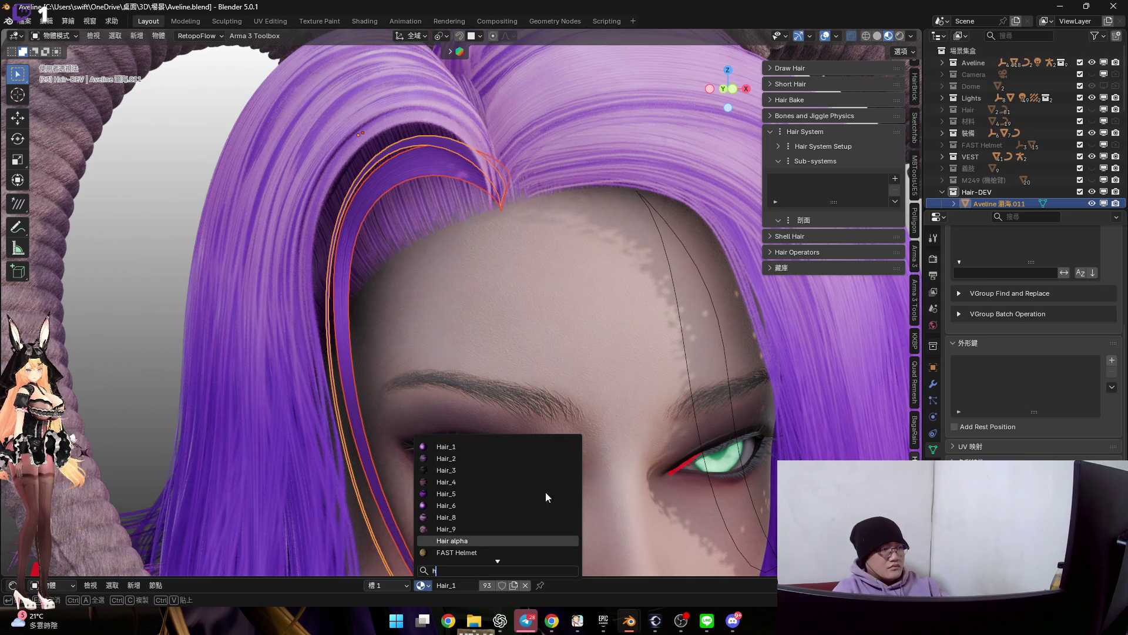
Assign the Hair alpha material to the bang mesh and select the leftover Hair_1 slot
{"action": "key", "text": "Return"}
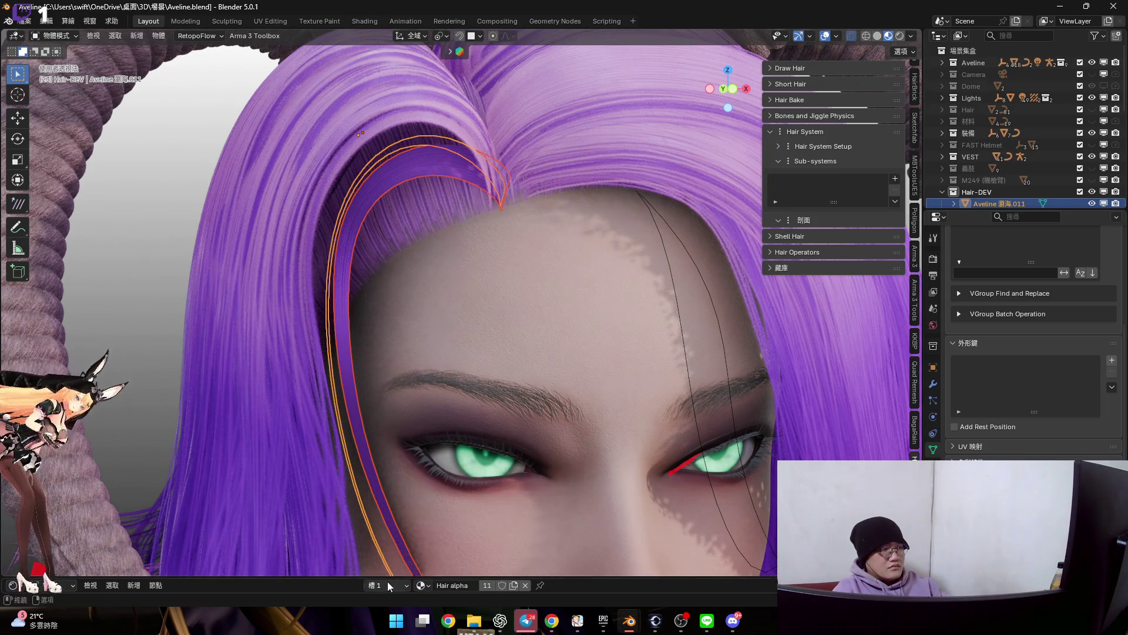
{"action": "left_click", "coordinate": [387, 585]}
{"action": "mouse_move", "coordinate": [483, 246]}
{"action": "middle_mouse_down"}
{"action": "mouse_move", "coordinate": [511, 283]}
{"action": "mouse_move", "coordinate": [461, 227]}
{"action": "mouse_move", "coordinate": [457, 204]}
{"action": "middle_mouse_up"}
{"action": "right_click", "coordinate": [456, 203]}
{"action": "mouse_move", "coordinate": [385, 206]}
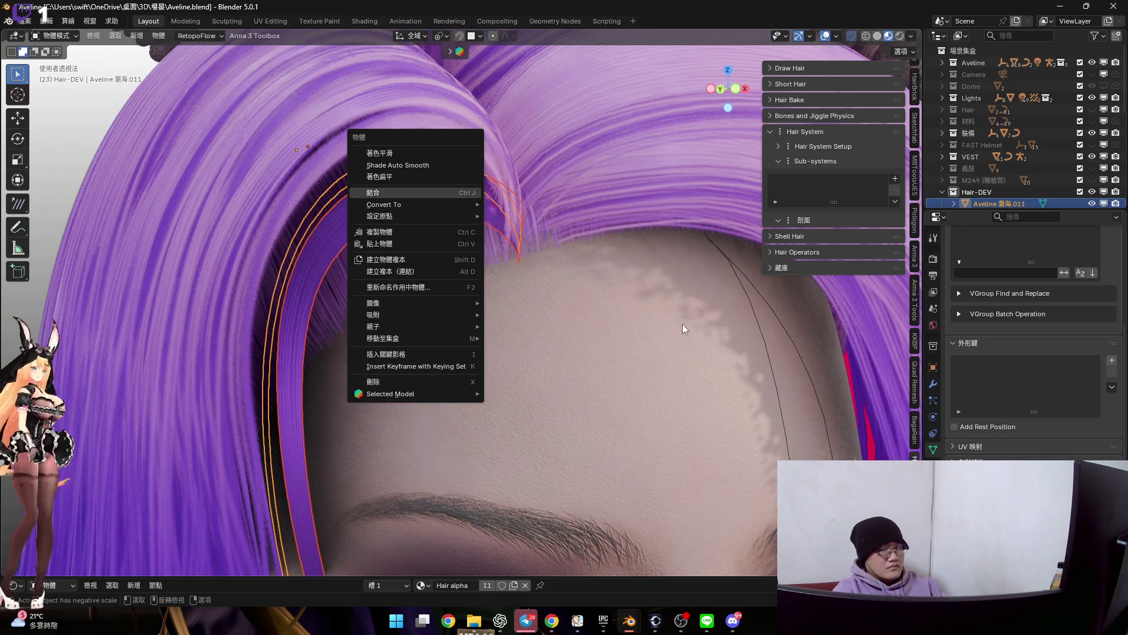
{"action": "key", "text": "Escape"}
{"action": "scroll", "coordinate": [463, 280], "scroll_direction": "up", "scroll_amount": 3}
{"action": "left_click", "coordinate": [387, 585]}
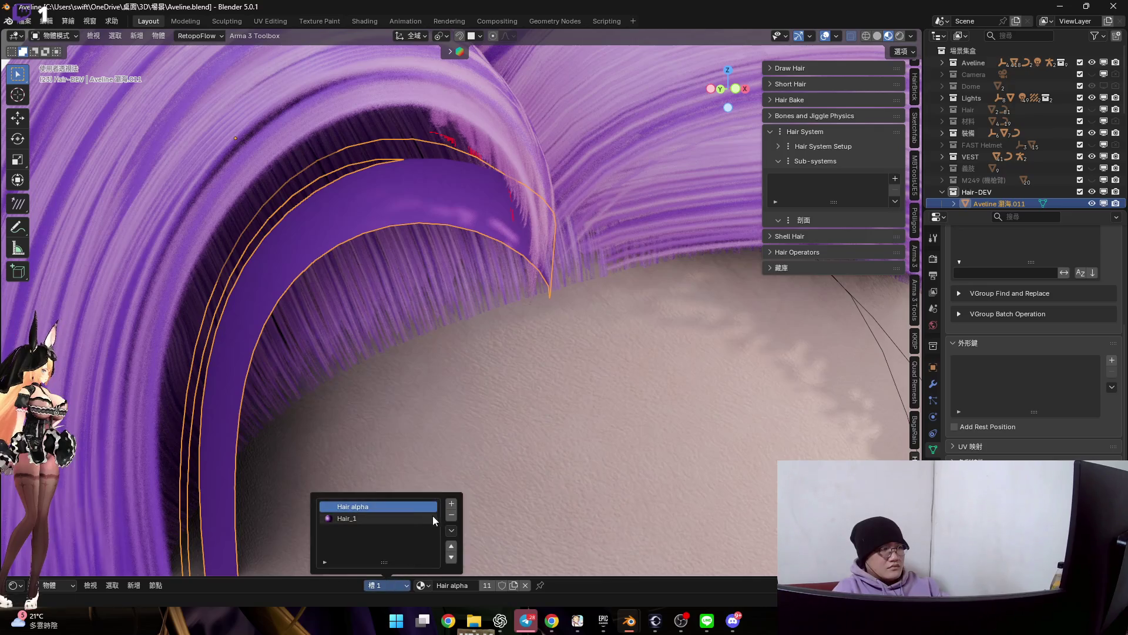
{"action": "left_click", "coordinate": [449, 519]}
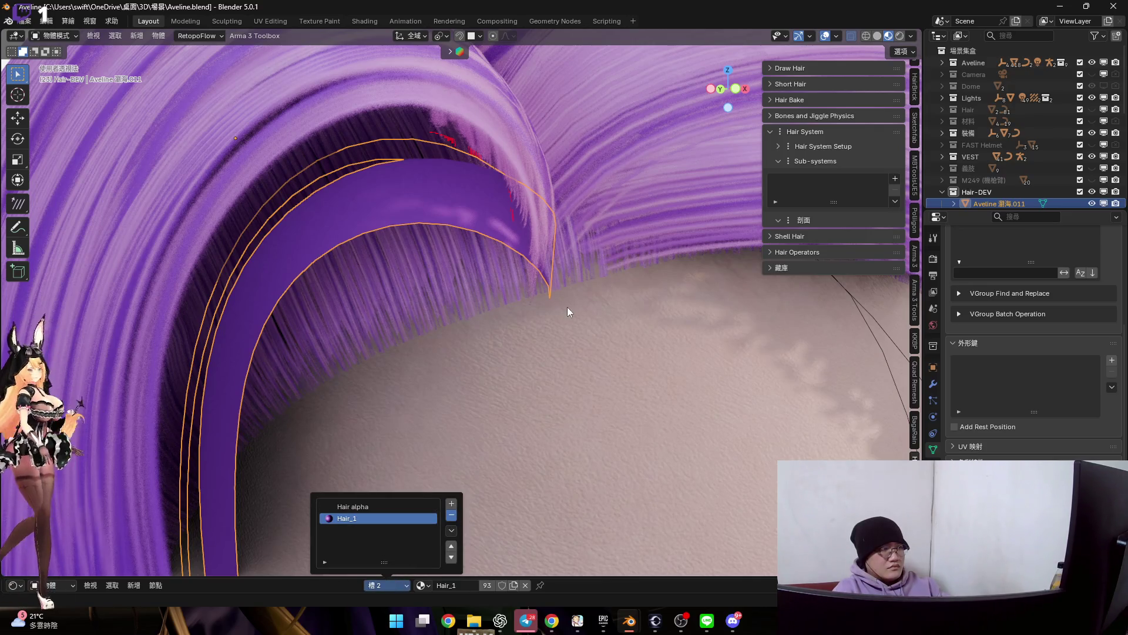
{"action": "mouse_move", "coordinate": [599, 309]}
{"action": "middle_mouse_down"}
{"action": "mouse_move", "coordinate": [524, 292]}
{"action": "mouse_move", "coordinate": [472, 209]}
{"action": "mouse_move", "coordinate": [520, 211]}
{"action": "mouse_move", "coordinate": [459, 233]}
{"action": "mouse_move", "coordinate": [552, 232]}
{"action": "middle_mouse_up"}
{"action": "scroll", "coordinate": [553, 232], "scroll_direction": "down", "scroll_amount": 2}
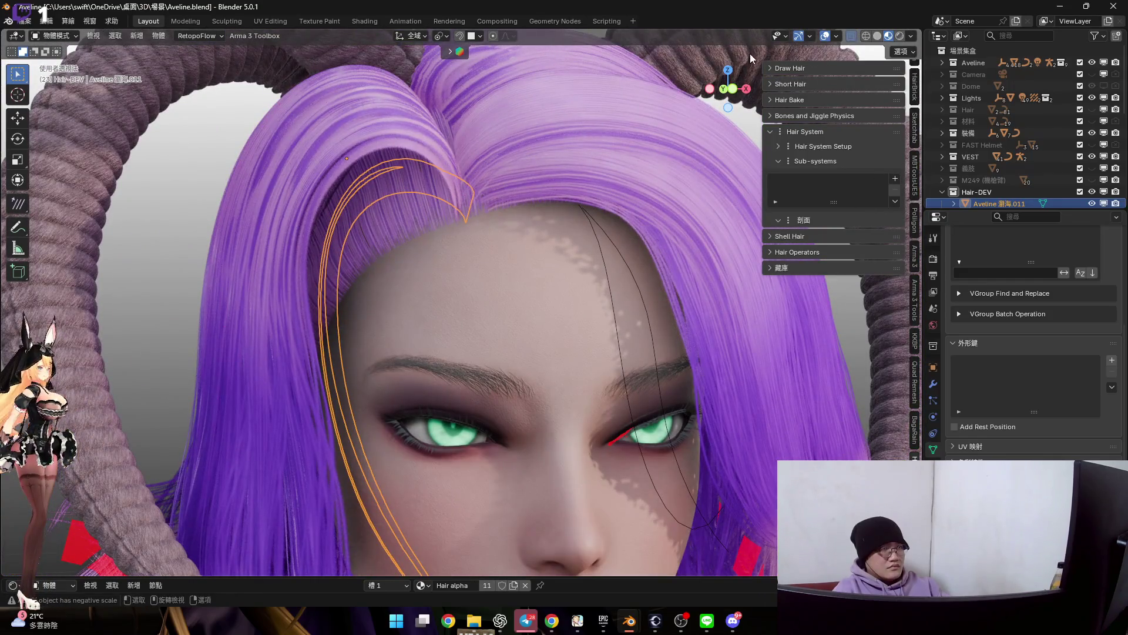
{"action": "left_click", "coordinate": [835, 38]}
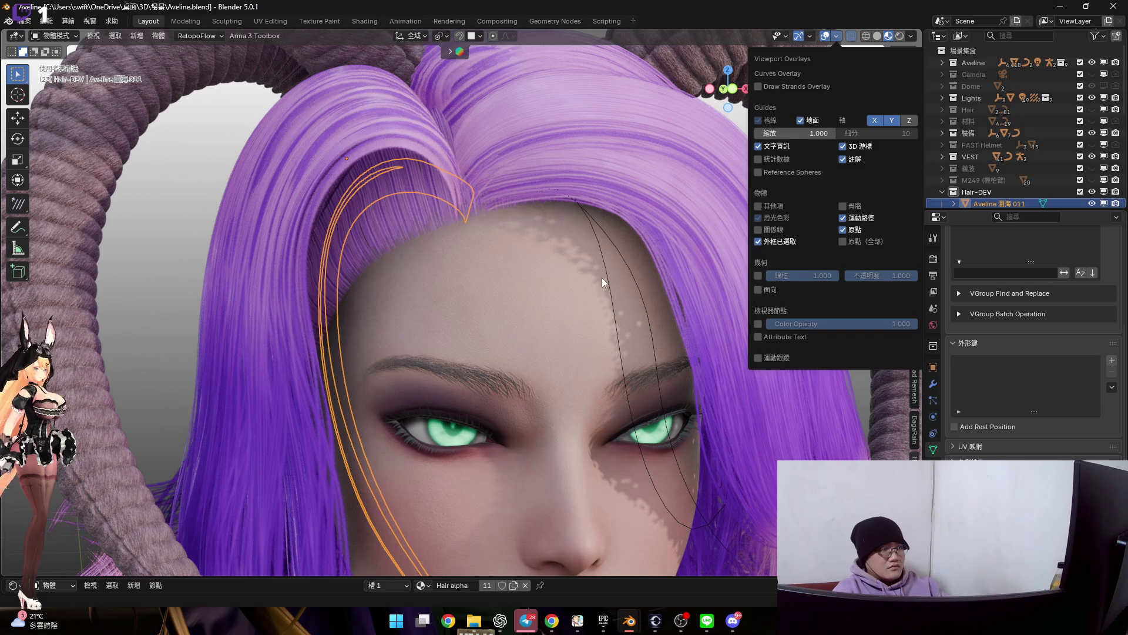
Add a Strands from Grid hair sub-system to the bang mesh and raise subdivision steps from 2 to 5
{"action": "key", "text": "n"}
{"action": "left_click", "coordinate": [895, 181]}
{"action": "left_click", "coordinate": [931, 242]}
{"action": "scroll", "coordinate": [424, 269], "scroll_direction": "down", "scroll_amount": 3}
{"action": "scroll", "coordinate": [434, 276], "scroll_direction": "up", "scroll_amount": 1}
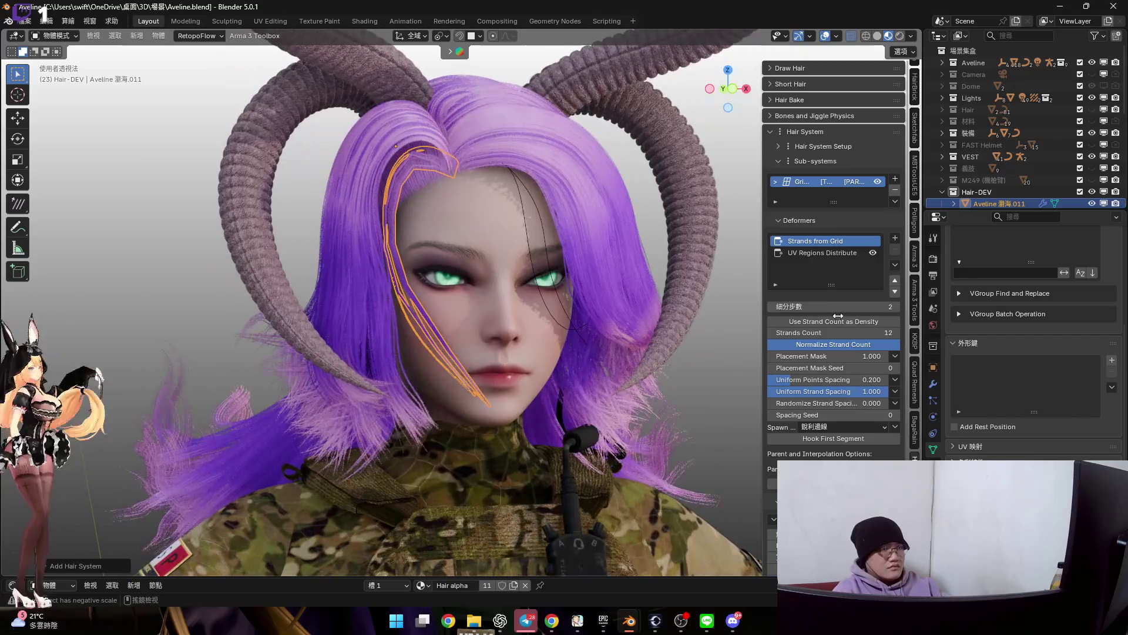
{"action": "left_click_drag", "start_coordinate": [828, 306], "coordinate": [851, 305]}
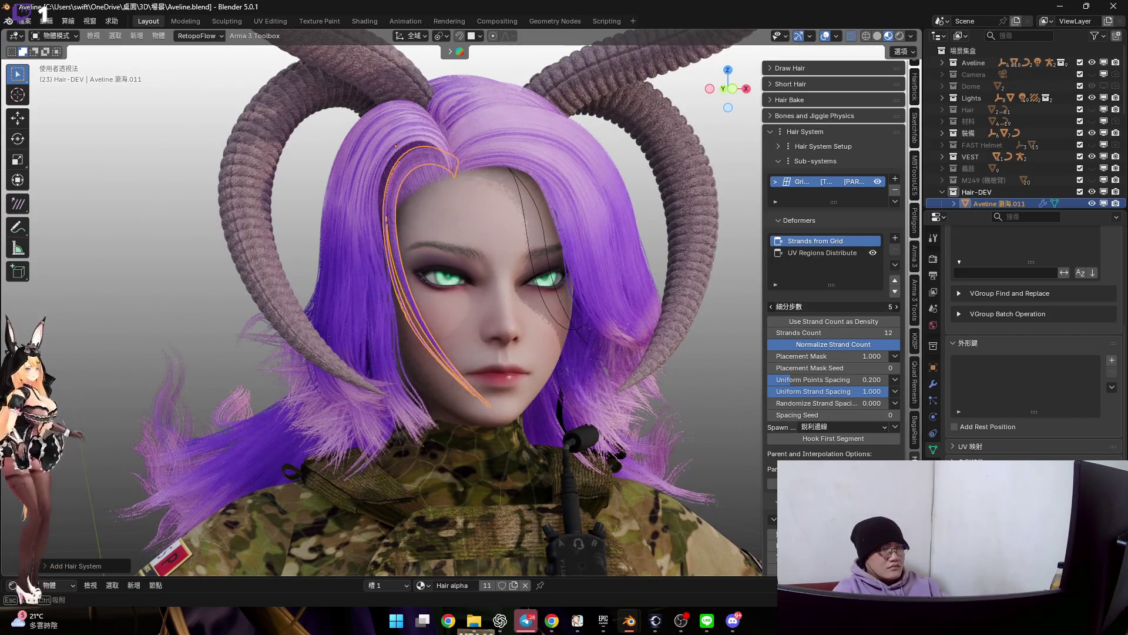
{"action": "scroll", "coordinate": [452, 255], "scroll_direction": "up", "scroll_amount": 2}
{"action": "scroll", "coordinate": [452, 255], "scroll_direction": "up", "scroll_amount": 1}
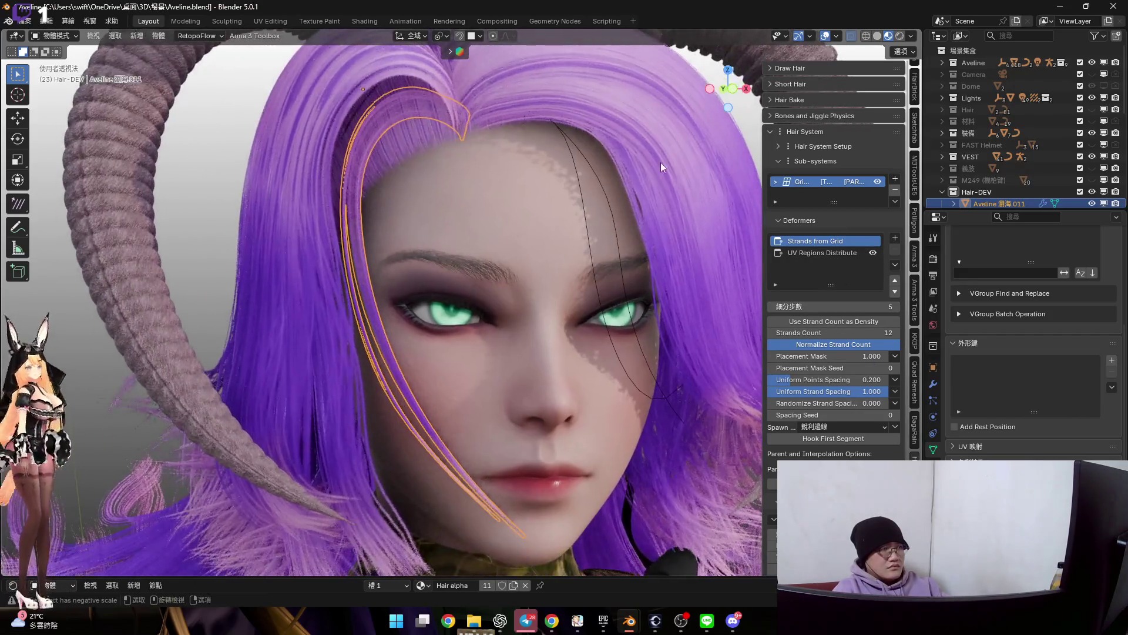
{"action": "scroll", "coordinate": [497, 261], "scroll_direction": "up", "scroll_amount": 1}
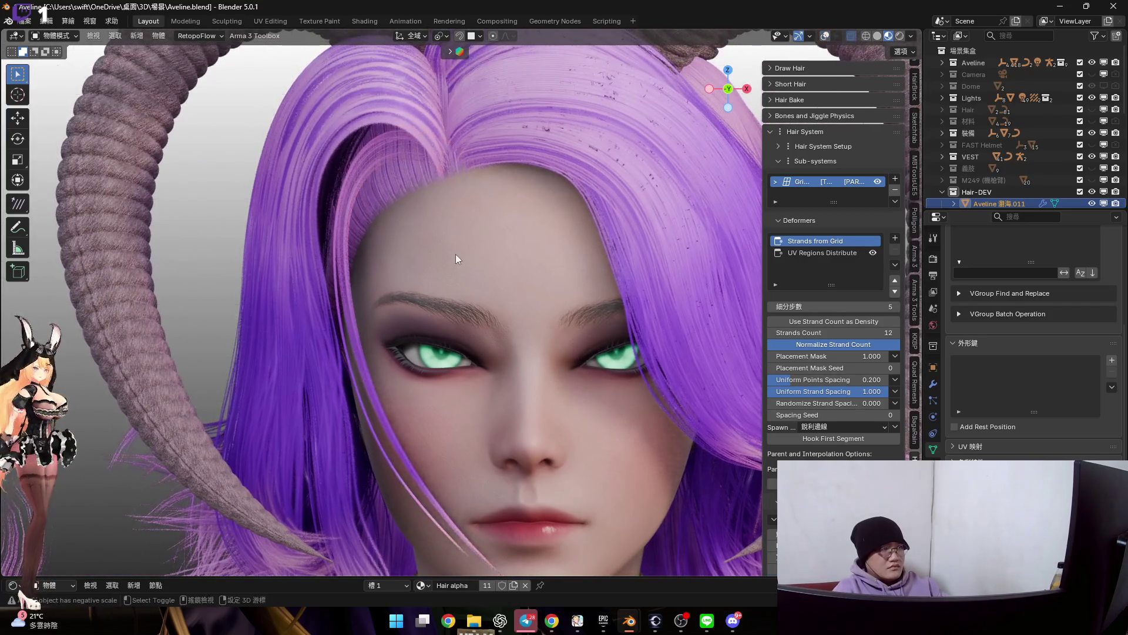
{"action": "middle_click_drag", "start_coordinate": [457, 260], "coordinate": [504, 216], "text": "shift"}
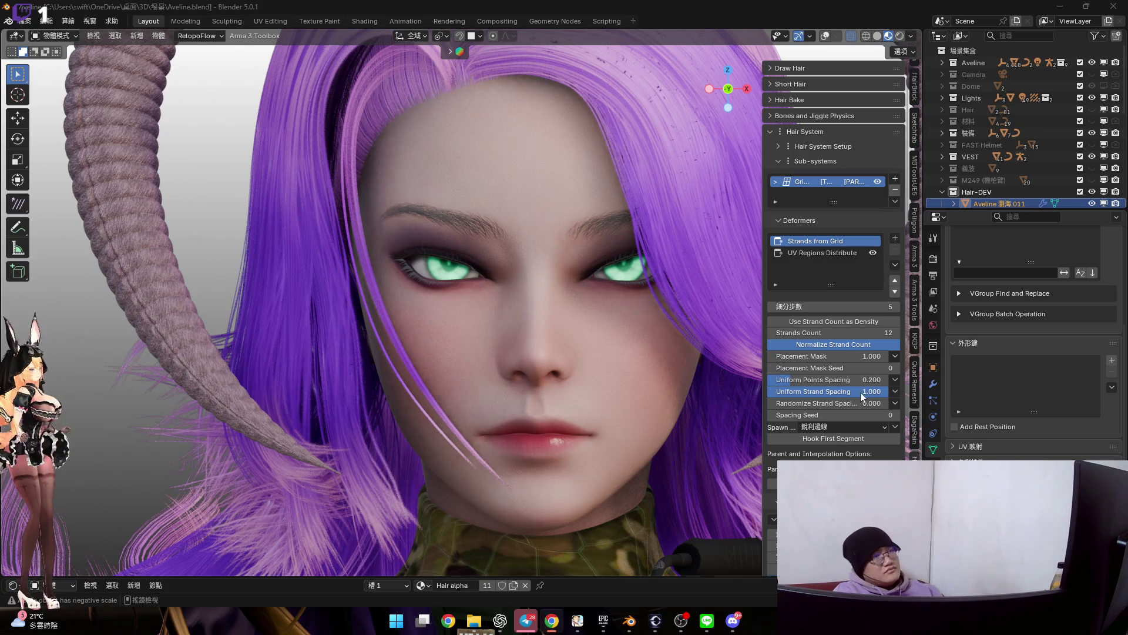
{"action": "scroll", "coordinate": [462, 300], "scroll_direction": "up", "scroll_amount": 3, "text": "shift"}
{"action": "scroll", "coordinate": [486, 282], "scroll_direction": "up", "scroll_amount": 2}
{"action": "scroll", "coordinate": [472, 188], "scroll_direction": "up", "scroll_amount": 1}
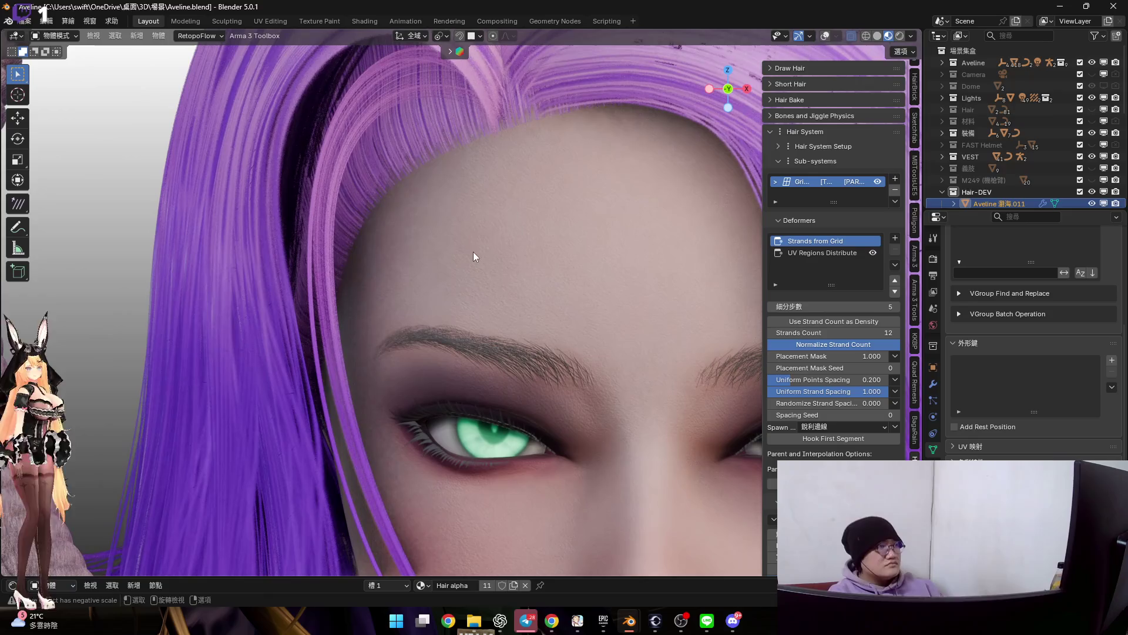
{"action": "scroll", "coordinate": [567, 236], "scroll_direction": "down", "scroll_amount": 1, "text": "shift"}
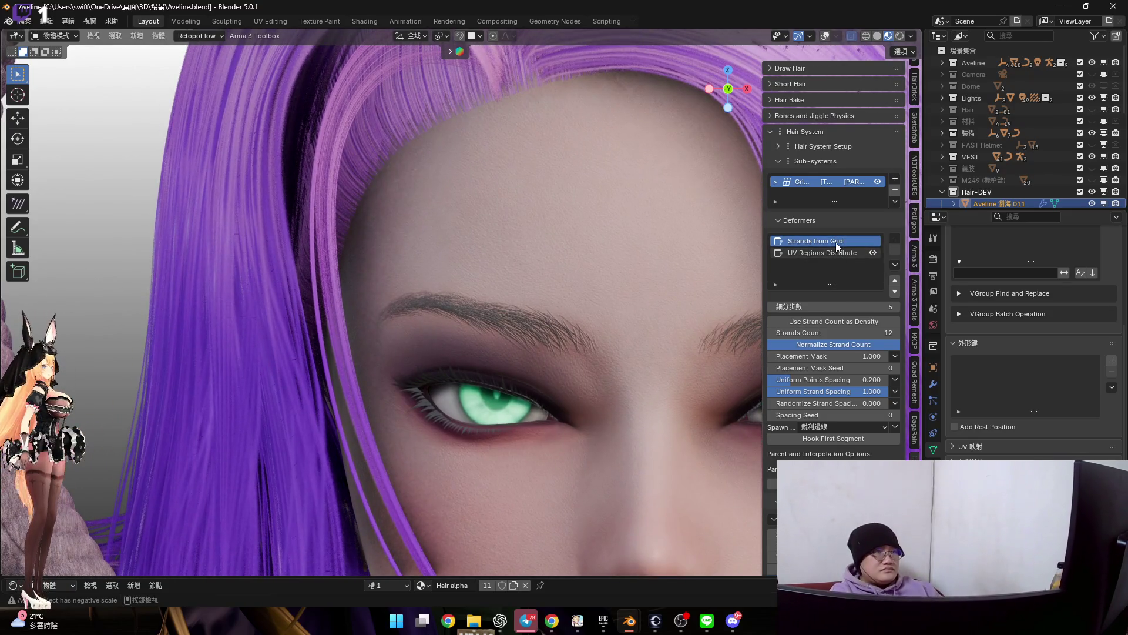
In Set UV Regions, try regions 4, 5 and 10, then settle on UV region 2 and accept
{"action": "left_click", "coordinate": [833, 252]}
{"action": "left_click", "coordinate": [842, 306]}
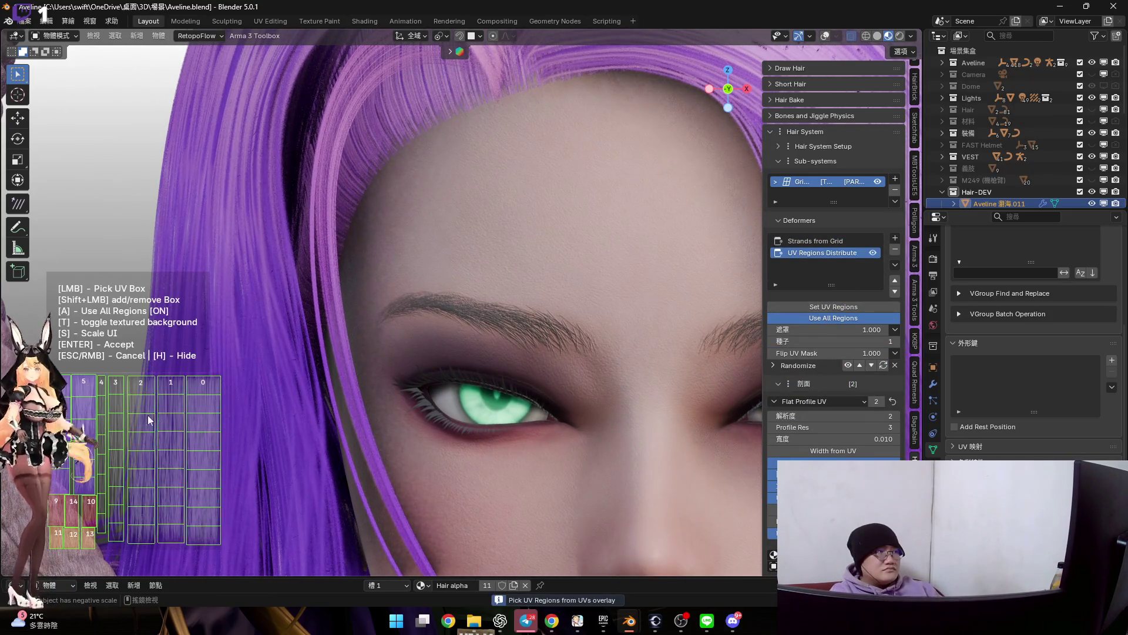
{"action": "left_click", "coordinate": [103, 402]}
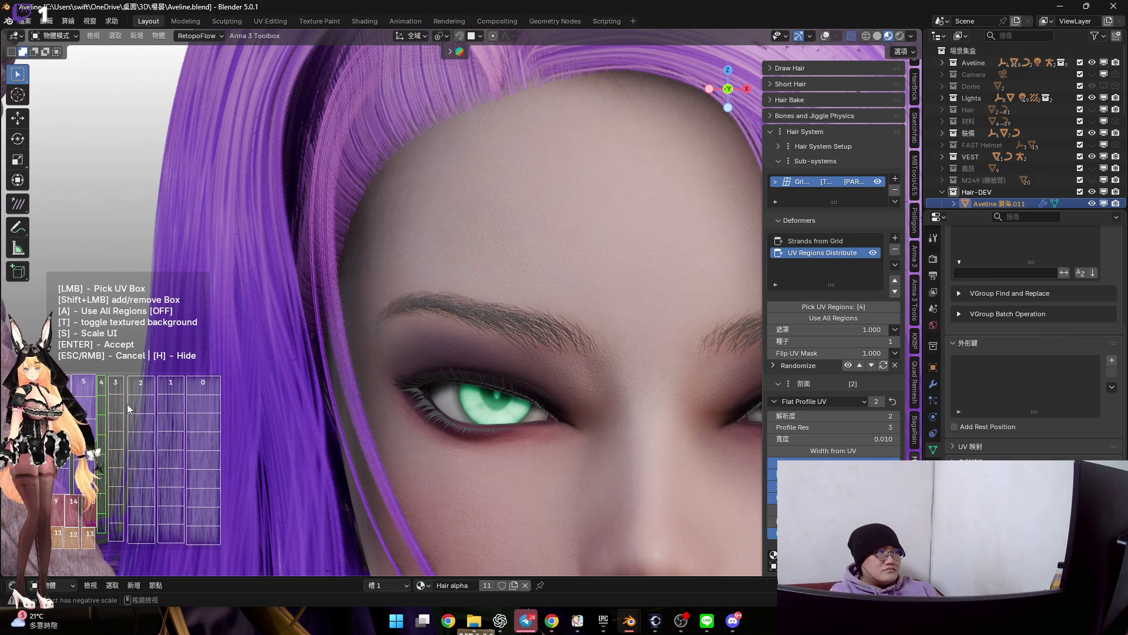
{"action": "left_click", "coordinate": [87, 397]}
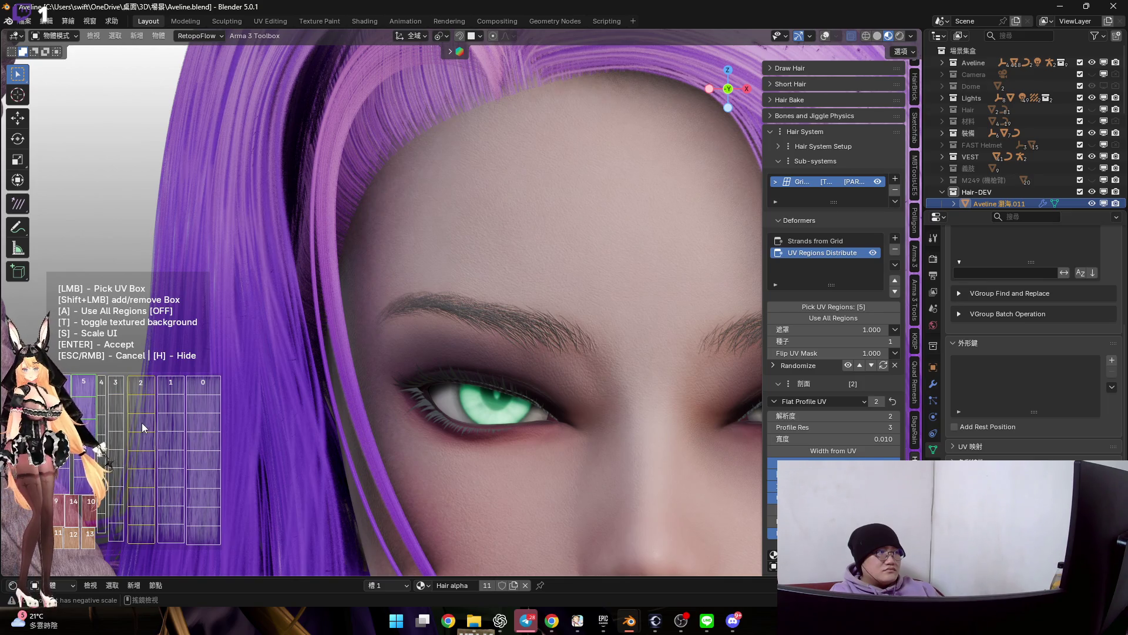
{"action": "left_click", "coordinate": [91, 519]}
{"action": "left_click", "coordinate": [150, 484]}
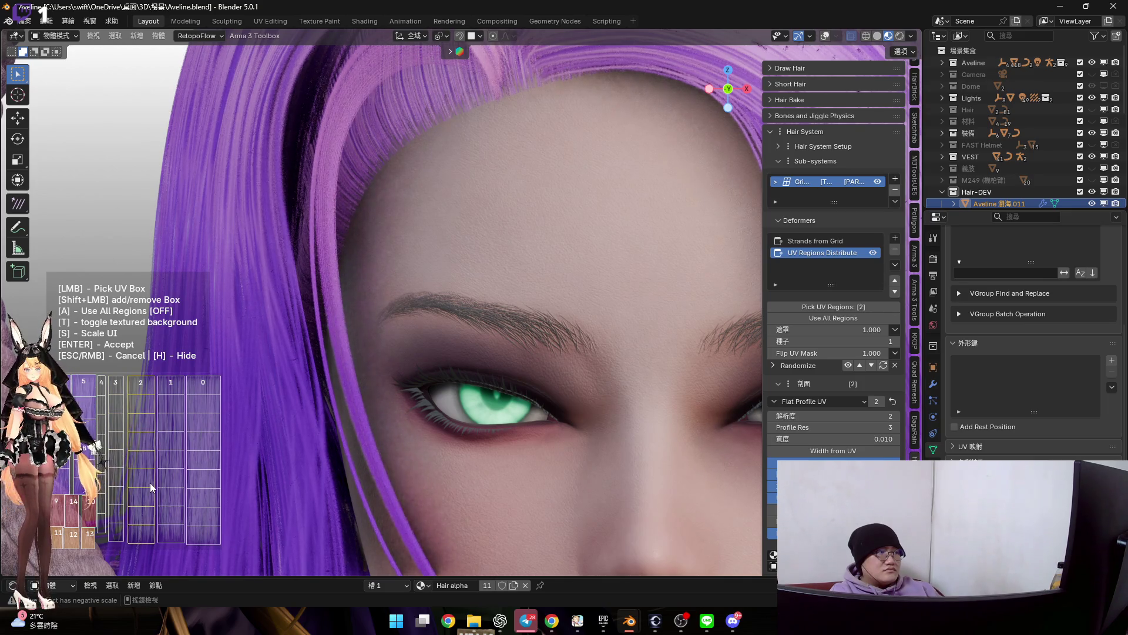
{"action": "middle_click_drag", "start_coordinate": [510, 407], "coordinate": [535, 356]}
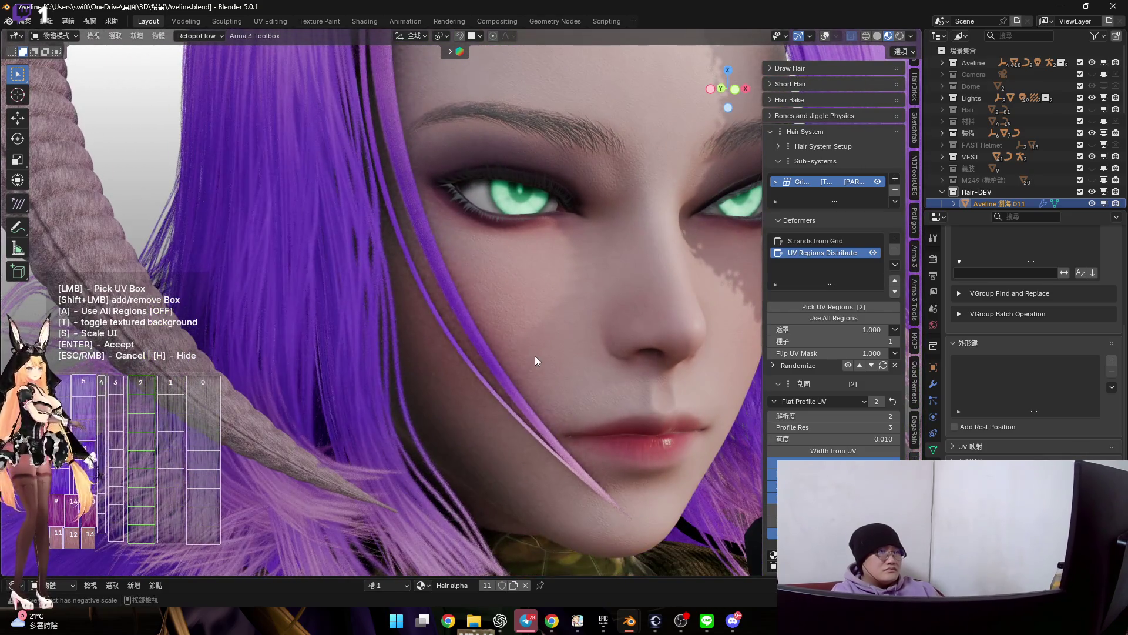
{"action": "key", "text": "Return"}
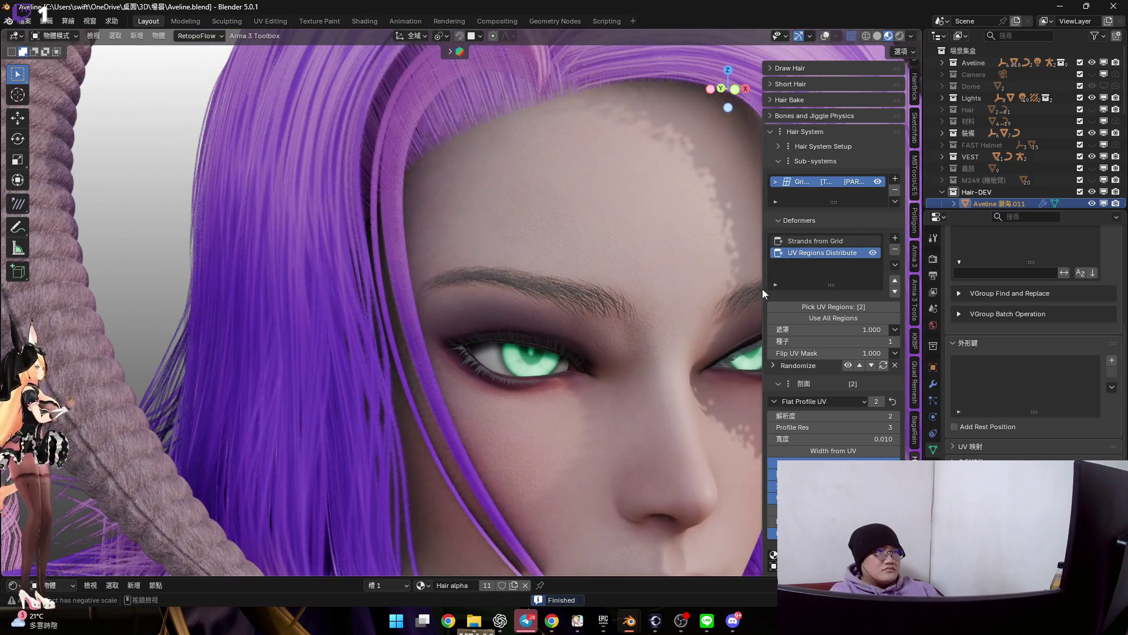
Set Strands from Grid to 20 strands and make the strand profile a unique copy
{"action": "left_click", "coordinate": [813, 240]}
{"action": "mouse_move", "coordinate": [828, 333]}
{"action": "left_mouse_down"}
{"action": "mouse_move", "coordinate": [851, 333]}
{"action": "mouse_move", "coordinate": [557, 268]}
{"action": "left_mouse_up"}
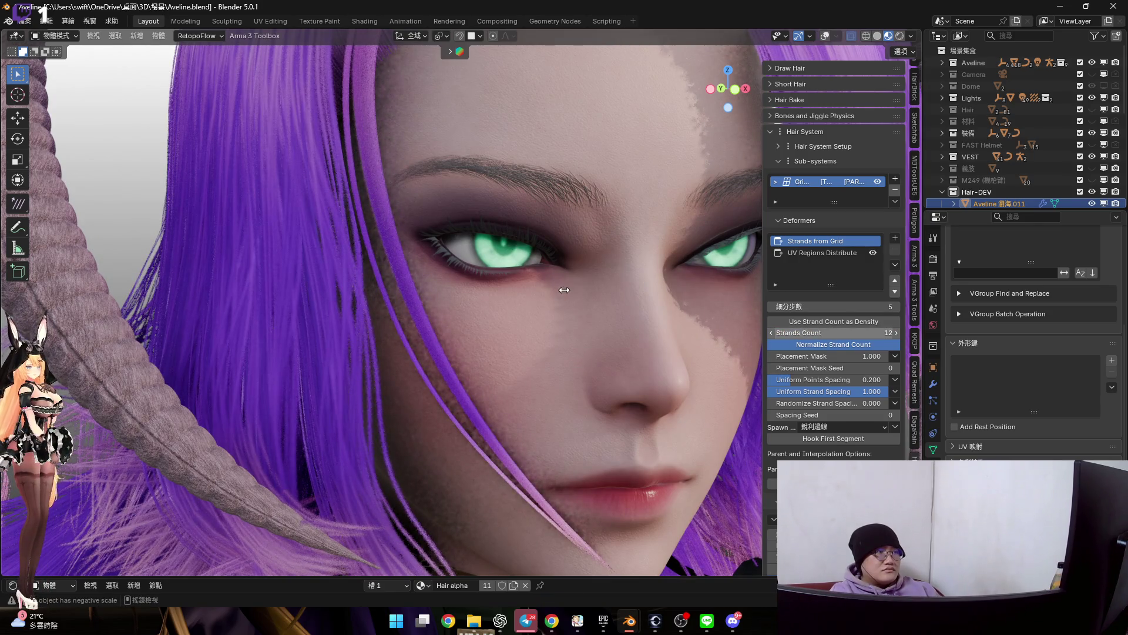
{"action": "scroll", "coordinate": [565, 289], "scroll_direction": "up", "scroll_amount": 3}
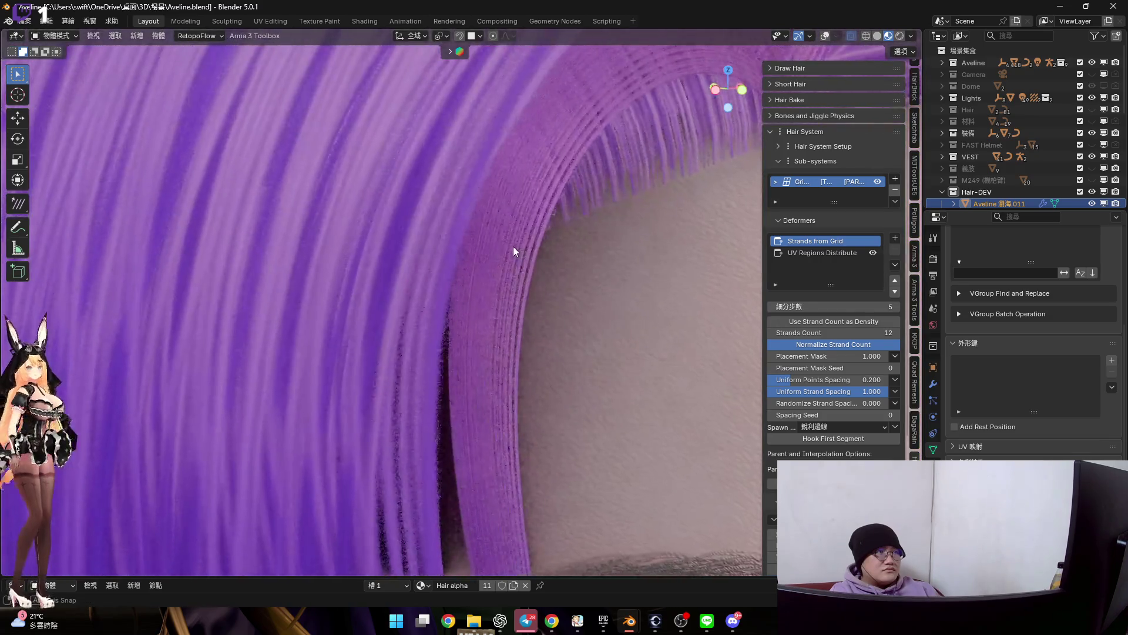
{"action": "scroll", "coordinate": [514, 246], "scroll_direction": "up", "scroll_amount": 3}
{"action": "scroll", "coordinate": [513, 288], "scroll_direction": "down", "scroll_amount": 5}
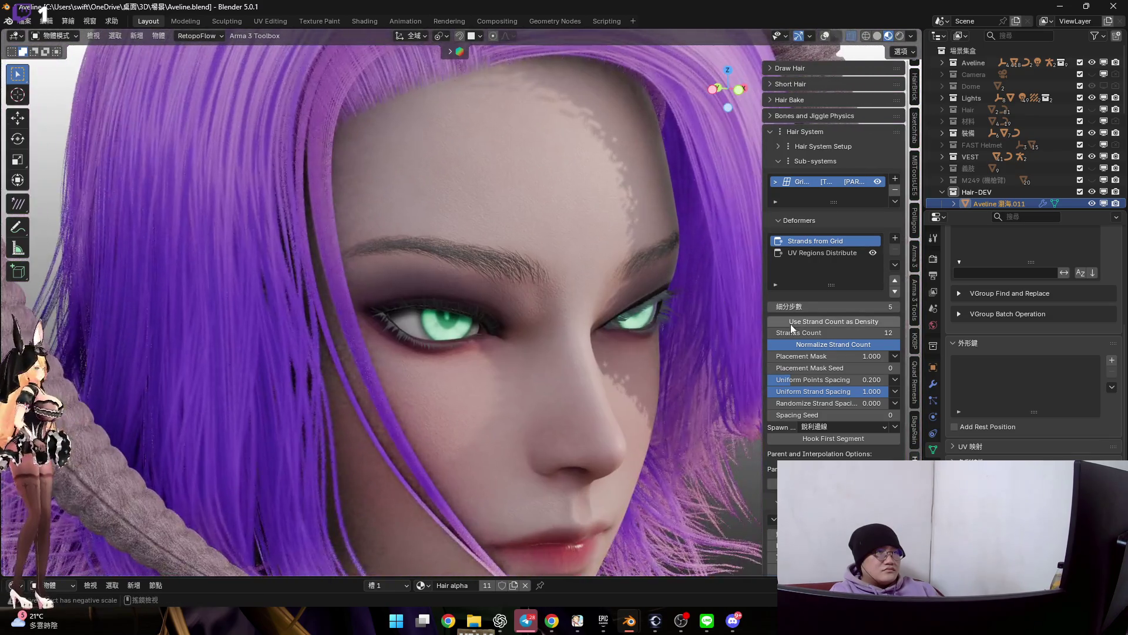
{"action": "left_click_drag", "start_coordinate": [834, 332], "coordinate": [860, 332]}
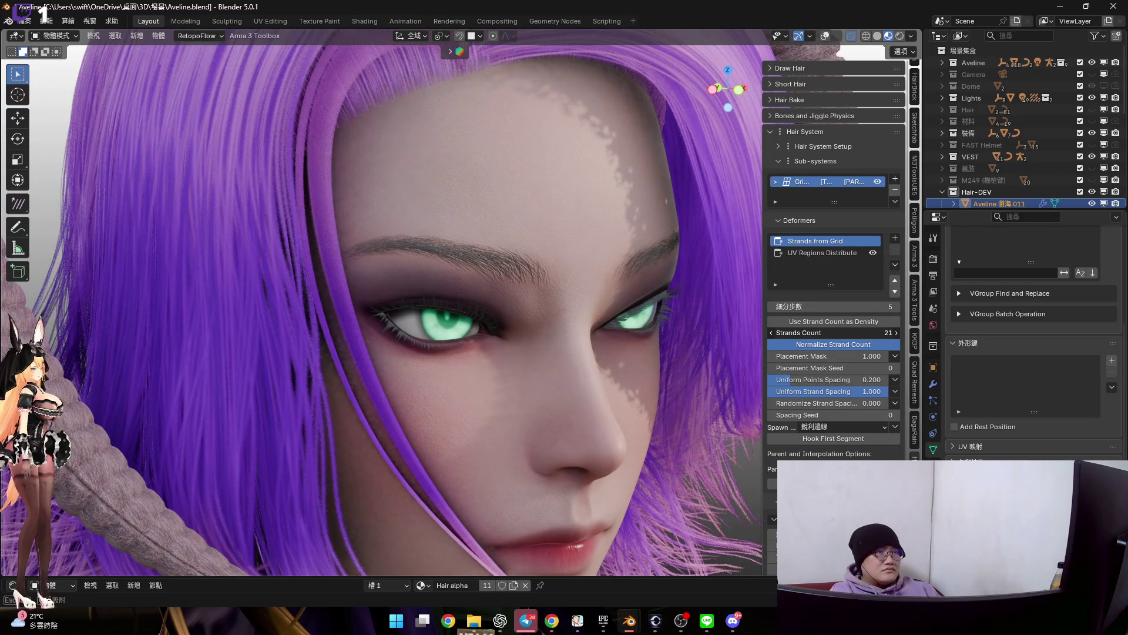
{"action": "left_click", "coordinate": [821, 334]}
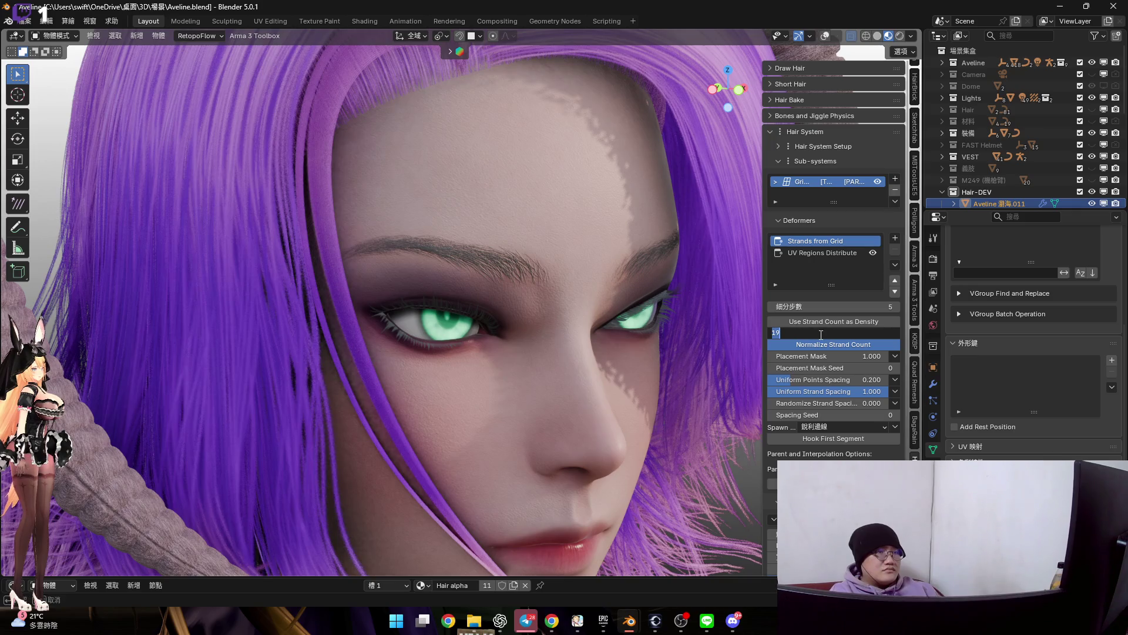
{"action": "type", "text": "20"}
{"action": "key", "text": "Return"}
{"action": "scroll", "coordinate": [821, 333], "scroll_direction": "down", "scroll_amount": 3}
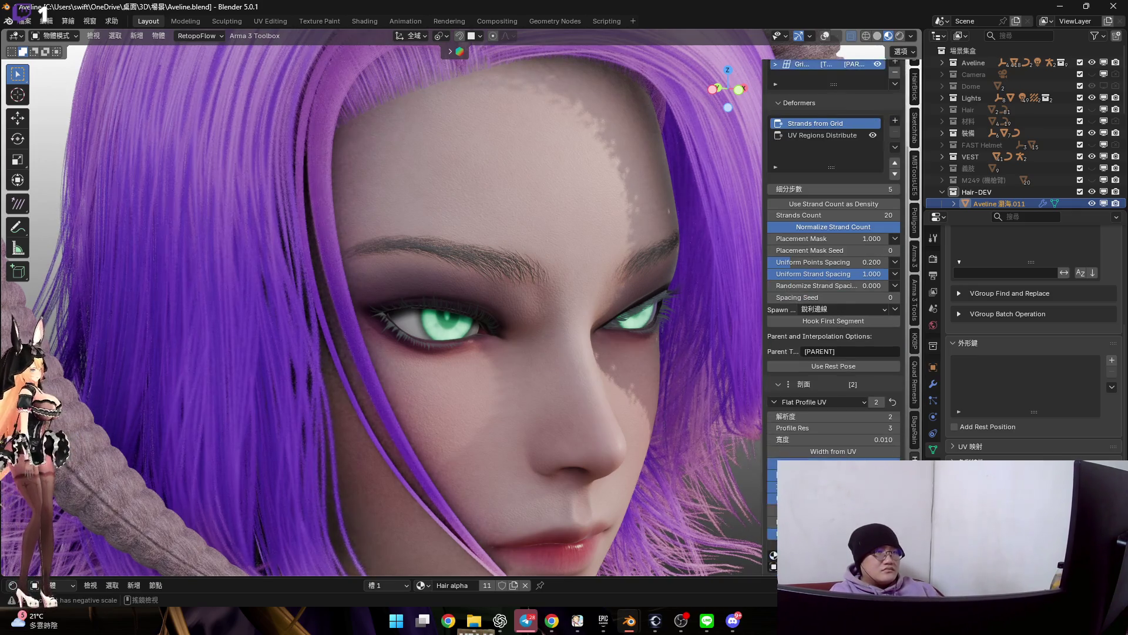
{"action": "scroll", "coordinate": [834, 416], "scroll_direction": "down", "scroll_amount": 1}
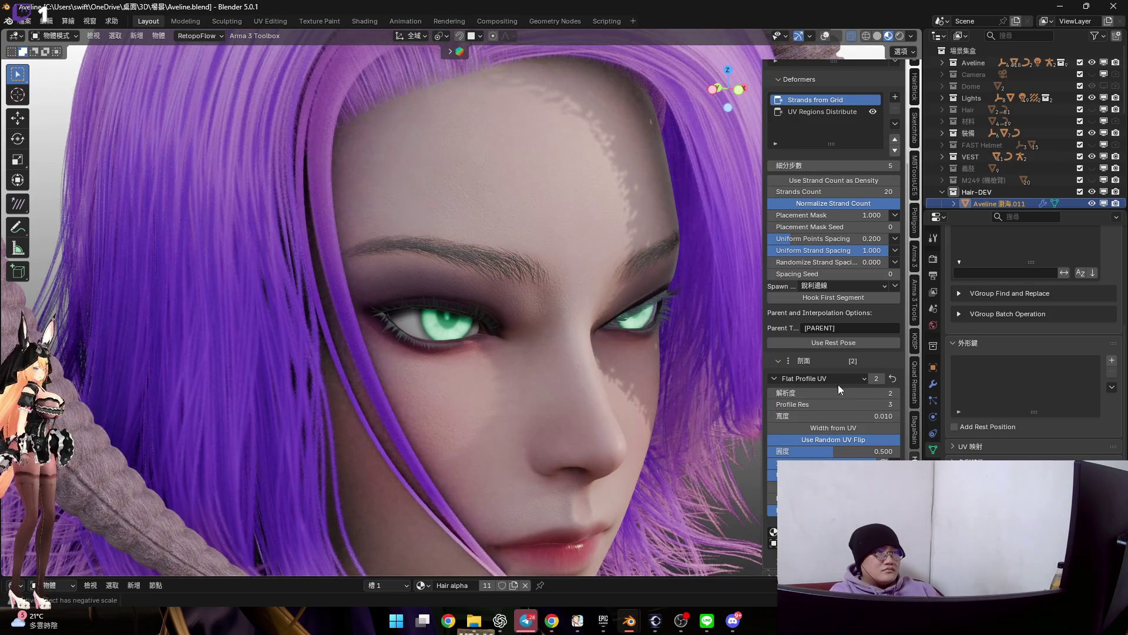
{"action": "left_click_drag", "start_coordinate": [830, 411], "coordinate": [812, 411]}
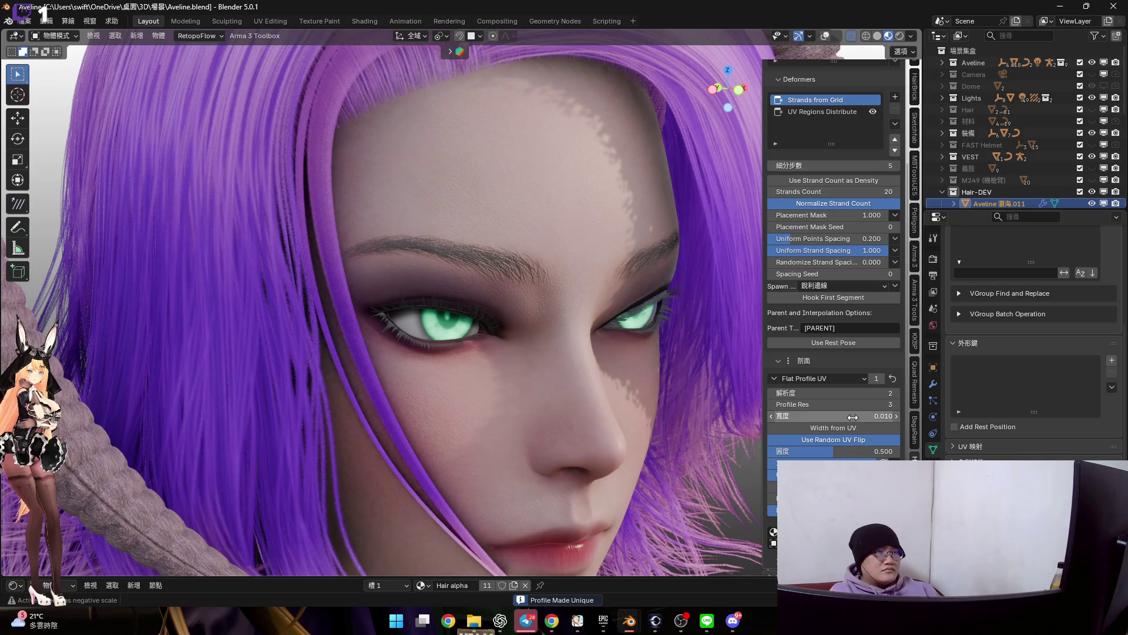
{"action": "scroll", "coordinate": [833, 353], "scroll_direction": "up", "scroll_amount": 5}
{"action": "scroll", "coordinate": [584, 278], "scroll_direction": "down", "scroll_amount": 2}
{"action": "scroll", "coordinate": [589, 287], "scroll_direction": "down", "scroll_amount": 2}
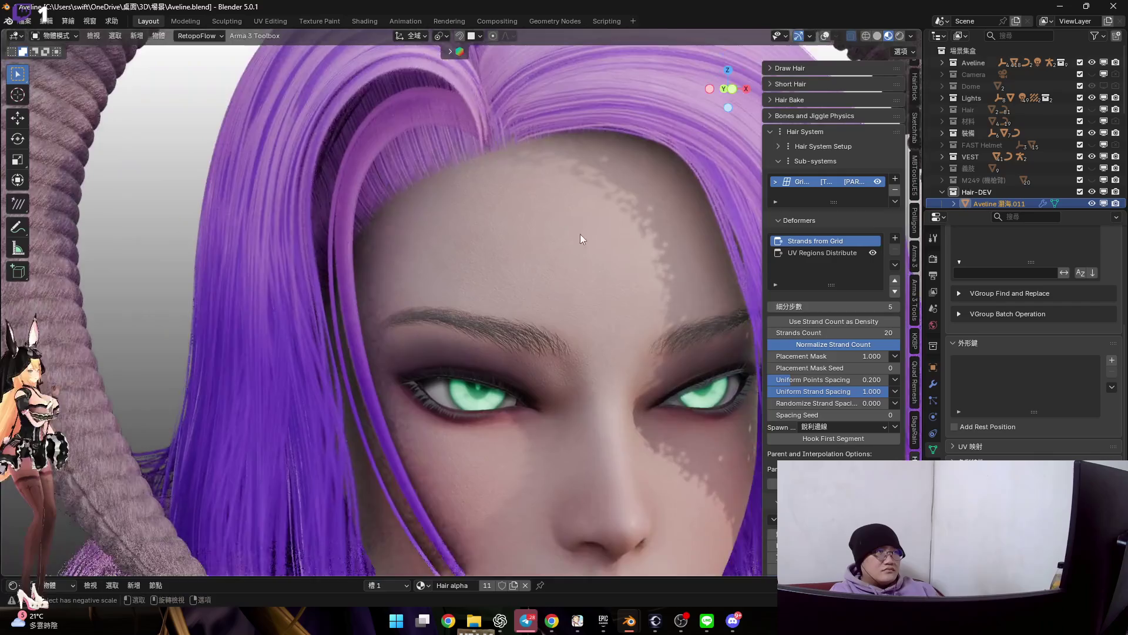
{"action": "scroll", "coordinate": [580, 234], "scroll_direction": "down", "scroll_amount": 2}
Orbit to a frontal view and bring up the add-deformer list for the hair system
{"action": "middle_click_drag", "start_coordinate": [560, 247], "coordinate": [627, 270]}
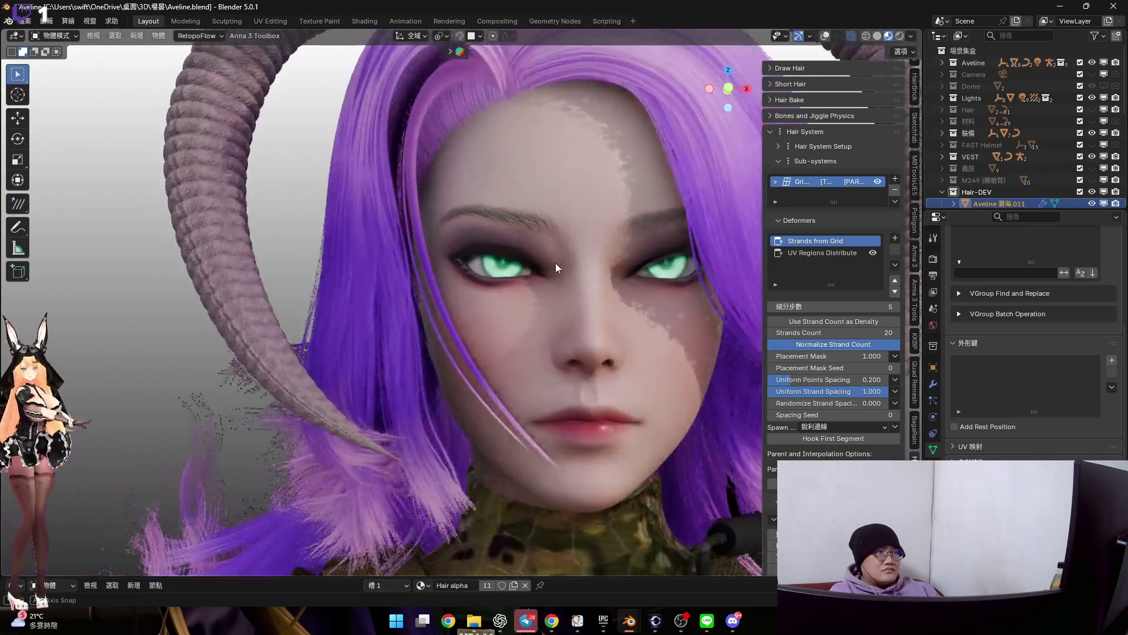
{"action": "middle_click_drag", "start_coordinate": [626, 270], "coordinate": [578, 262]}
{"action": "left_click", "coordinate": [895, 238]}
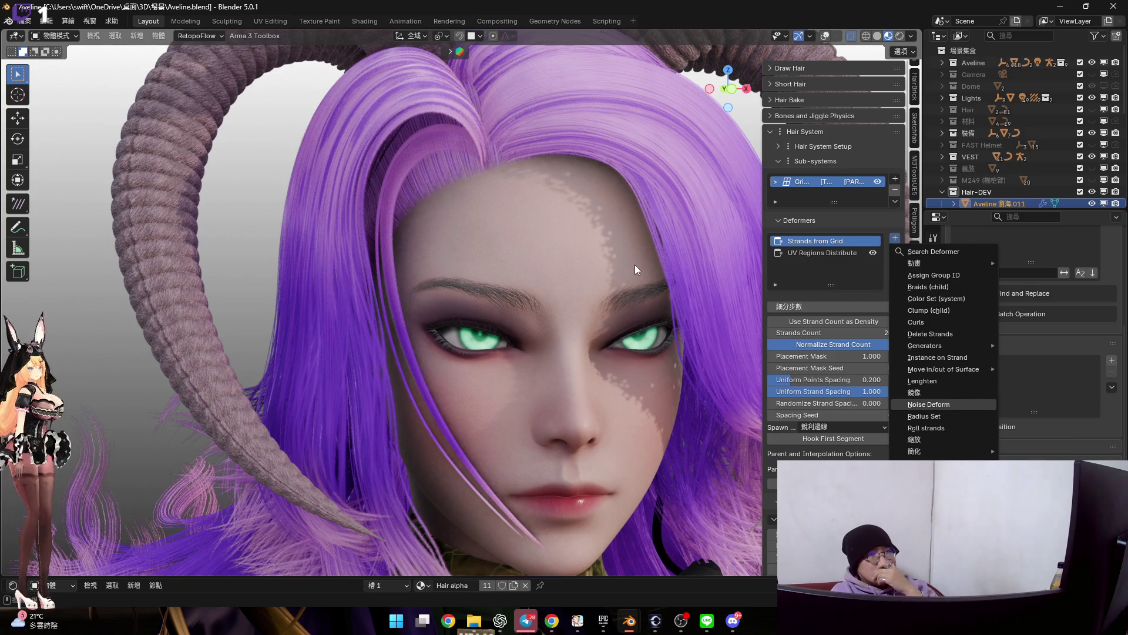
Add a Noise Deform with global scale 0.150, uniform amplitude 0.050 and per-strand amplitude 0.900
{"action": "left_click", "coordinate": [928, 404]}
{"action": "left_click", "coordinate": [725, 89]}
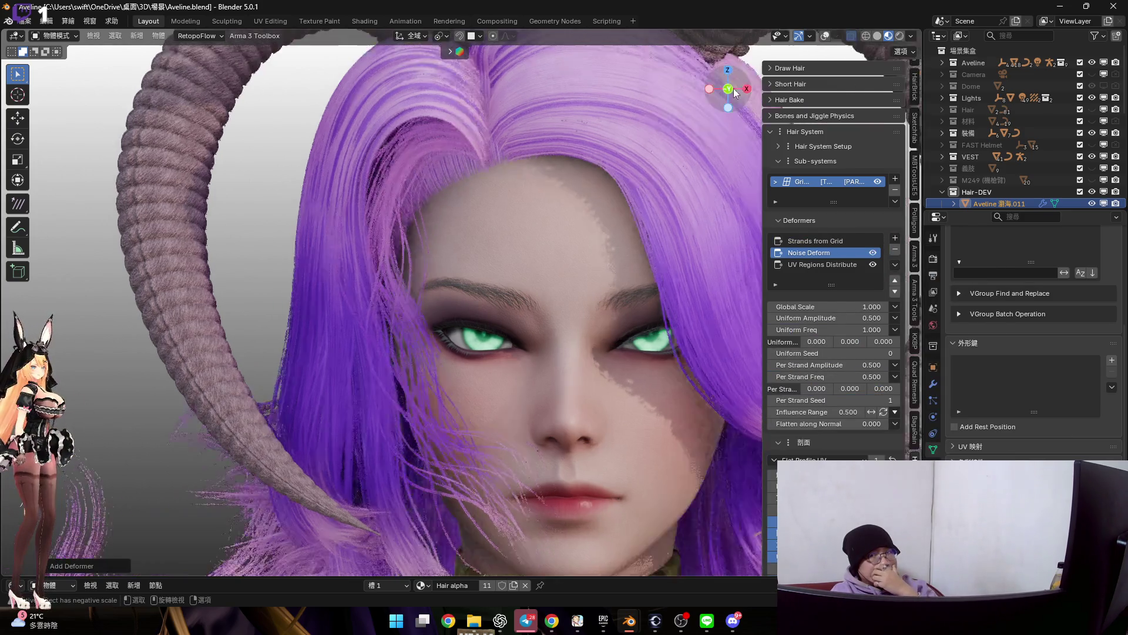
{"action": "scroll", "coordinate": [547, 265], "scroll_direction": "up", "scroll_amount": 2}
{"action": "scroll", "coordinate": [555, 335], "scroll_direction": "down", "scroll_amount": 4}
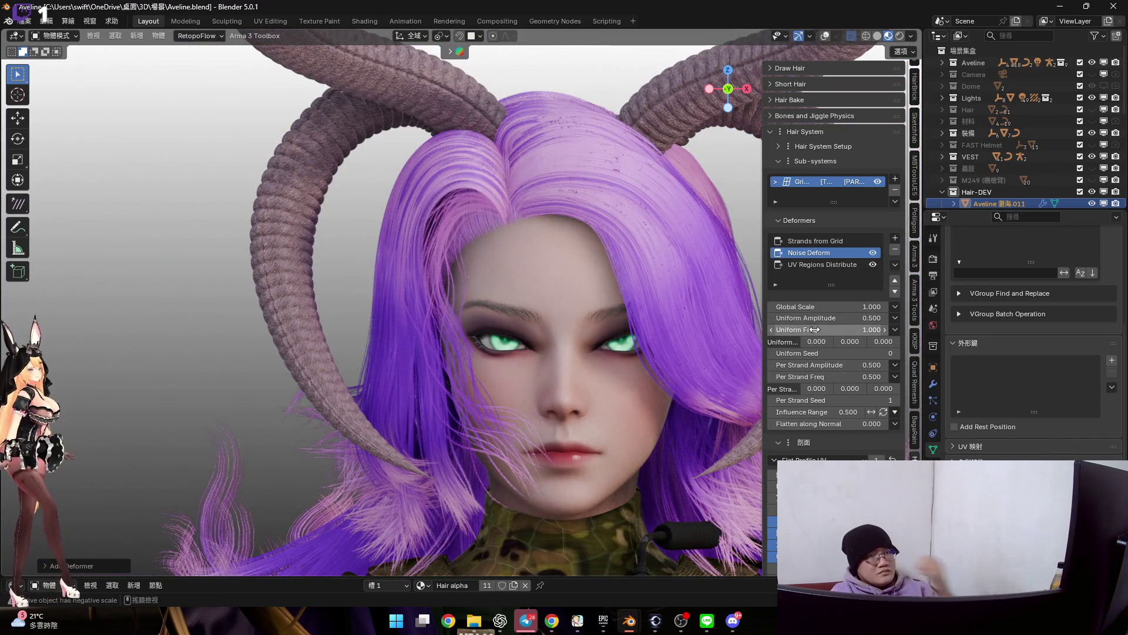
{"action": "mouse_move", "coordinate": [820, 306]}
{"action": "left_mouse_down"}
{"action": "mouse_move", "coordinate": [763, 306]}
{"action": "mouse_move", "coordinate": [780, 317]}
{"action": "mouse_move", "coordinate": [767, 318]}
{"action": "left_mouse_up"}
{"action": "scroll", "coordinate": [577, 397], "scroll_direction": "up", "scroll_amount": 2}
{"action": "scroll", "coordinate": [600, 373], "scroll_direction": "up", "scroll_amount": 2}
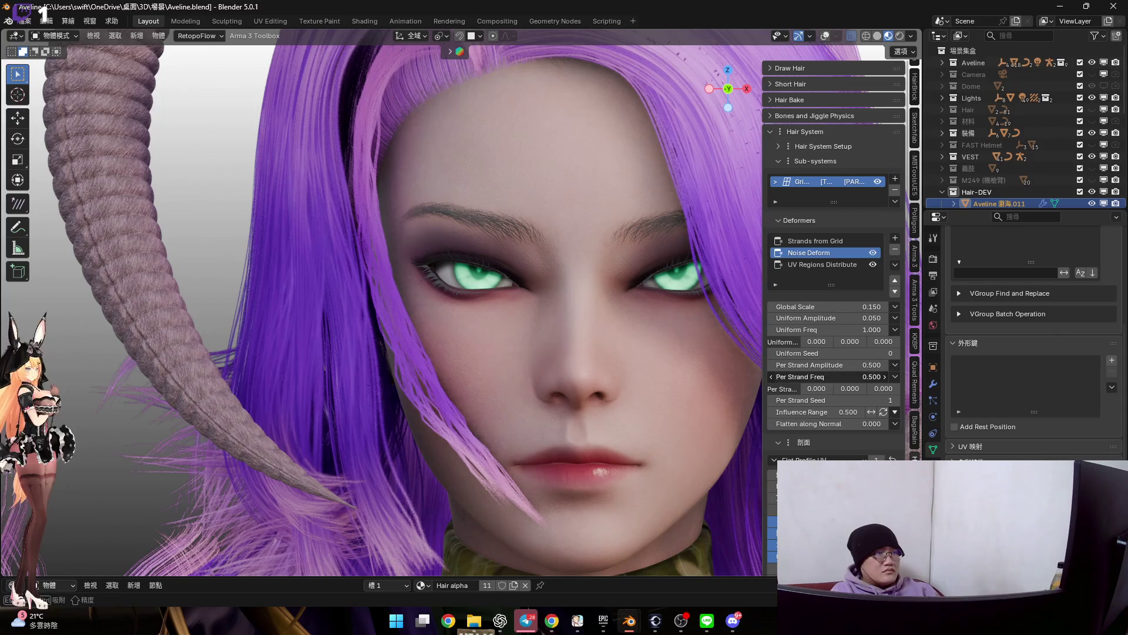
{"action": "left_click_drag", "start_coordinate": [842, 376], "coordinate": [868, 376]}
{"action": "type", "text": "0.200"}
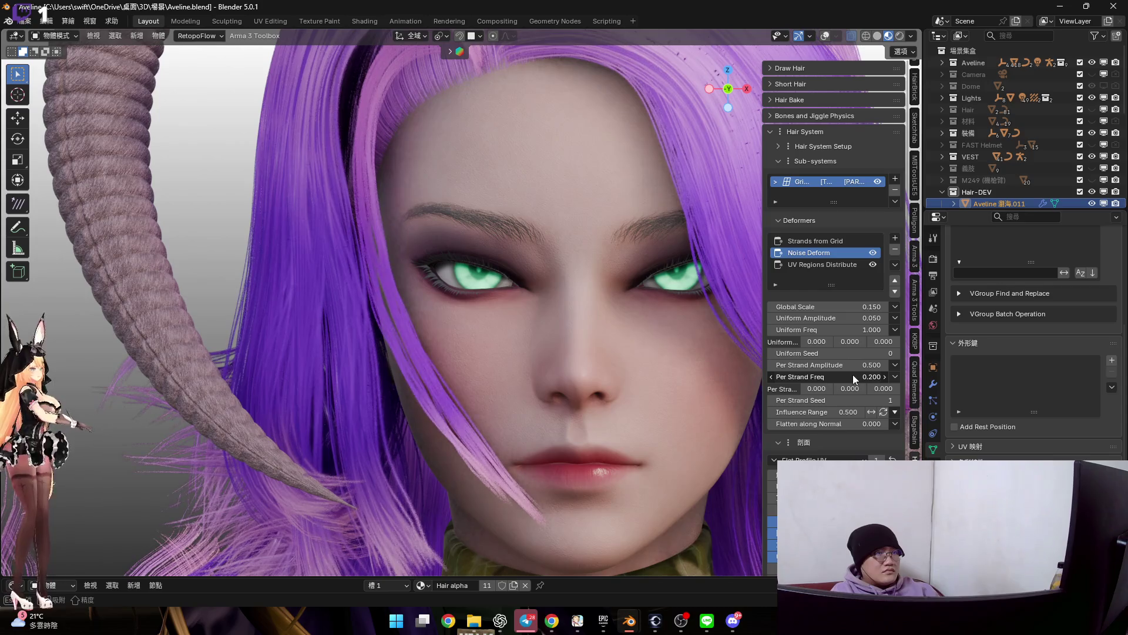
{"action": "left_click_drag", "start_coordinate": [848, 366], "coordinate": [860, 365]}
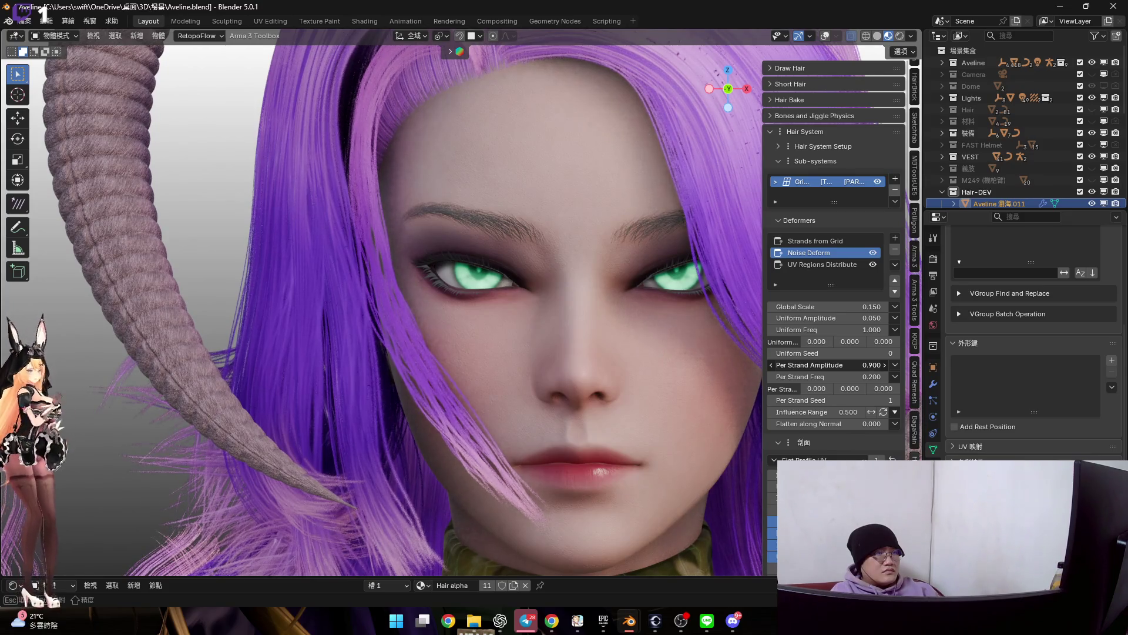
{"action": "mouse_move", "coordinate": [832, 306]}
{"action": "left_mouse_down"}
{"action": "mouse_move", "coordinate": [886, 307]}
{"action": "mouse_move", "coordinate": [838, 306]}
{"action": "left_mouse_up"}
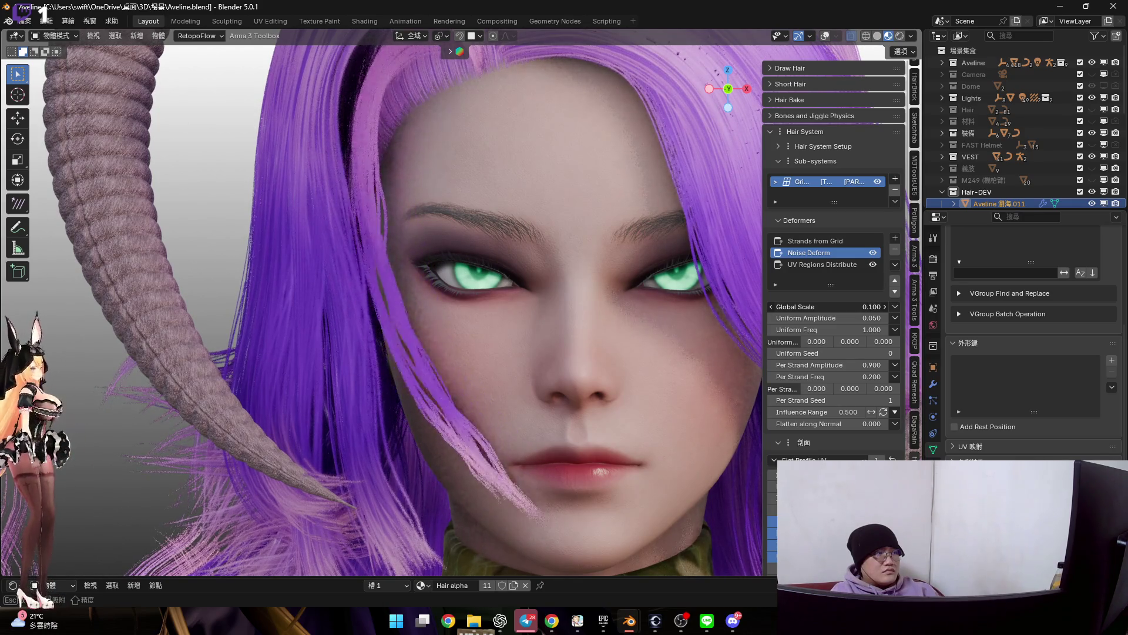
{"action": "left_click_drag", "start_coordinate": [838, 306], "coordinate": [846, 306]}
Switch the Noise Deform influence range falloff to a custom curve
{"action": "middle_click_drag", "start_coordinate": [518, 338], "coordinate": [734, 316]}
{"action": "scroll", "coordinate": [545, 334], "scroll_direction": "down", "scroll_amount": 3}
{"action": "scroll", "coordinate": [553, 343], "scroll_direction": "down", "scroll_amount": 2}
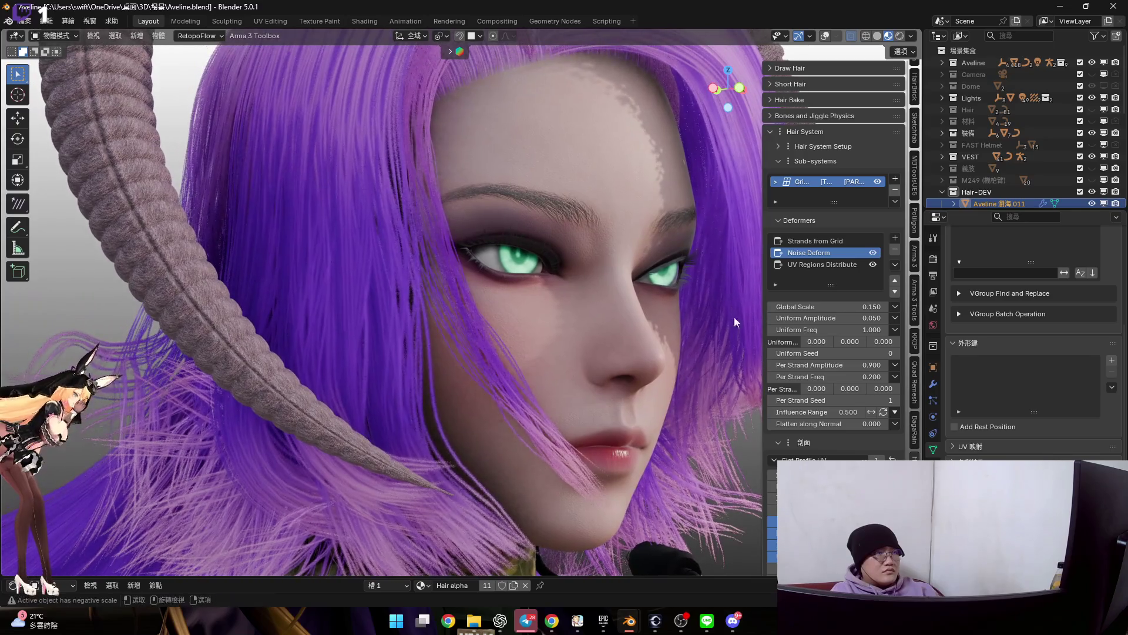
{"action": "left_click", "coordinate": [895, 412]}
{"action": "left_click", "coordinate": [918, 464]}
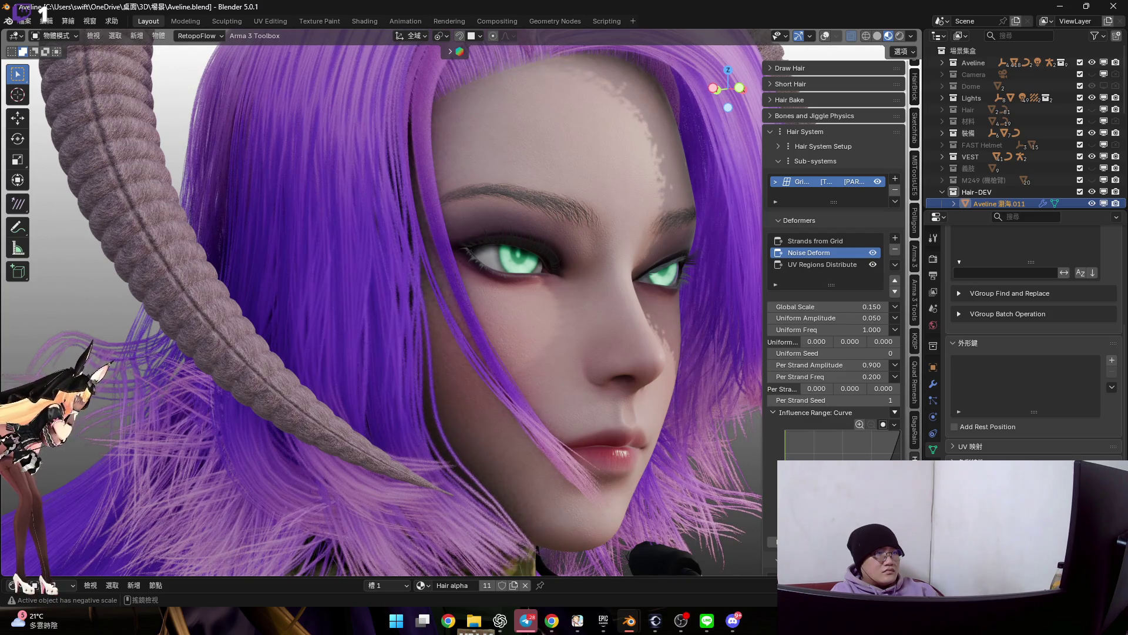
Cycle interaction modes, briefly landing in Sculpt Mode, and end in Object Mode
{"action": "middle_click_drag", "start_coordinate": [534, 310], "coordinate": [547, 318]}
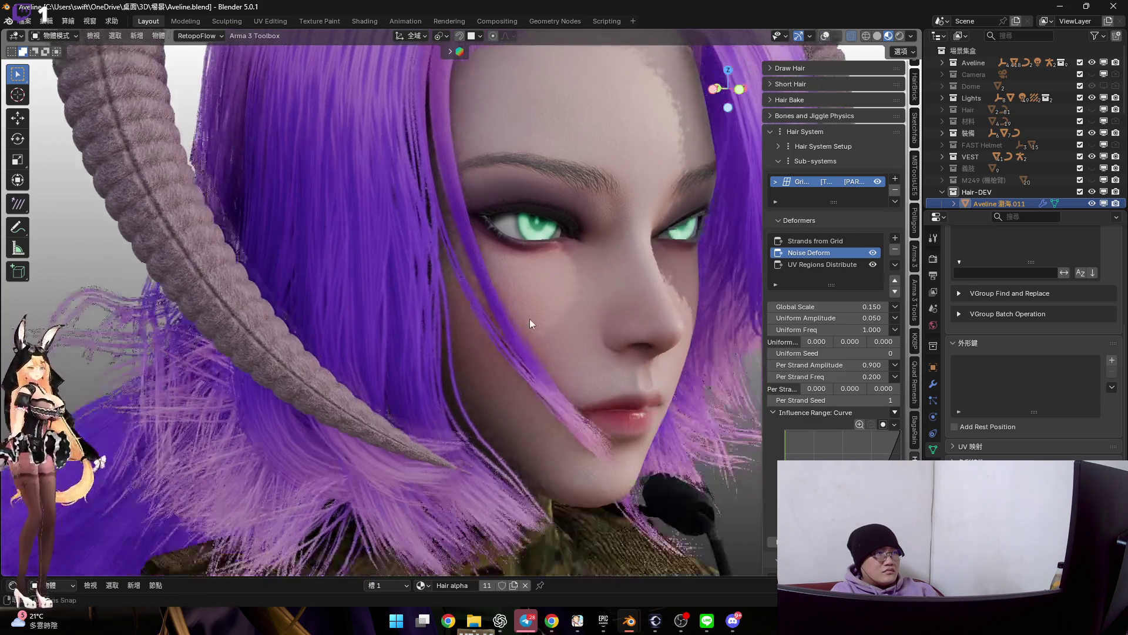
{"action": "key", "text": "ctrl+Tab"}
{"action": "left_click", "coordinate": [580, 403]}
{"action": "mouse_move", "coordinate": [580, 403]}
{"action": "middle_mouse_down"}
{"action": "mouse_move", "coordinate": [598, 331]}
{"action": "mouse_move", "coordinate": [553, 336]}
{"action": "middle_mouse_up"}
{"action": "key", "text": "ctrl+Tab"}
{"action": "key", "text": "Escape"}
{"action": "key", "text": "ctrl+Tab"}
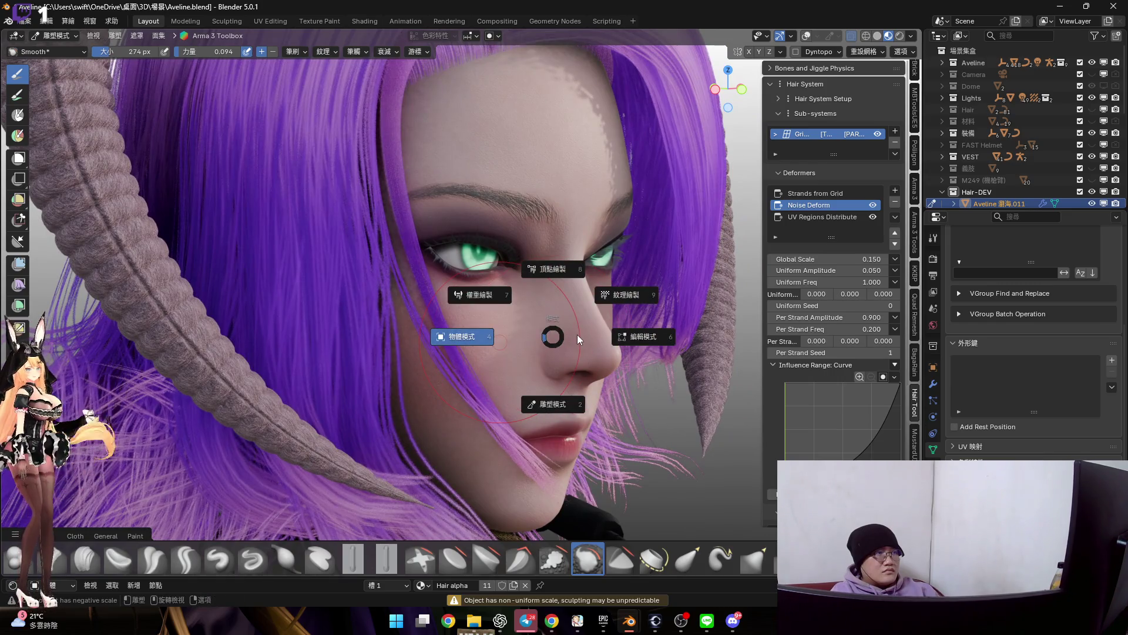
{"action": "key", "text": "4"}
Apply all transforms to the hair object and show the Strands from Grid settings
{"action": "key", "text": "ctrl+a"}
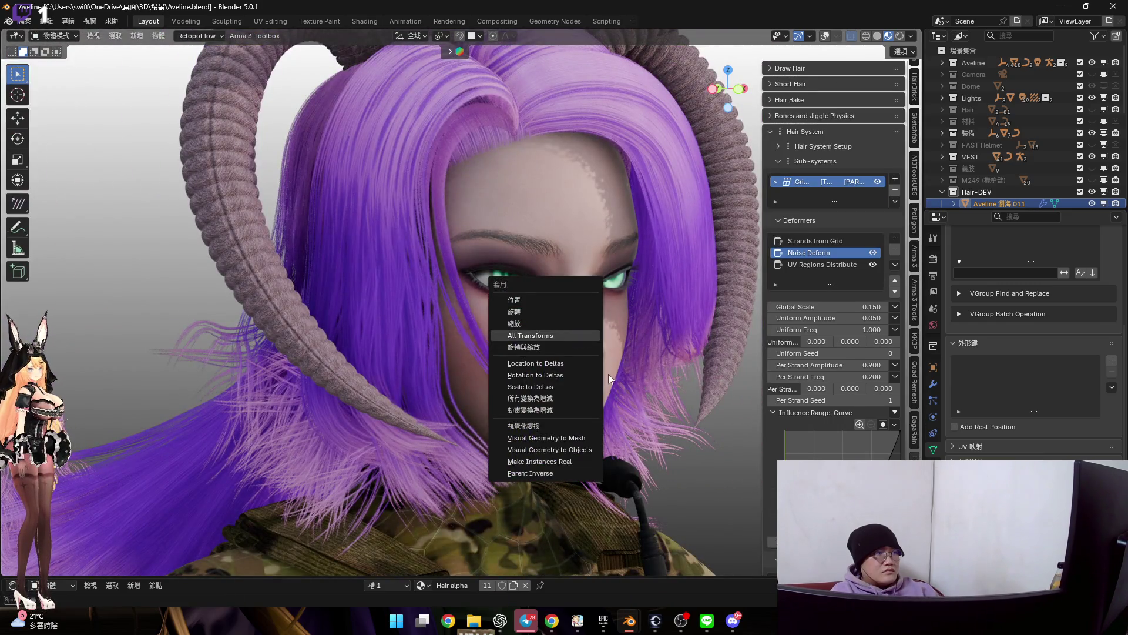
{"action": "key", "text": "Return"}
{"action": "mouse_move", "coordinate": [585, 343]}
{"action": "middle_mouse_down"}
{"action": "mouse_move", "coordinate": [485, 379]}
{"action": "mouse_move", "coordinate": [531, 386]}
{"action": "middle_mouse_up"}
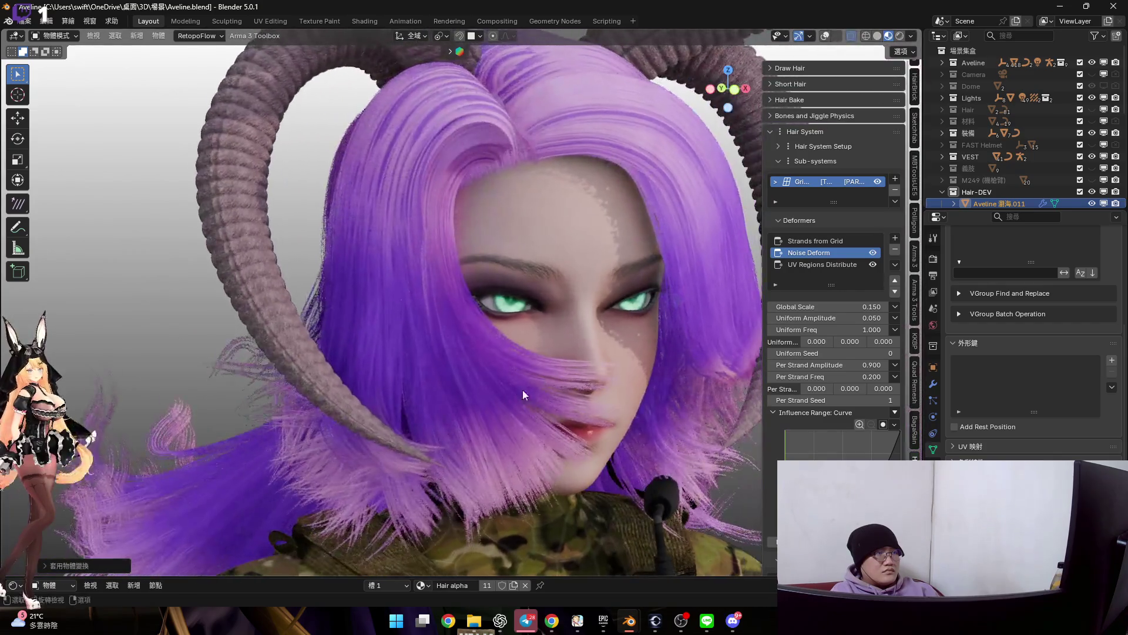
{"action": "middle_click_drag", "start_coordinate": [575, 315], "coordinate": [596, 311]}
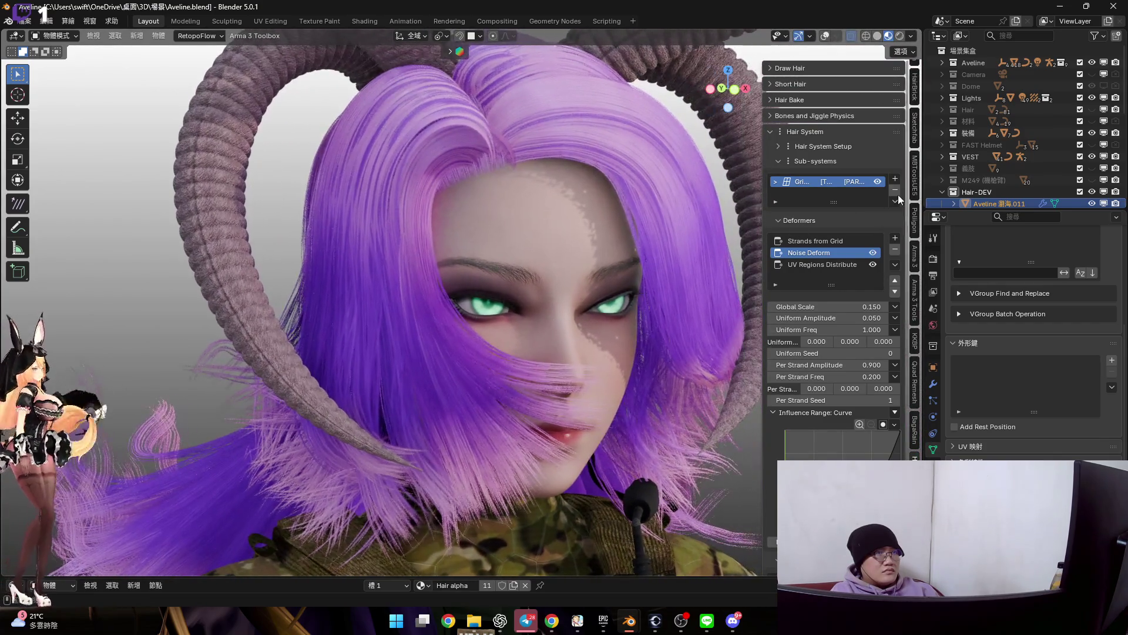
{"action": "left_click", "coordinate": [826, 242]}
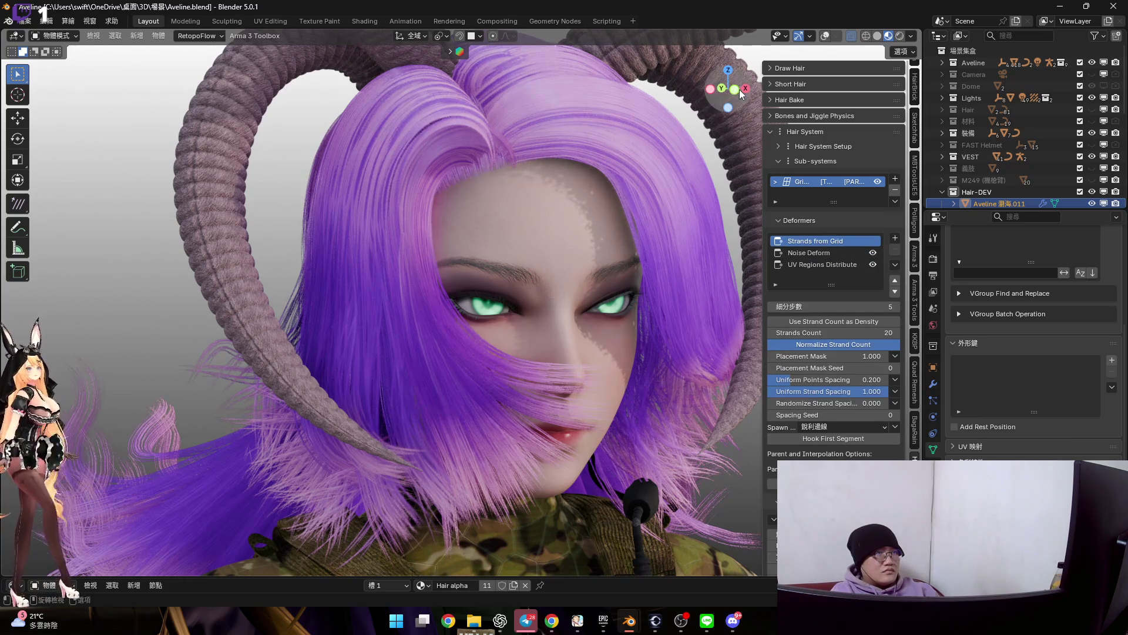
{"action": "scroll", "coordinate": [521, 300], "scroll_direction": "up", "scroll_amount": 2}
{"action": "scroll", "coordinate": [715, 255], "scroll_direction": "up", "scroll_amount": 2}
Refine Noise Deform to Global Scale 0.080 and Per Strand Amplitude 0.200
{"action": "left_click", "coordinate": [824, 253]}
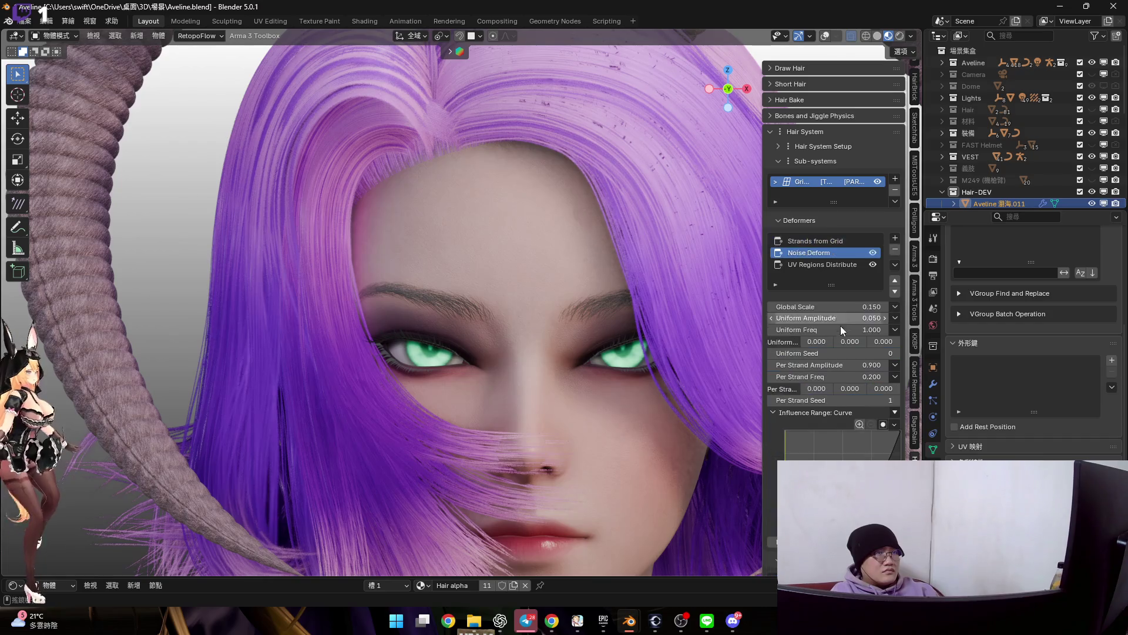
{"action": "left_click_drag", "start_coordinate": [829, 306], "coordinate": [793, 306]}
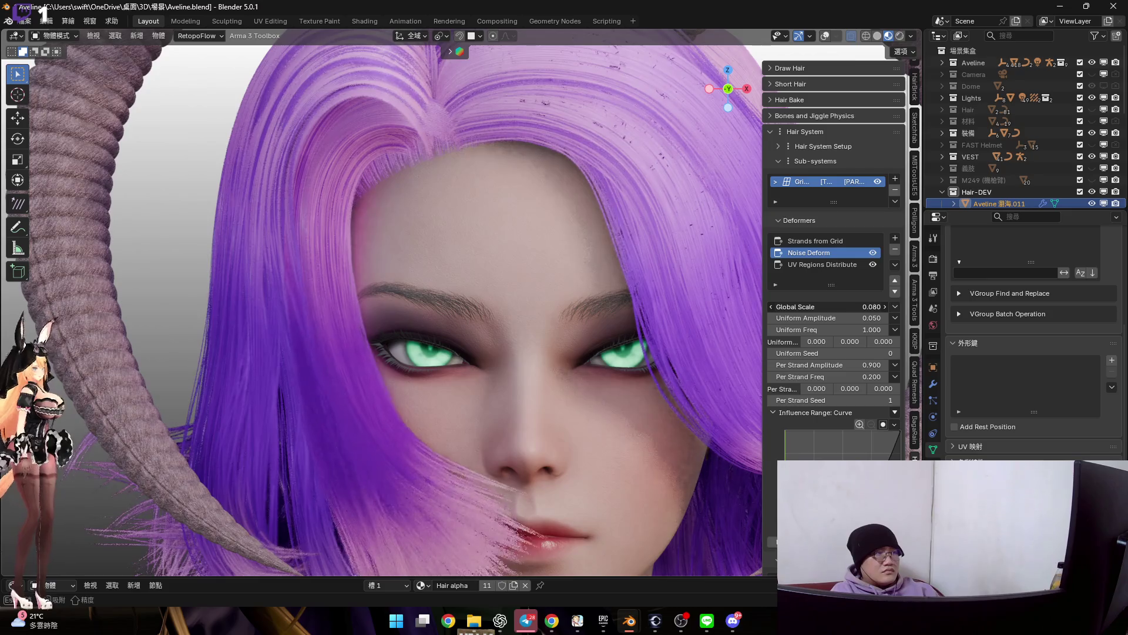
{"action": "left_click_drag", "start_coordinate": [793, 306], "coordinate": [846, 306]}
{"action": "middle_click_drag", "start_coordinate": [562, 349], "coordinate": [561, 256], "text": "shift"}
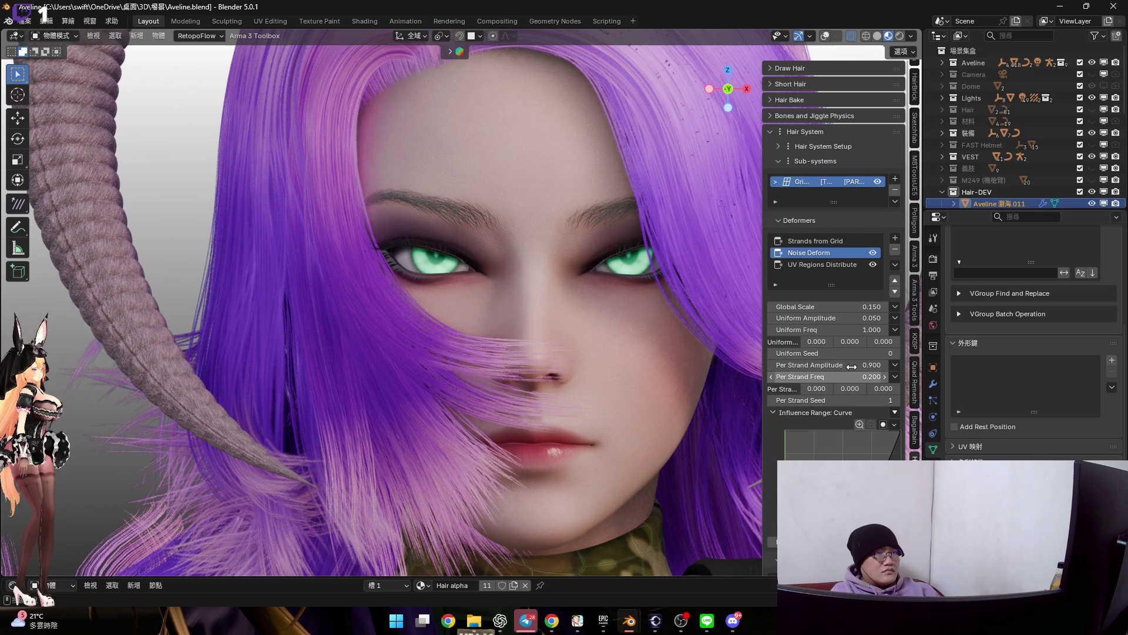
{"action": "mouse_move", "coordinate": [854, 364]}
{"action": "left_mouse_down"}
{"action": "mouse_move", "coordinate": [775, 365]}
{"action": "mouse_move", "coordinate": [793, 364]}
{"action": "left_mouse_up"}
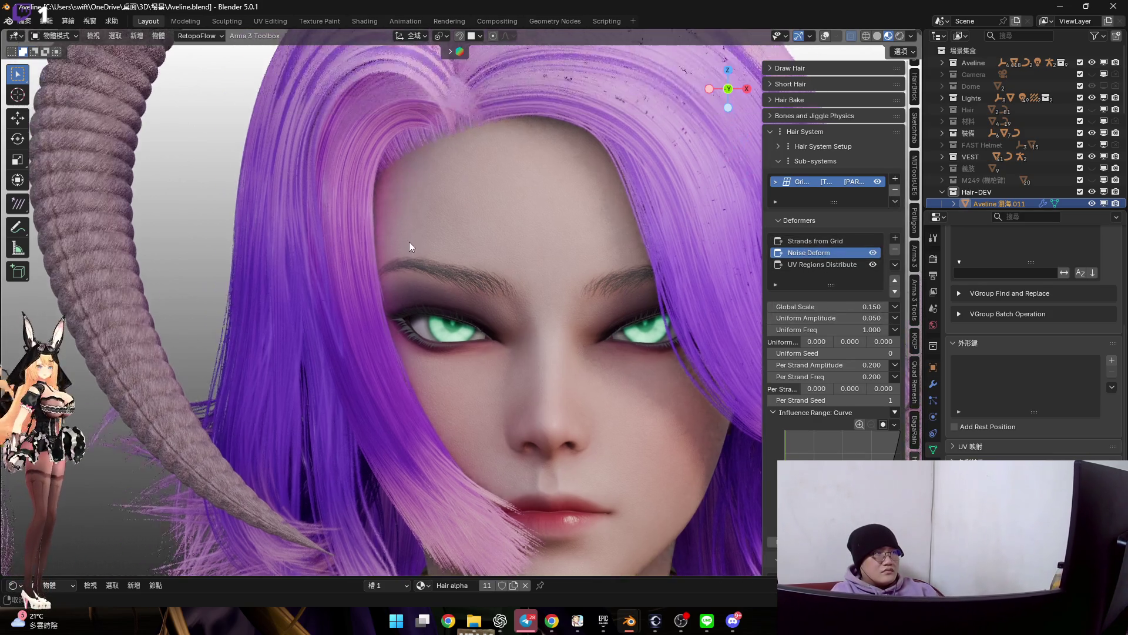
{"action": "left_click_drag", "start_coordinate": [842, 318], "coordinate": [842, 318]}
{"action": "left_click_drag", "start_coordinate": [843, 306], "coordinate": [841, 305]}
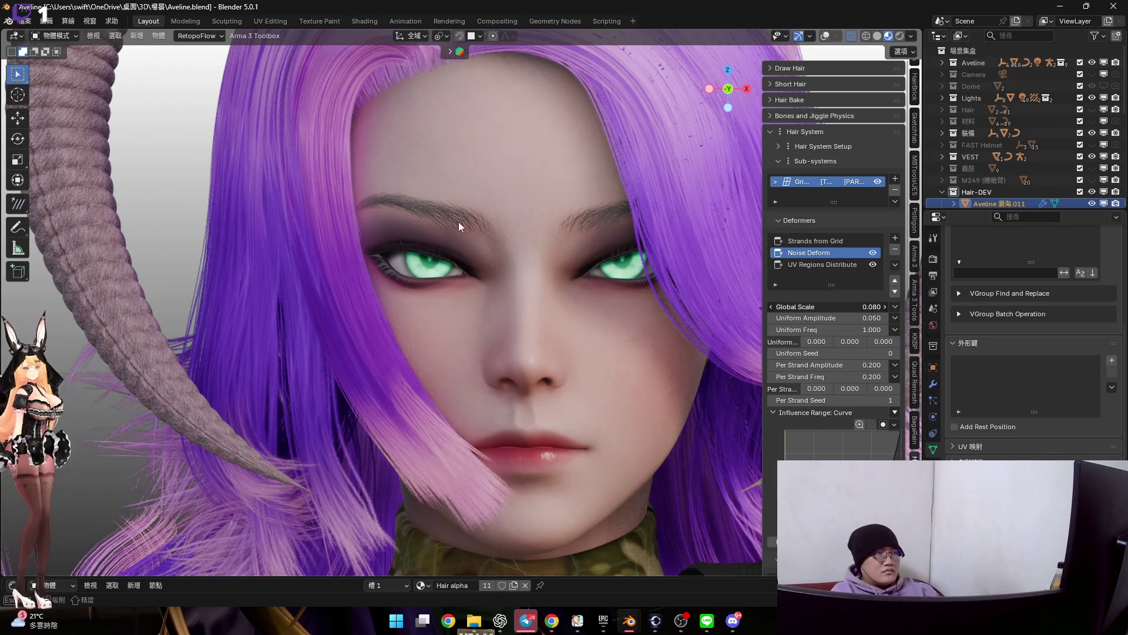
{"action": "middle_click_drag", "start_coordinate": [456, 211], "coordinate": [583, 257]}
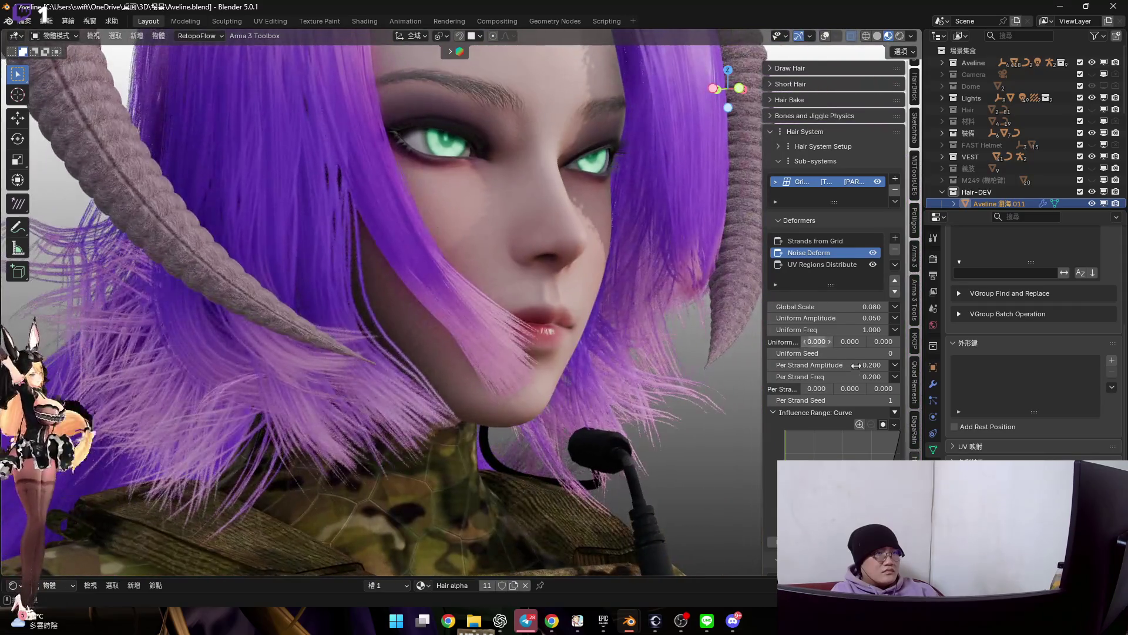
{"action": "left_click_drag", "start_coordinate": [856, 377], "coordinate": [855, 376]}
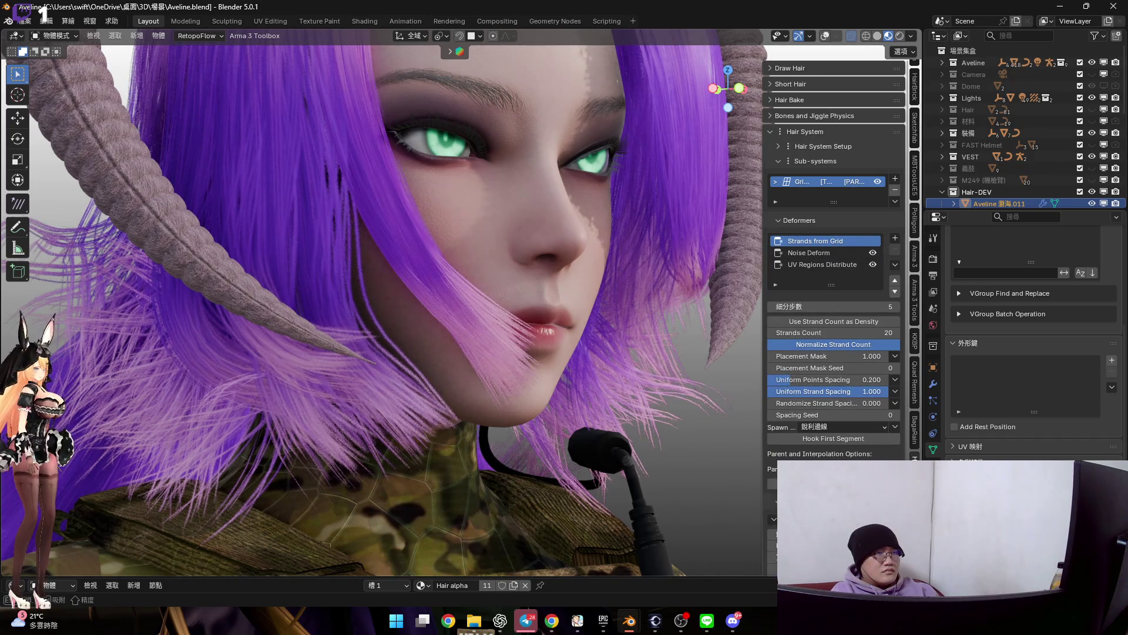
Raise Uniform Strand Spacing to 1.000 in Strands from Grid
{"action": "left_click_drag", "start_coordinate": [825, 391], "coordinate": [891, 391]}
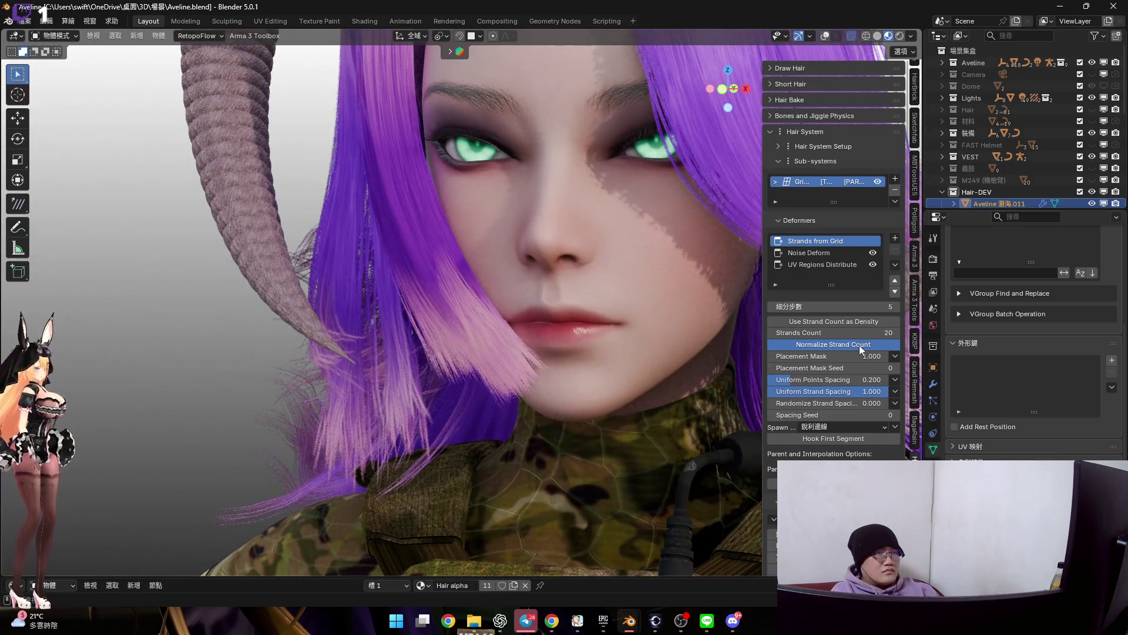
{"action": "scroll", "coordinate": [689, 344], "scroll_direction": "up", "scroll_amount": 2}
{"action": "scroll", "coordinate": [710, 358], "scroll_direction": "up", "scroll_amount": 2}
{"action": "scroll", "coordinate": [701, 359], "scroll_direction": "down", "scroll_amount": 3}
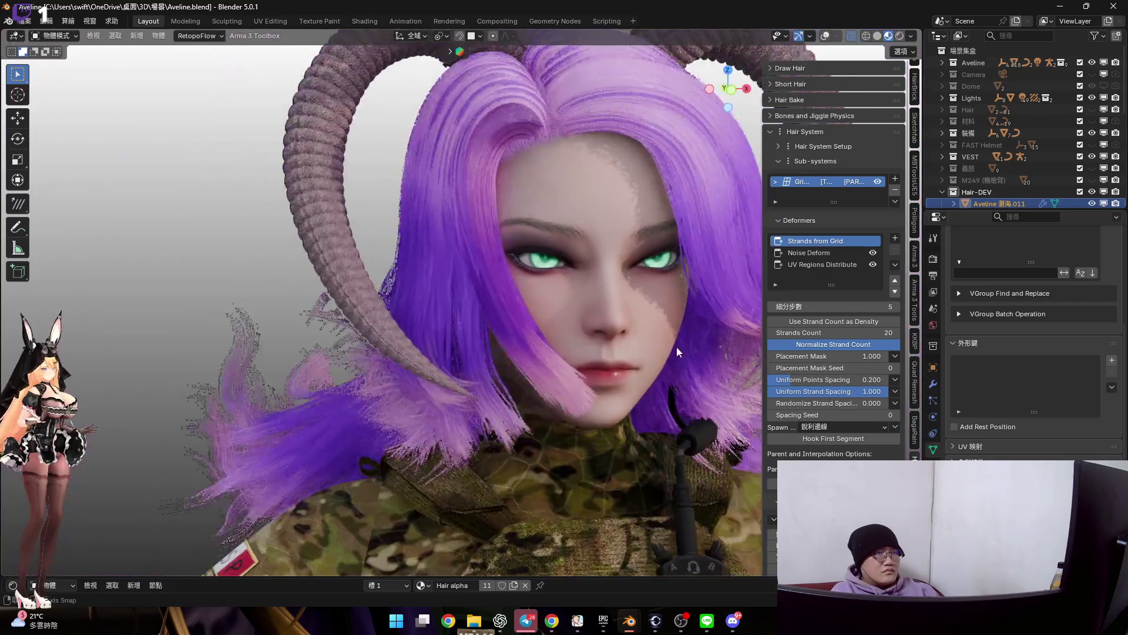
{"action": "middle_click_drag", "start_coordinate": [701, 359], "coordinate": [598, 358]}
{"action": "key", "text": "ctrl+Tab"}
{"action": "key", "text": "Escape"}
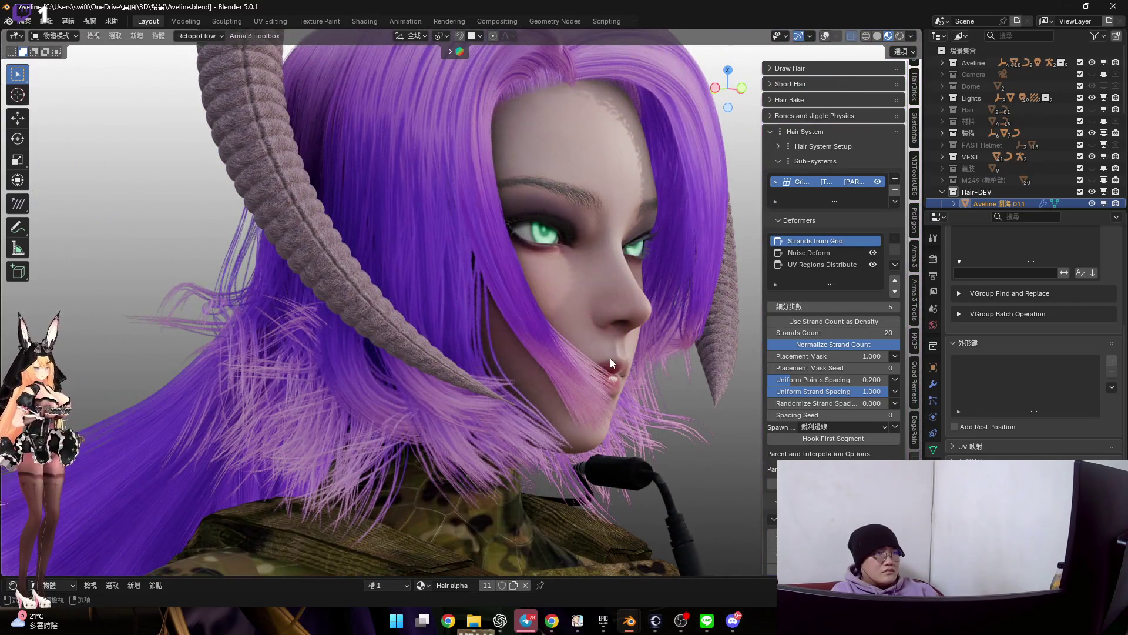
Cut Strands Count down to 10 and review the sparser fringe from several angles
{"action": "left_click", "coordinate": [772, 332]}
{"action": "left_click", "coordinate": [772, 332]}
{"action": "left_click", "coordinate": [772, 332]}
{"action": "left_click", "coordinate": [771, 332]}
{"action": "left_click", "coordinate": [772, 332]}
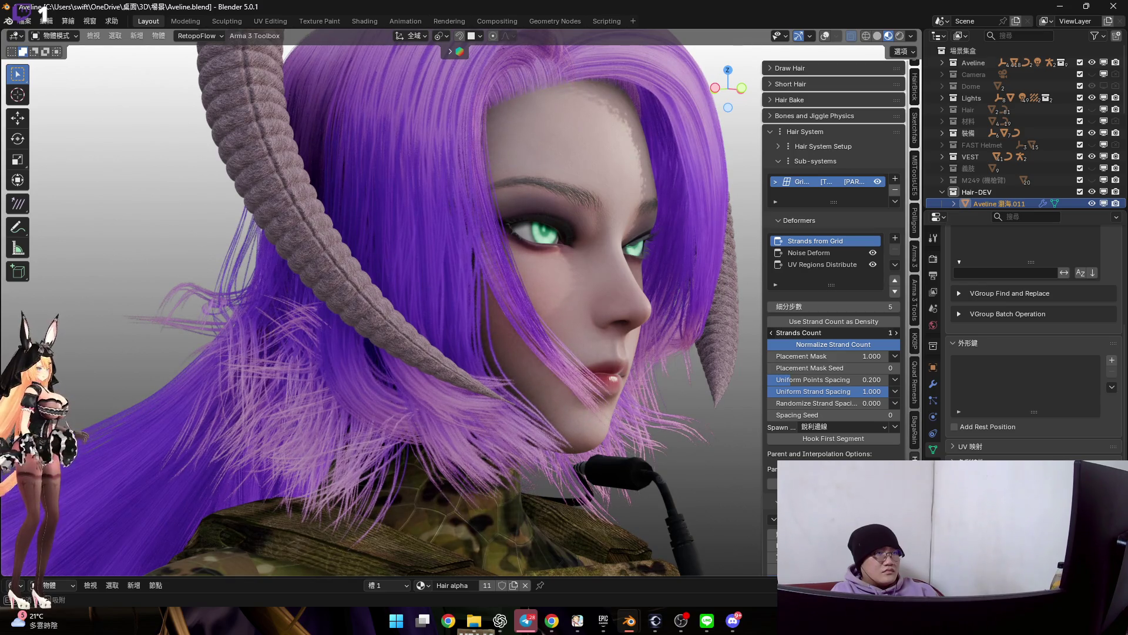
{"action": "key", "text": "BackSpace"}
{"action": "middle_click_drag", "start_coordinate": [659, 309], "coordinate": [654, 307]}
{"action": "scroll", "coordinate": [654, 307], "scroll_direction": "up", "scroll_amount": 3}
{"action": "type", "text": "10"}
{"action": "key", "text": "Return"}
{"action": "scroll", "coordinate": [460, 332], "scroll_direction": "up", "scroll_amount": 5}
{"action": "scroll", "coordinate": [461, 332], "scroll_direction": "down", "scroll_amount": 2}
{"action": "scroll", "coordinate": [423, 346], "scroll_direction": "down", "scroll_amount": 4}
{"action": "middle_click_drag", "start_coordinate": [431, 346], "coordinate": [394, 339]}
{"action": "scroll", "coordinate": [394, 339], "scroll_direction": "up", "scroll_amount": 3}
{"action": "scroll", "coordinate": [468, 351], "scroll_direction": "down", "scroll_amount": 2}
{"action": "mouse_move", "coordinate": [468, 351]}
{"action": "middle_mouse_down"}
{"action": "mouse_move", "coordinate": [509, 331]}
{"action": "mouse_move", "coordinate": [467, 273]}
{"action": "mouse_move", "coordinate": [484, 298]}
{"action": "mouse_move", "coordinate": [438, 343]}
{"action": "middle_mouse_up"}
{"action": "scroll", "coordinate": [438, 343], "scroll_direction": "up", "scroll_amount": 2}
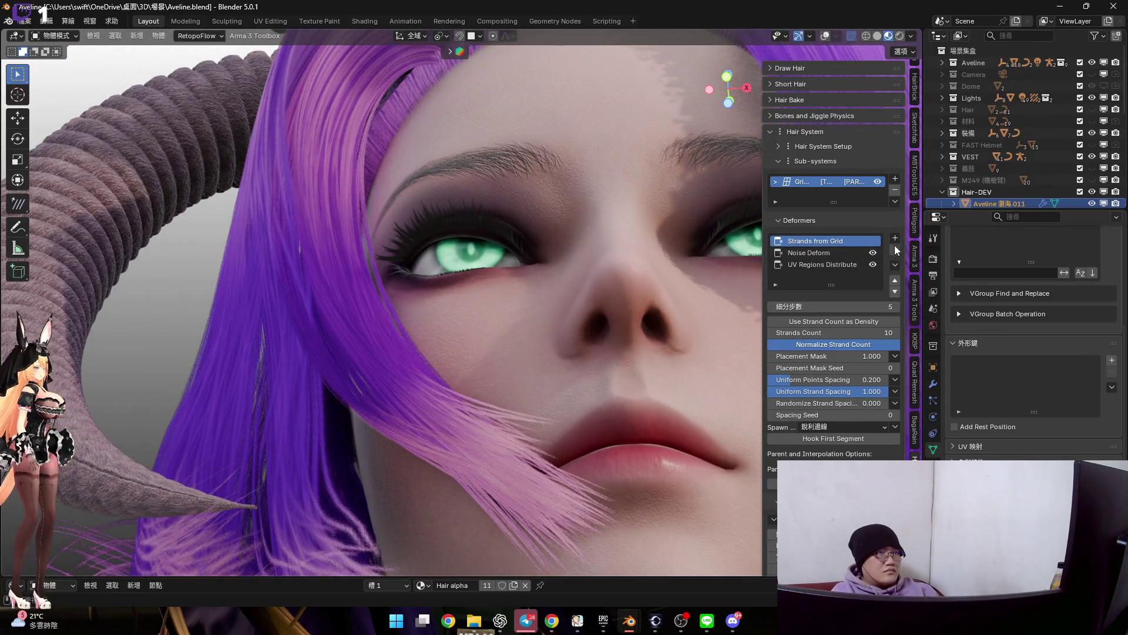
Add an Align Tilt to Source Surface deformer to the bang hair's deformer stack
{"action": "left_click", "coordinate": [895, 238]}
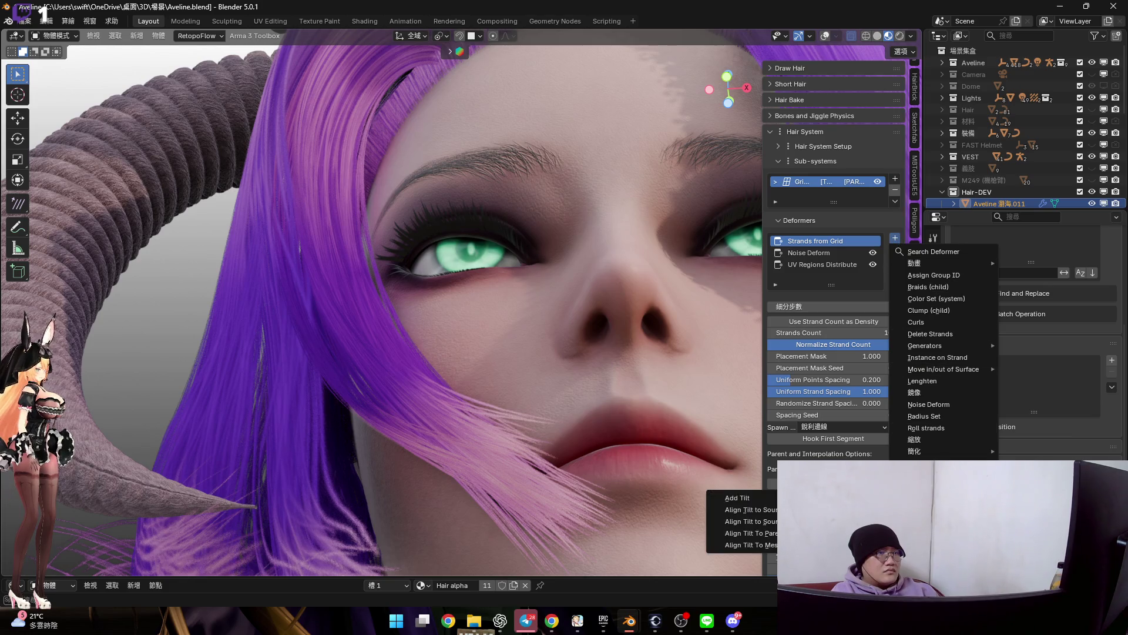
{"action": "key", "text": "Return"}
{"action": "mouse_move", "coordinate": [476, 271]}
{"action": "middle_mouse_down"}
{"action": "mouse_move", "coordinate": [488, 369]}
{"action": "mouse_move", "coordinate": [502, 340]}
{"action": "middle_mouse_up"}
{"action": "scroll", "coordinate": [510, 340], "scroll_direction": "up", "scroll_amount": 2}
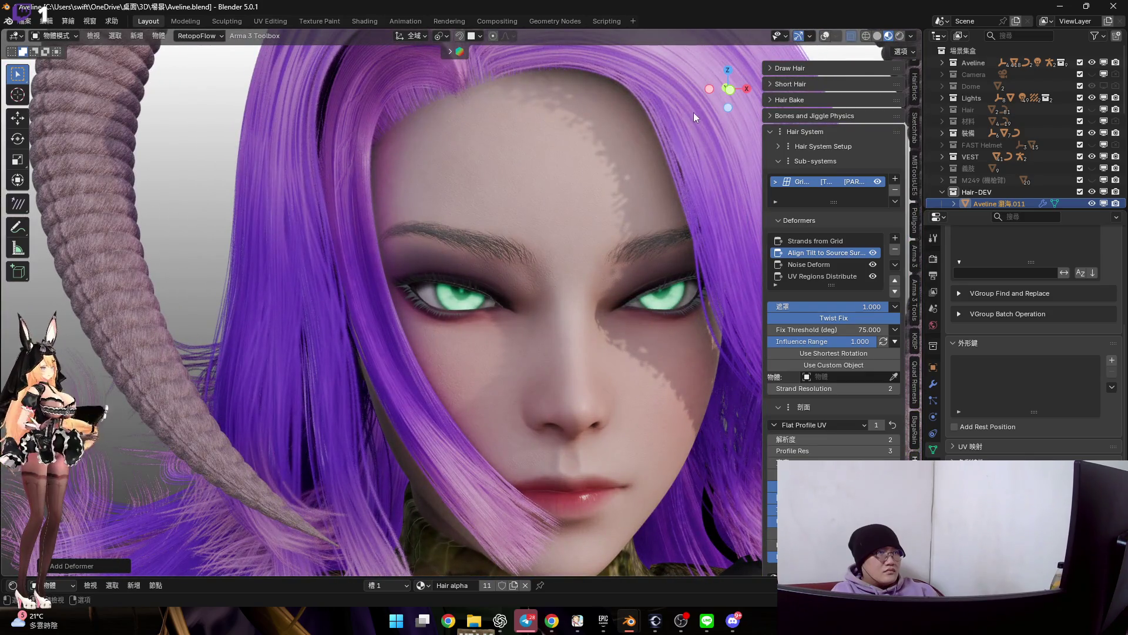
{"action": "left_click", "coordinate": [730, 95]}
{"action": "scroll", "coordinate": [521, 346], "scroll_direction": "up", "scroll_amount": 1}
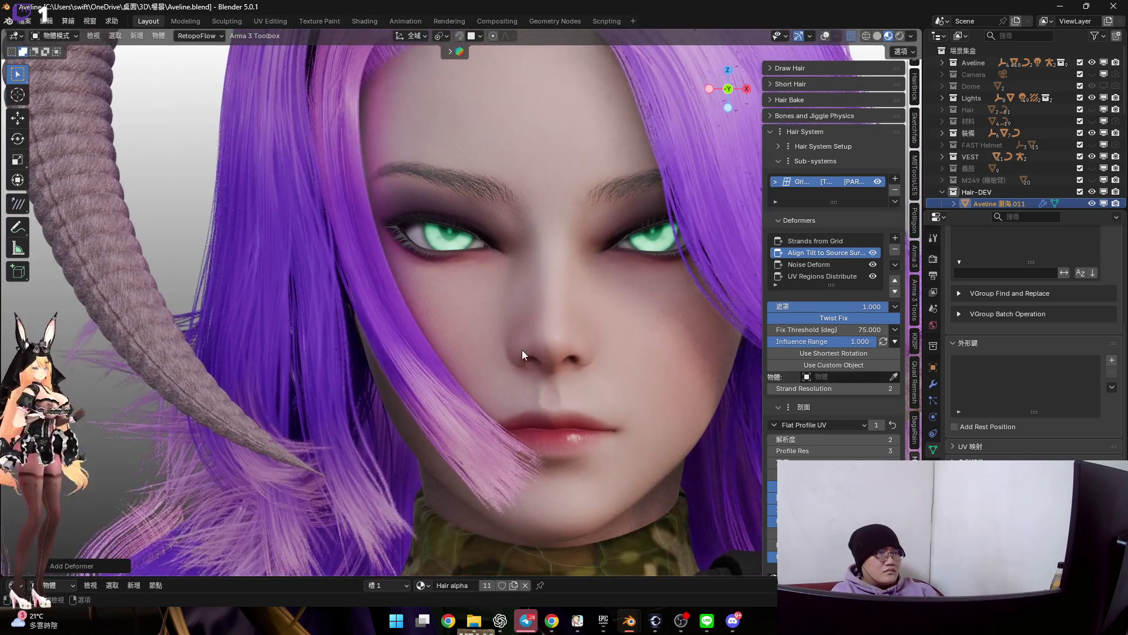
{"action": "mouse_move", "coordinate": [507, 343]}
{"action": "middle_mouse_down"}
{"action": "mouse_move", "coordinate": [500, 366]}
{"action": "mouse_move", "coordinate": [430, 372]}
{"action": "mouse_move", "coordinate": [463, 311]}
{"action": "mouse_move", "coordinate": [425, 344]}
{"action": "mouse_move", "coordinate": [435, 316]}
{"action": "mouse_move", "coordinate": [450, 447]}
{"action": "mouse_move", "coordinate": [375, 276]}
{"action": "mouse_move", "coordinate": [416, 285]}
{"action": "middle_mouse_up"}
Toggle the Align Tilt deformer off and back on to compare, leaving it enabled
{"action": "left_click", "coordinate": [876, 252]}
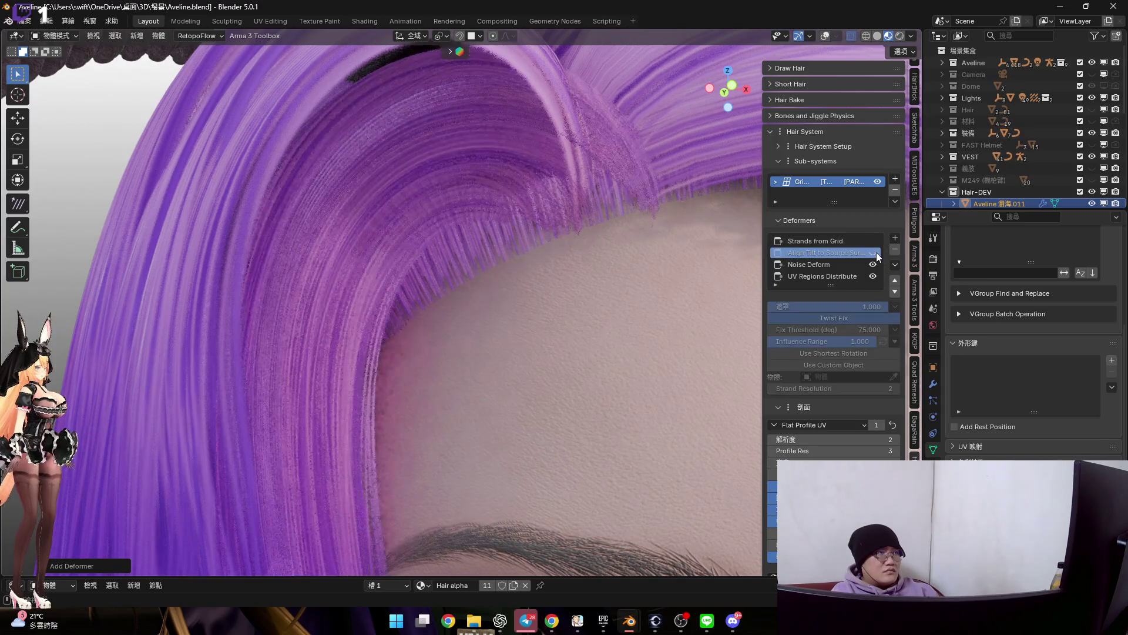
{"action": "left_click", "coordinate": [877, 253]}
{"action": "middle_click_drag", "start_coordinate": [465, 311], "coordinate": [594, 212]}
Compare the hair with face-orientation colours and the Align Tilt deformer toggled from several angles
{"action": "left_click", "coordinate": [826, 35]}
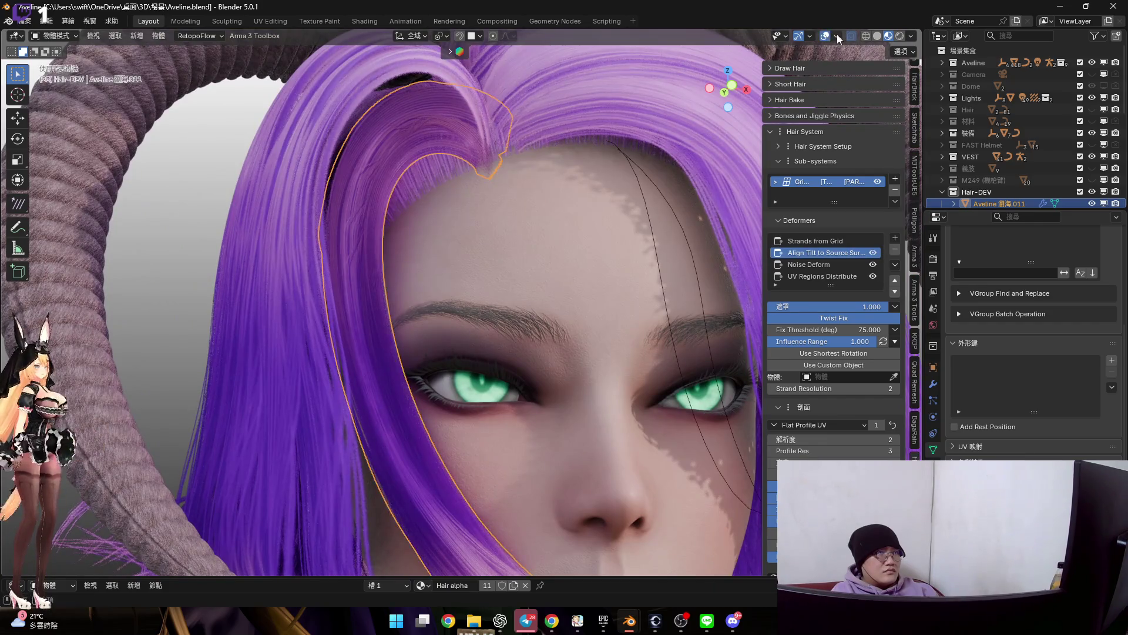
{"action": "left_click", "coordinate": [758, 290]}
{"action": "mouse_move", "coordinate": [594, 256]}
{"action": "middle_mouse_down"}
{"action": "mouse_move", "coordinate": [534, 184]}
{"action": "mouse_move", "coordinate": [520, 299]}
{"action": "mouse_move", "coordinate": [548, 306]}
{"action": "middle_mouse_up"}
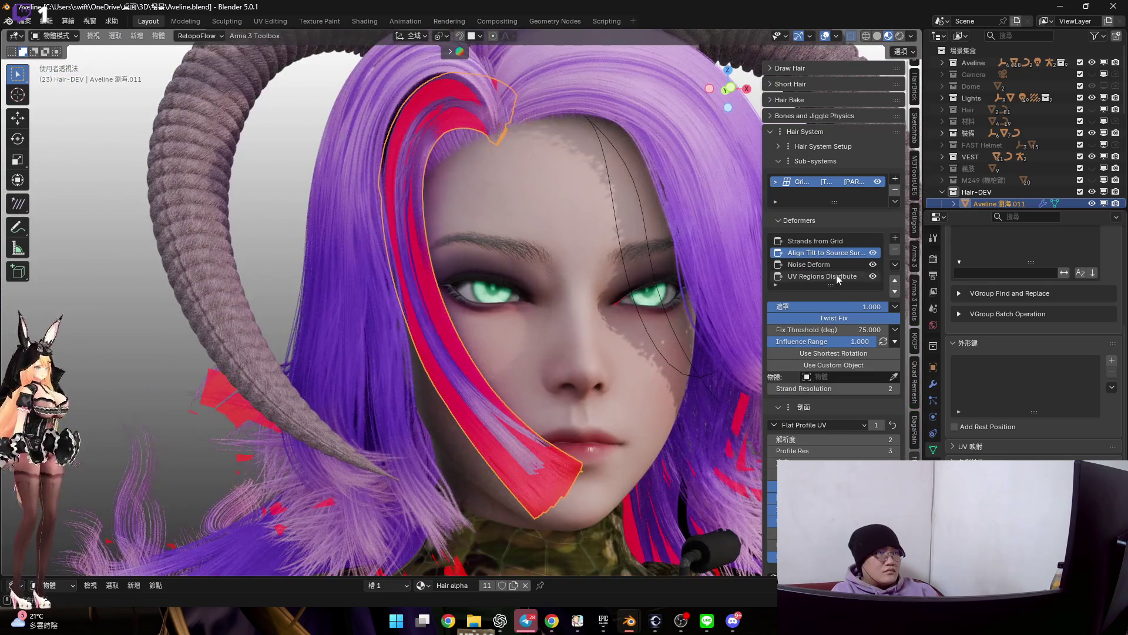
{"action": "left_click", "coordinate": [873, 254]}
{"action": "middle_click_drag", "start_coordinate": [591, 164], "coordinate": [635, 150]}
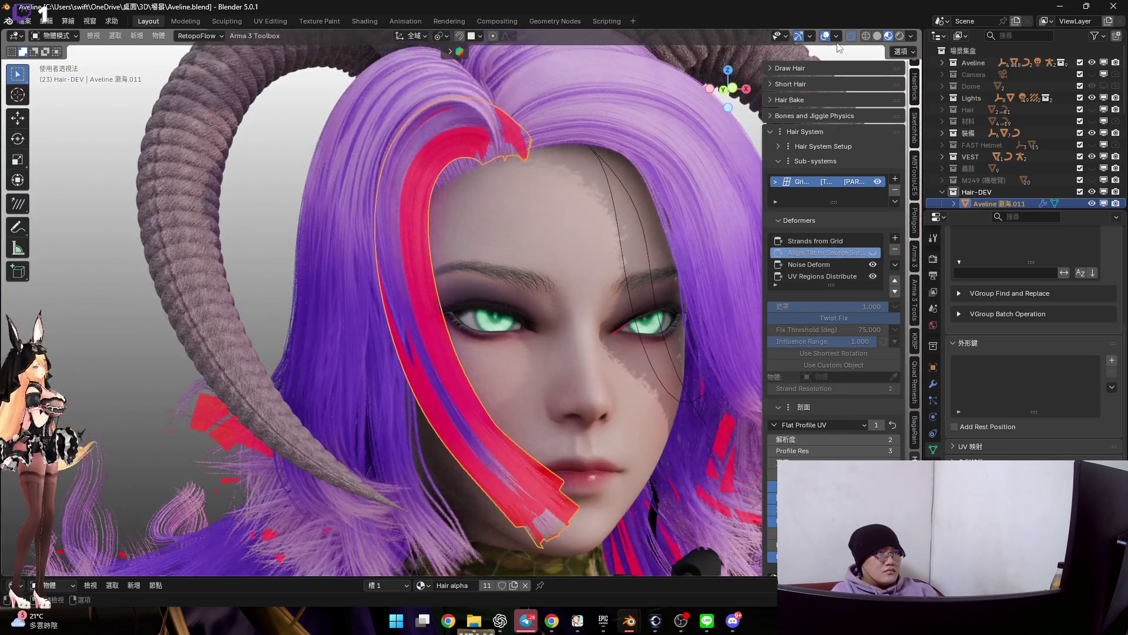
{"action": "left_click", "coordinate": [836, 36]}
{"action": "left_click", "coordinate": [758, 287]}
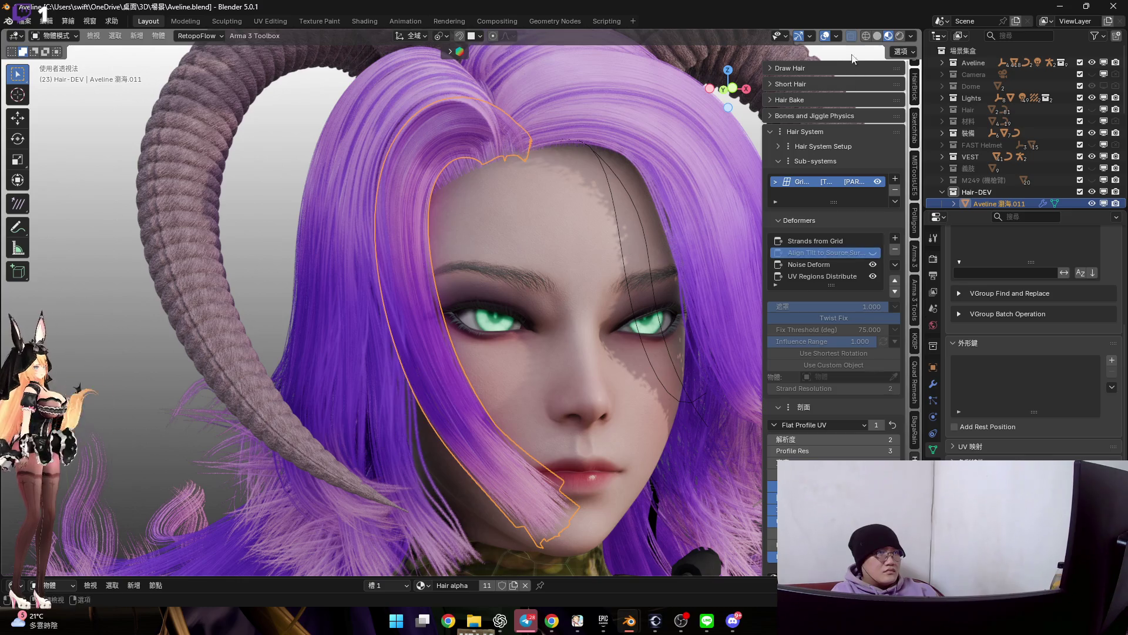
{"action": "left_click", "coordinate": [838, 36]}
{"action": "left_click", "coordinate": [765, 290]}
{"action": "middle_click_drag", "start_coordinate": [595, 265], "coordinate": [846, 208]}
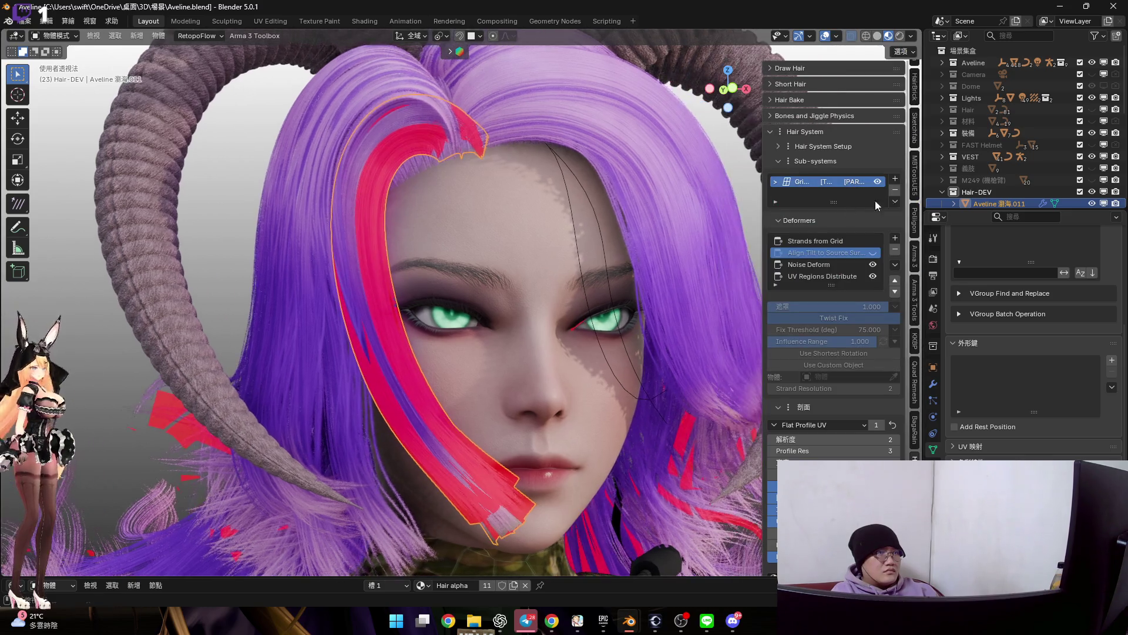
{"action": "middle_click_drag", "start_coordinate": [468, 265], "coordinate": [421, 176]}
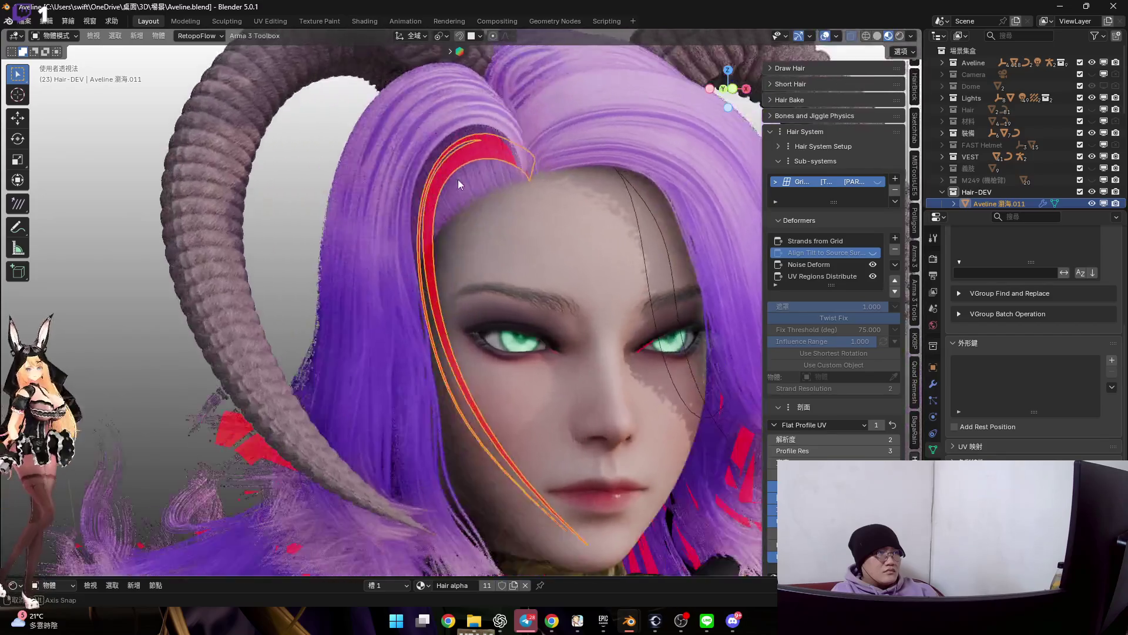
{"action": "scroll", "coordinate": [454, 179], "scroll_direction": "up", "scroll_amount": 5}
{"action": "scroll", "coordinate": [511, 203], "scroll_direction": "down", "scroll_amount": 2}
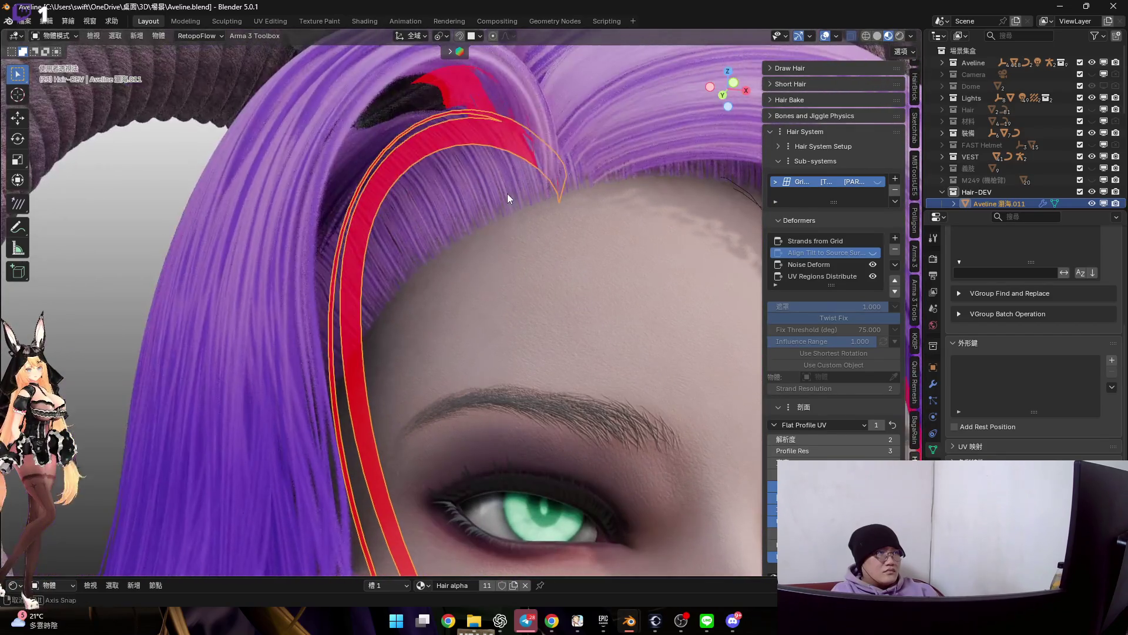
Hide all viewport overlays so only the purple hair shows, then list addable deformers
{"action": "key", "text": "Tab"}
{"action": "scroll", "coordinate": [510, 186], "scroll_direction": "up", "scroll_amount": 2}
{"action": "key", "text": "Tab"}
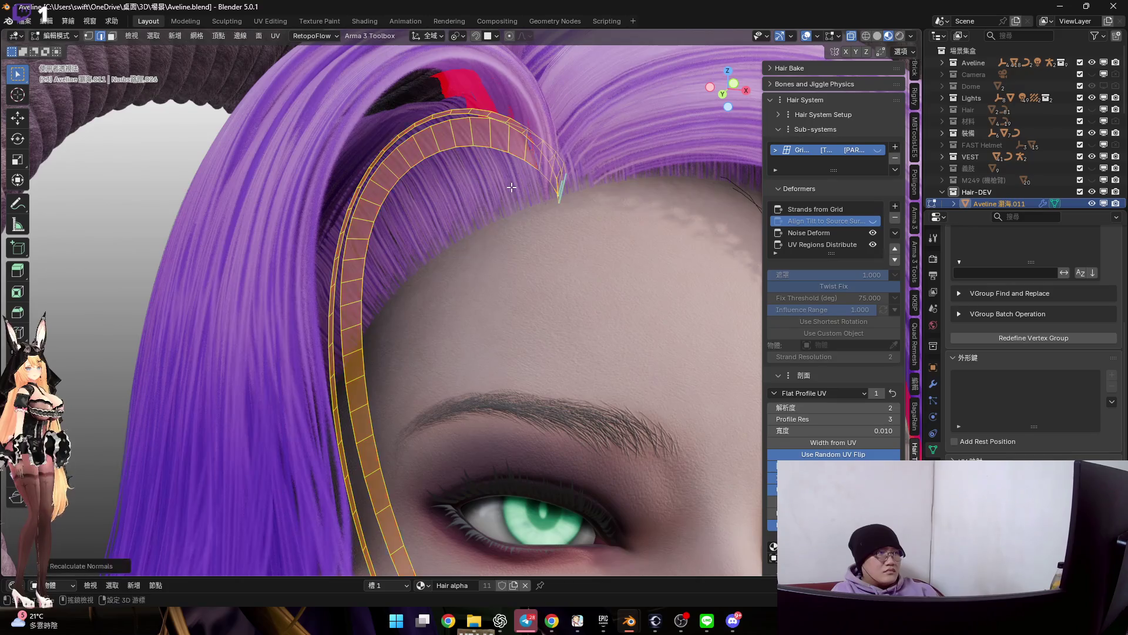
{"action": "scroll", "coordinate": [565, 283], "scroll_direction": "down", "scroll_amount": 3}
{"action": "middle_click_drag", "start_coordinate": [565, 279], "coordinate": [512, 256], "text": "shift"}
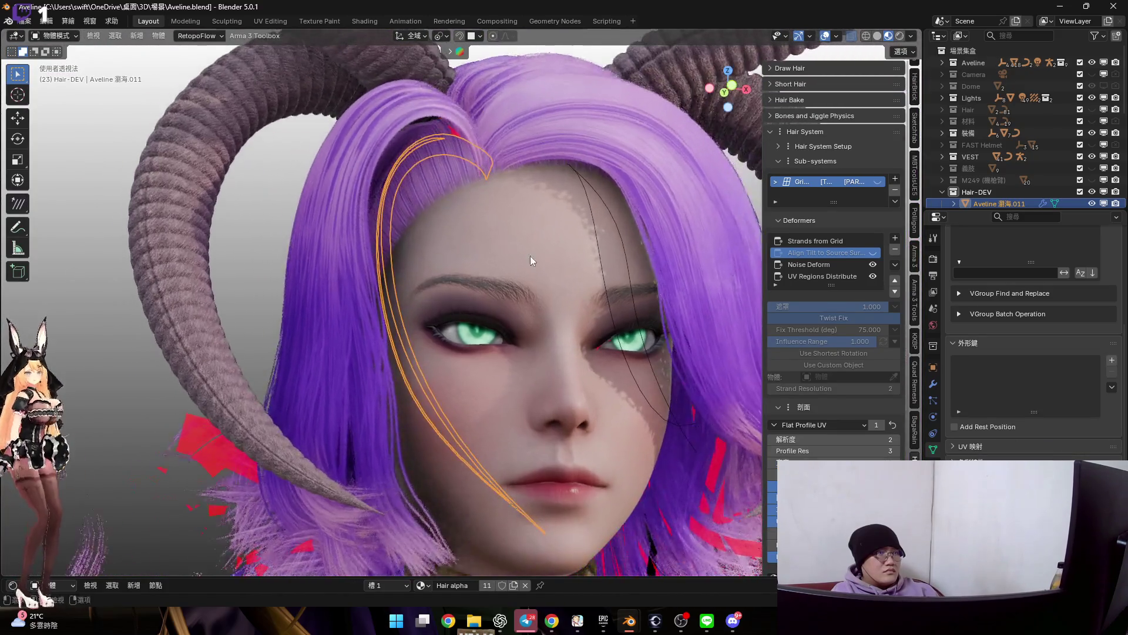
{"action": "left_click", "coordinate": [835, 36]}
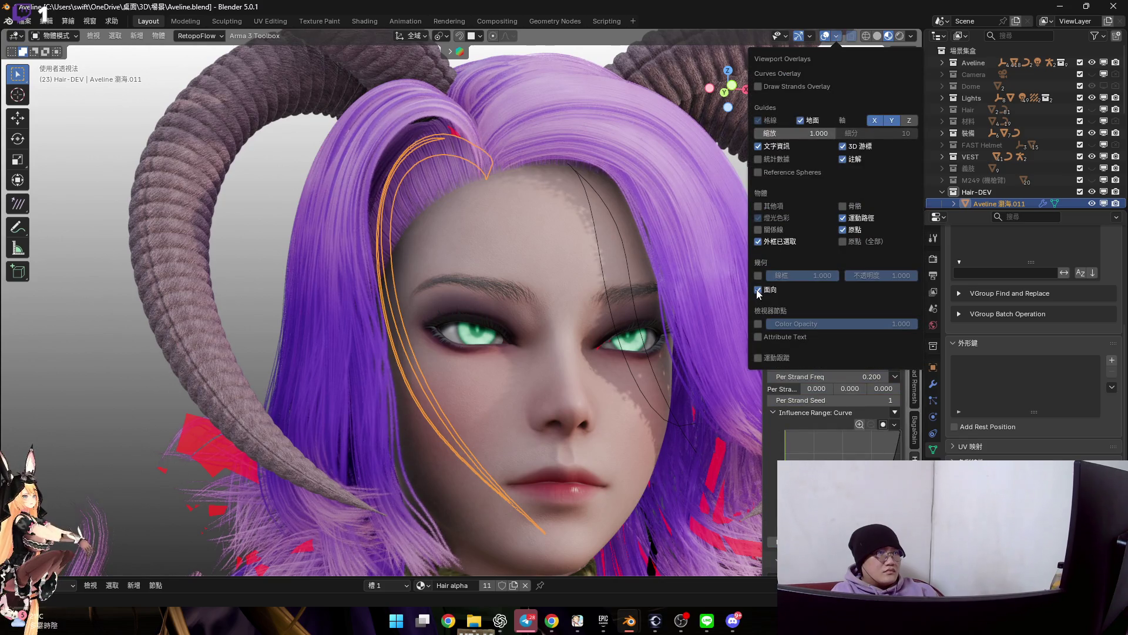
{"action": "left_click", "coordinate": [826, 37]}
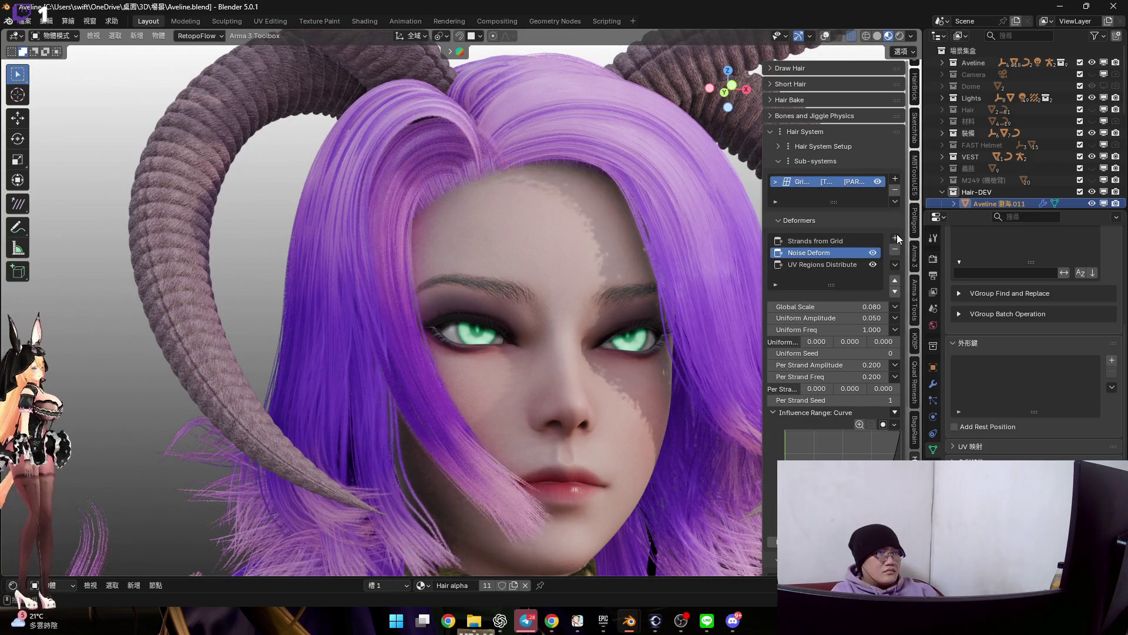
{"action": "left_click", "coordinate": [870, 240]}
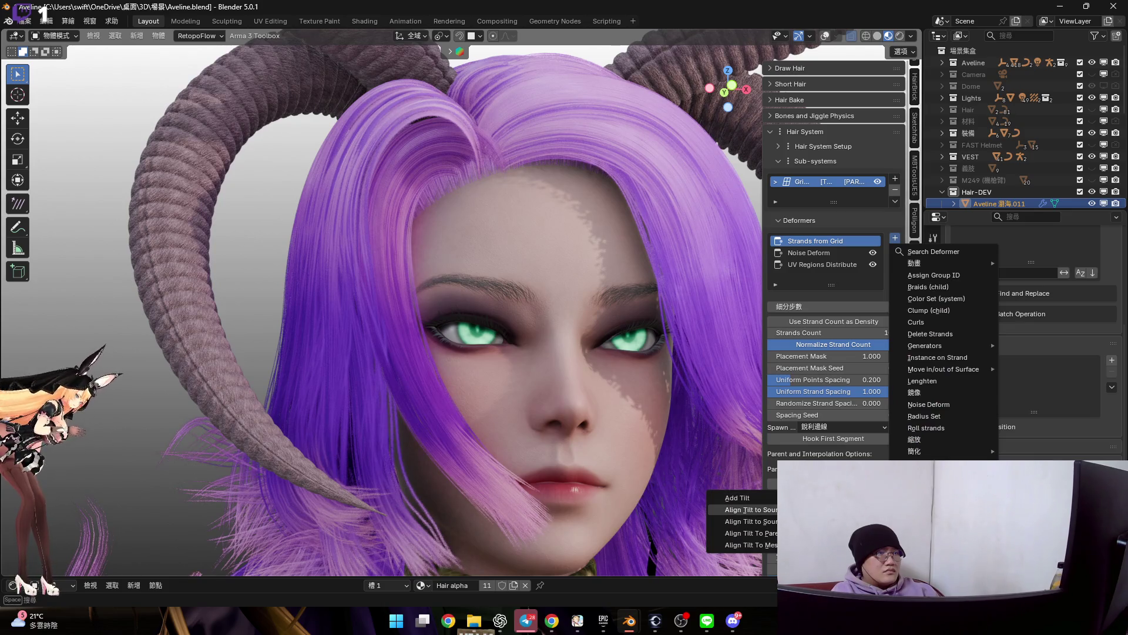
Re-add Align Tilt to Source Surface, then remove the grid strands sub-system from the hair
{"action": "key", "text": "Return"}
{"action": "middle_click_drag", "start_coordinate": [507, 341], "coordinate": [525, 358]}
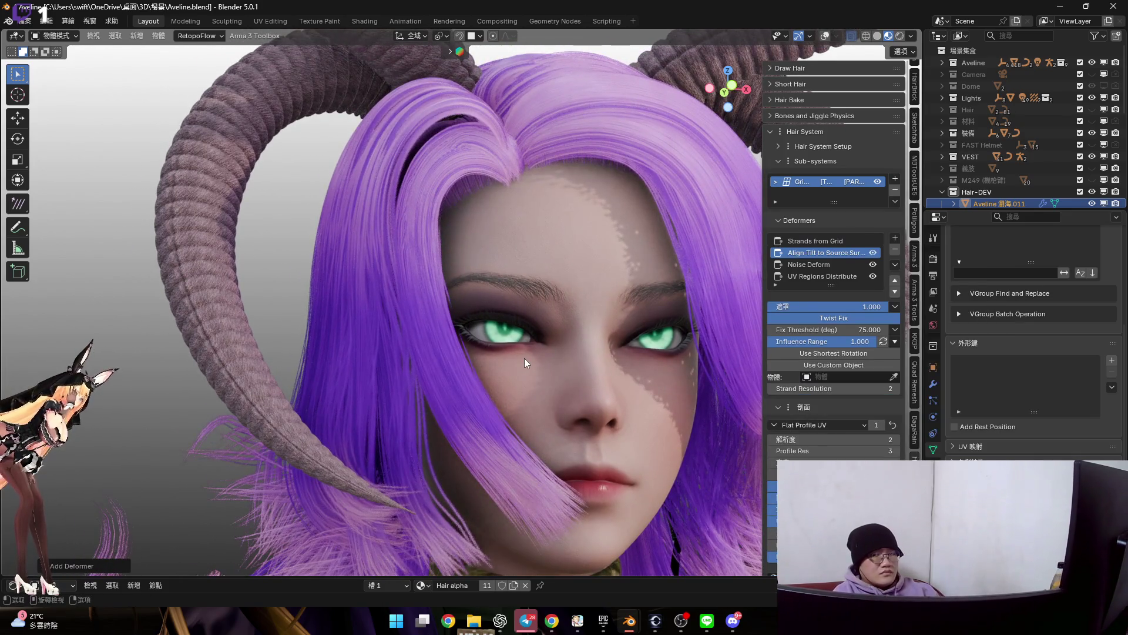
{"action": "scroll", "coordinate": [432, 342], "scroll_direction": "up", "scroll_amount": 1}
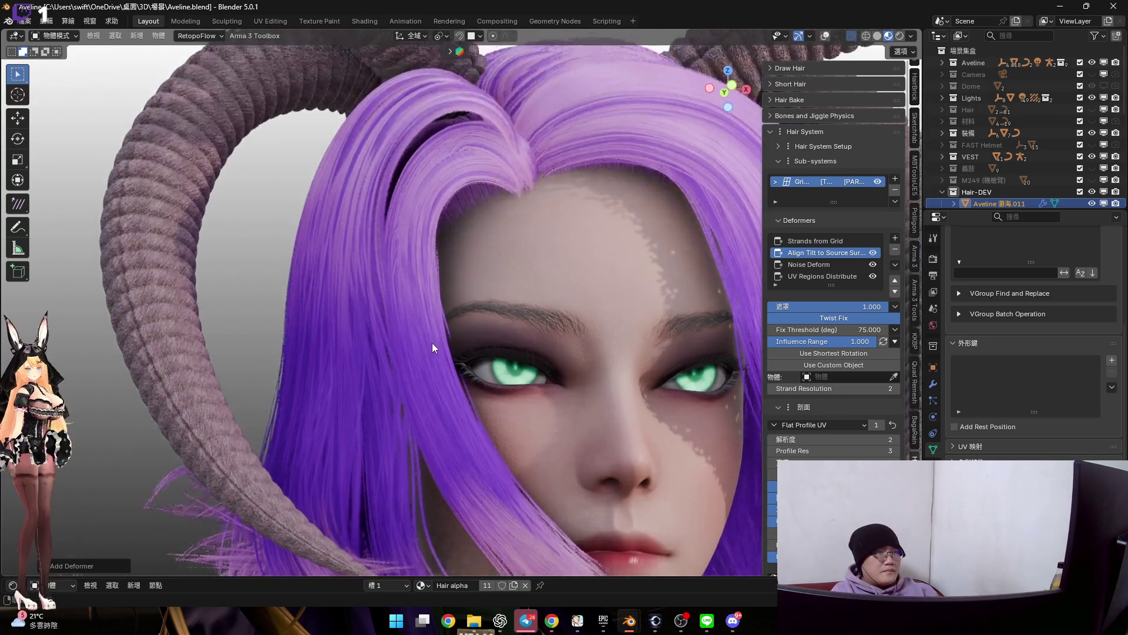
{"action": "scroll", "coordinate": [495, 265], "scroll_direction": "up", "scroll_amount": 4}
{"action": "scroll", "coordinate": [491, 260], "scroll_direction": "up", "scroll_amount": 2}
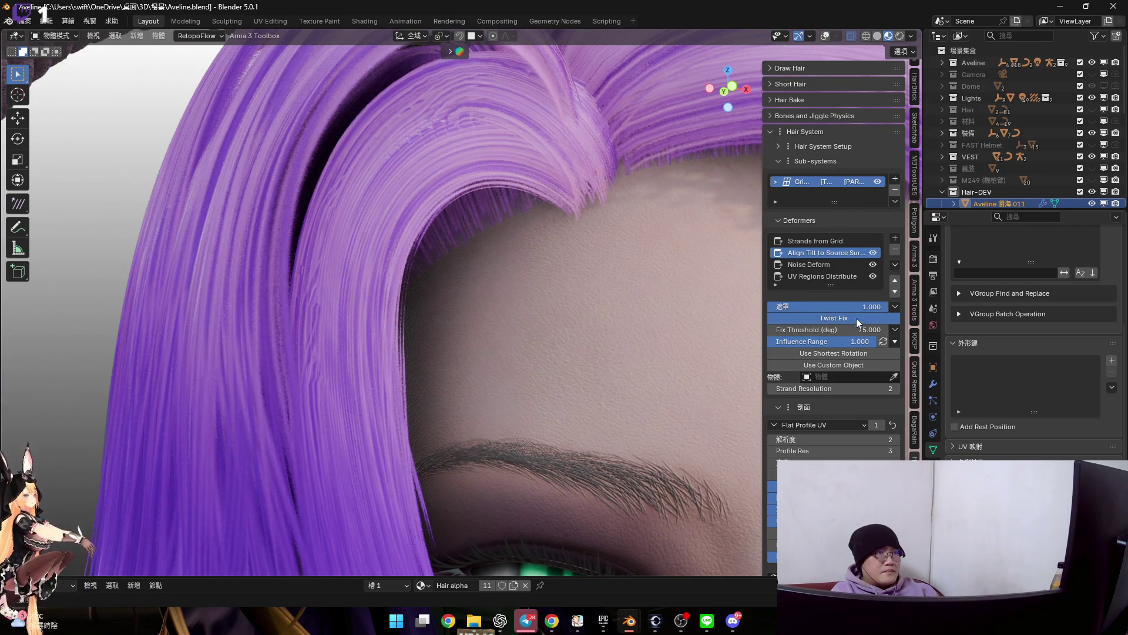
{"action": "left_click", "coordinate": [894, 191]}
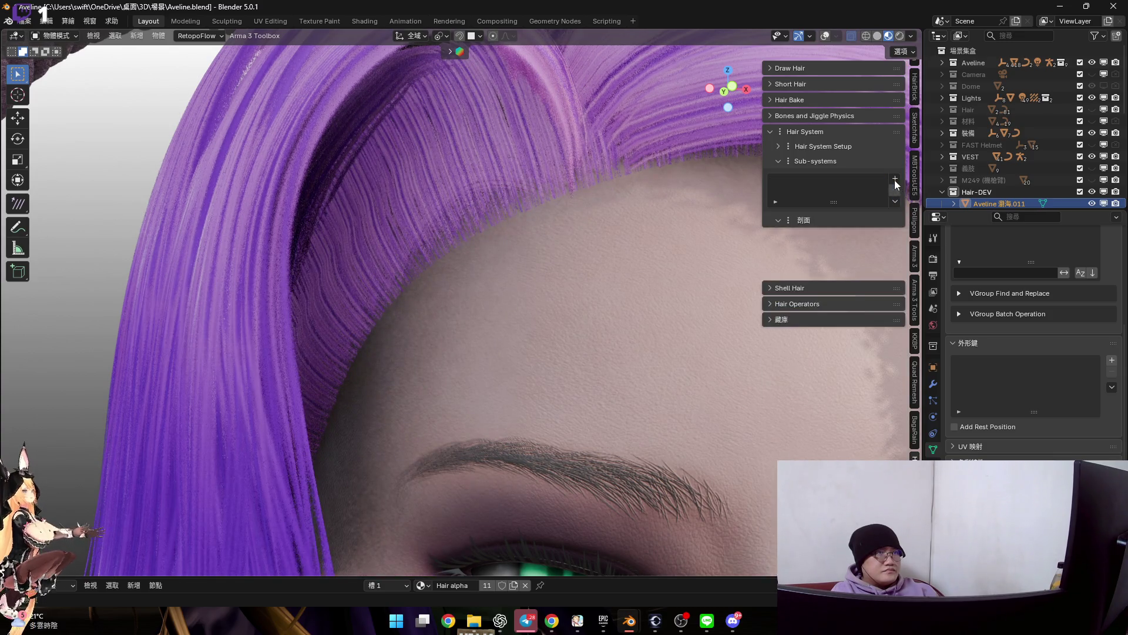
Add a Strands from Grid Surface sub-system with 5 subdivision steps
{"action": "left_click", "coordinate": [895, 181]}
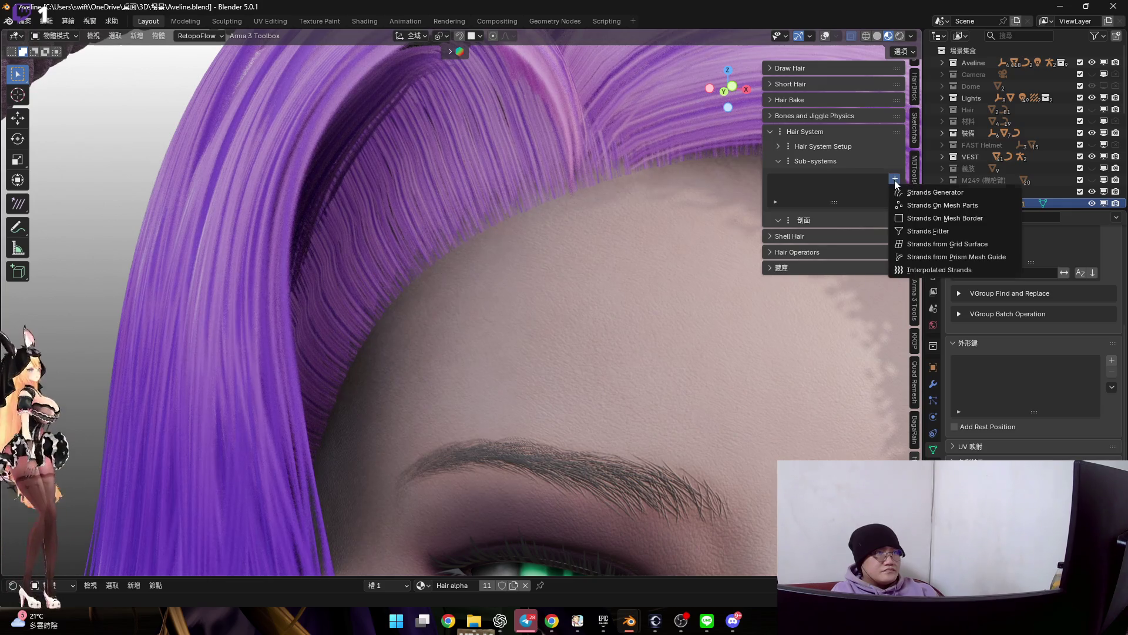
{"action": "left_click", "coordinate": [916, 243]}
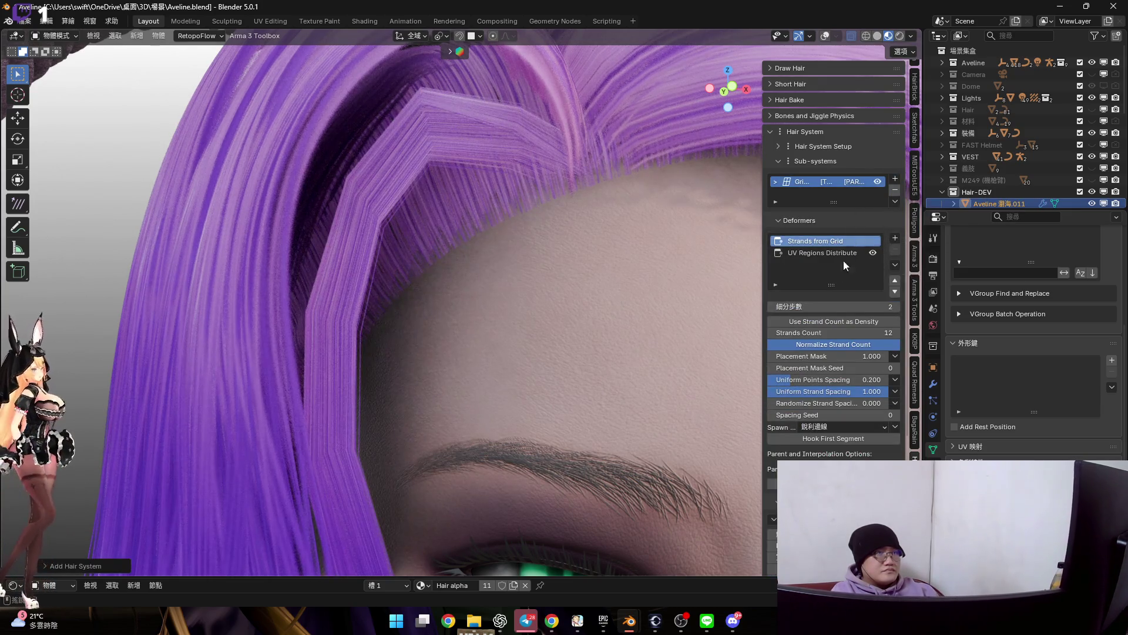
{"action": "left_click_drag", "start_coordinate": [833, 306], "coordinate": [832, 307]}
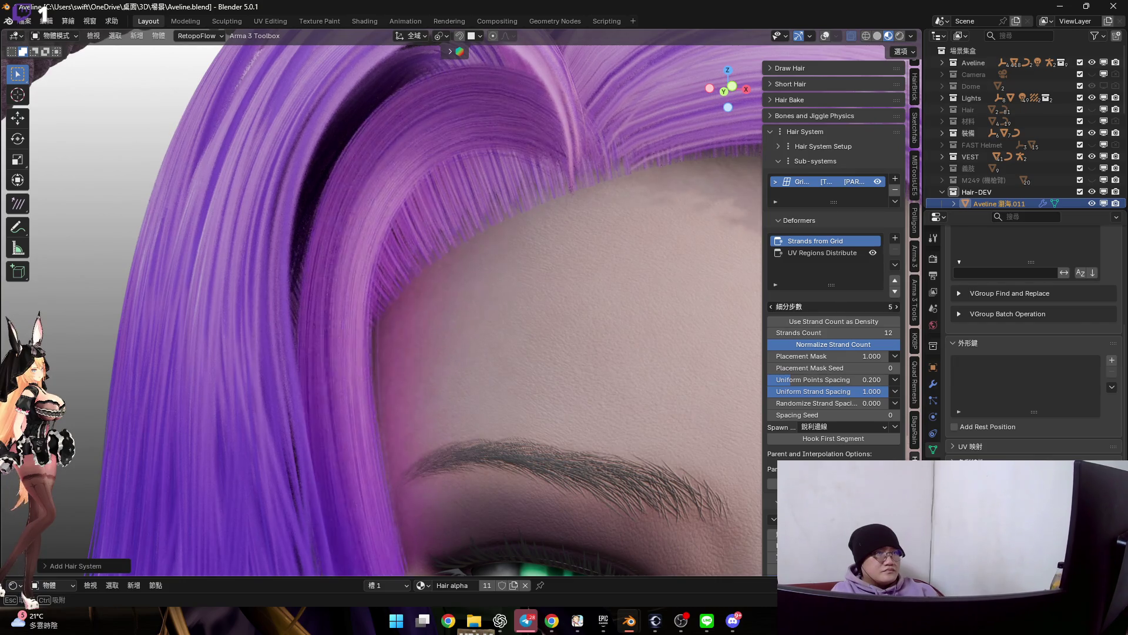
{"action": "scroll", "coordinate": [575, 139], "scroll_direction": "down", "scroll_amount": 3}
{"action": "scroll", "coordinate": [542, 110], "scroll_direction": "down", "scroll_amount": 3}
{"action": "mouse_move", "coordinate": [542, 111]}
{"action": "middle_mouse_down"}
{"action": "mouse_move", "coordinate": [603, 149]}
{"action": "mouse_move", "coordinate": [560, 233]}
{"action": "mouse_move", "coordinate": [452, 244]}
{"action": "mouse_move", "coordinate": [538, 247]}
{"action": "middle_mouse_up"}
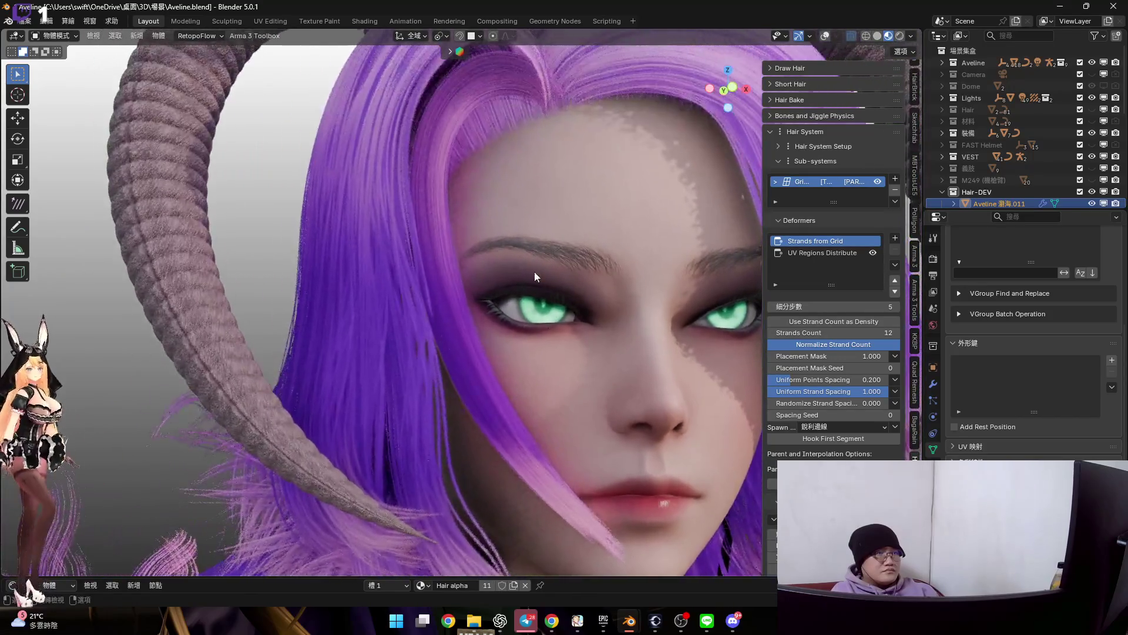
{"action": "scroll", "coordinate": [536, 283], "scroll_direction": "up", "scroll_amount": 3}
{"action": "scroll", "coordinate": [532, 308], "scroll_direction": "up", "scroll_amount": 2}
{"action": "scroll", "coordinate": [509, 300], "scroll_direction": "down", "scroll_amount": 3}
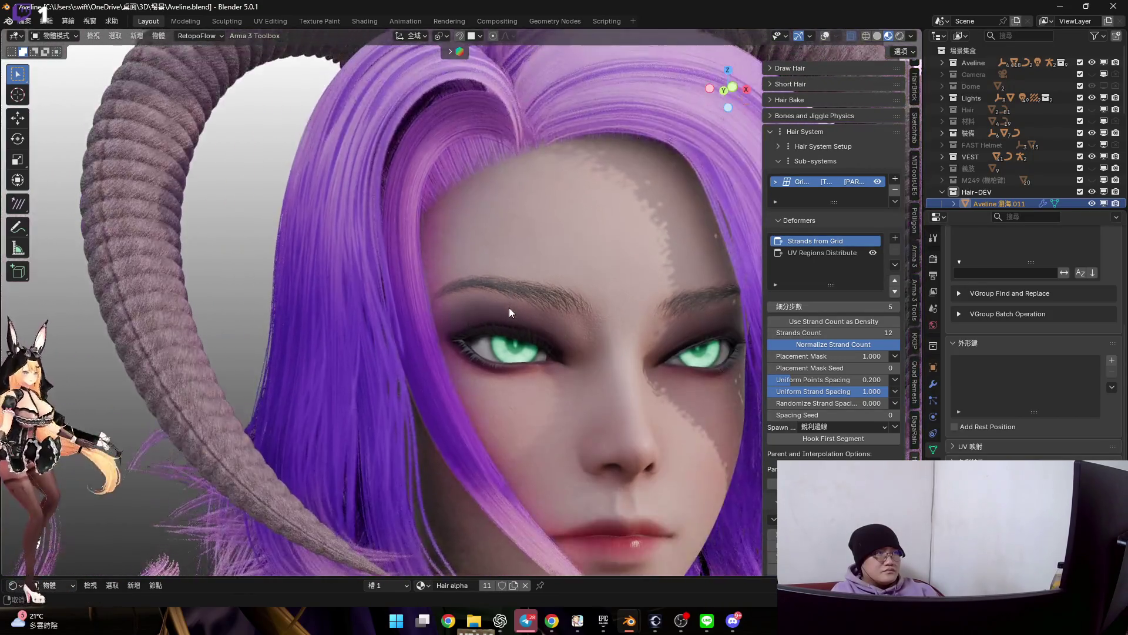
Set the grid sub-system's Strands Count to 10 and list the deformers to add
{"action": "middle_click_drag", "start_coordinate": [513, 313], "coordinate": [752, 343]}
{"action": "left_click", "coordinate": [816, 338]}
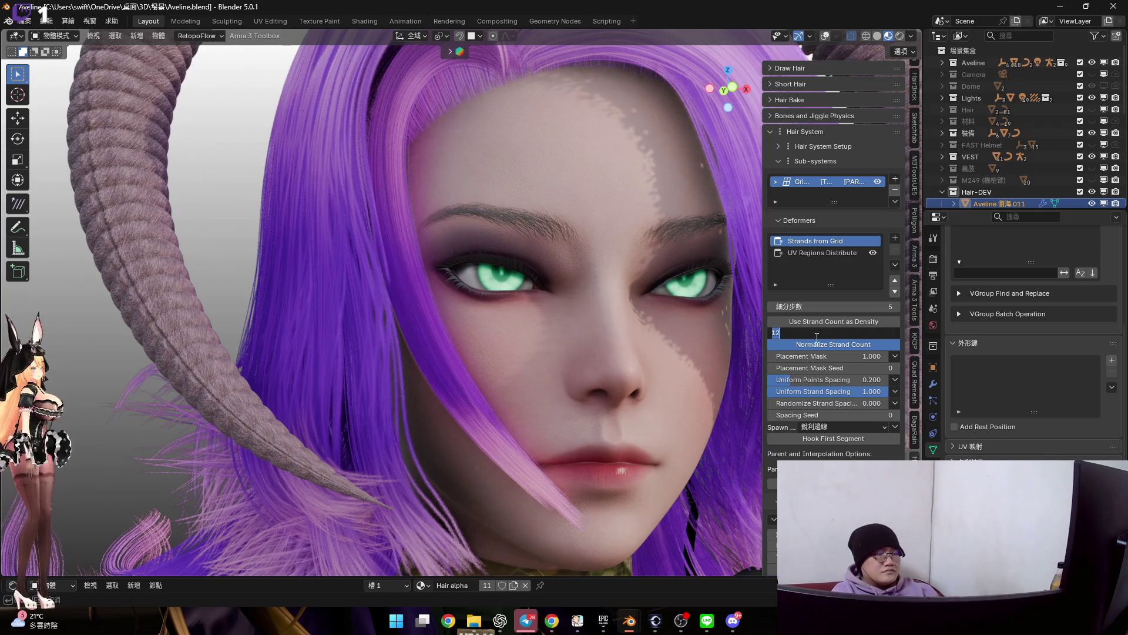
{"action": "type", "text": "10"}
{"action": "key", "text": "Return"}
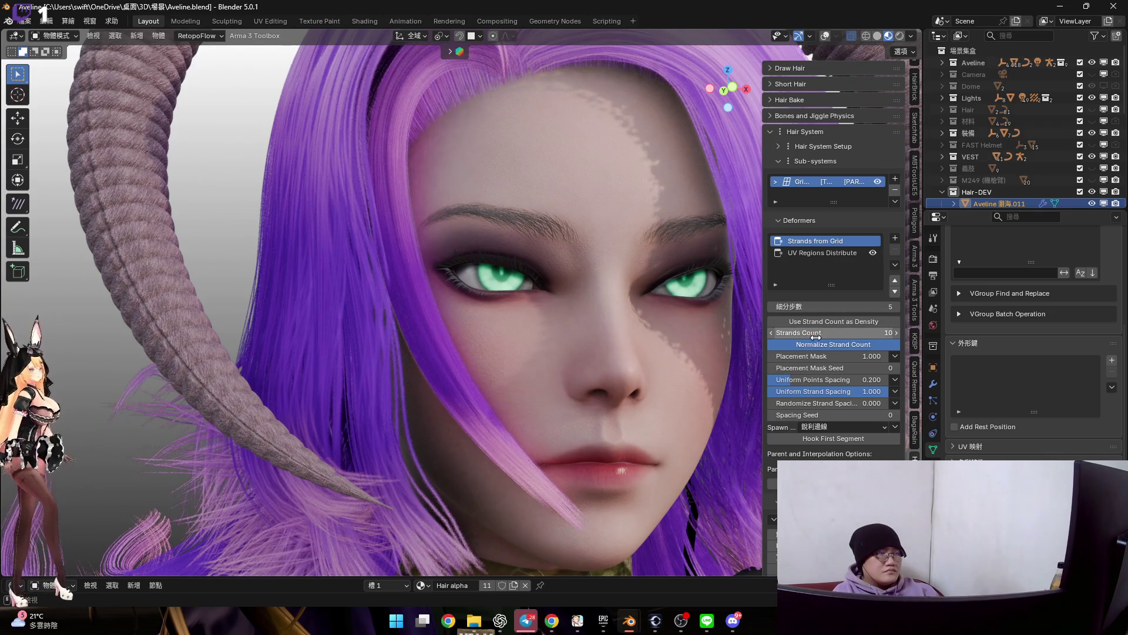
{"action": "left_click", "coordinate": [895, 238]}
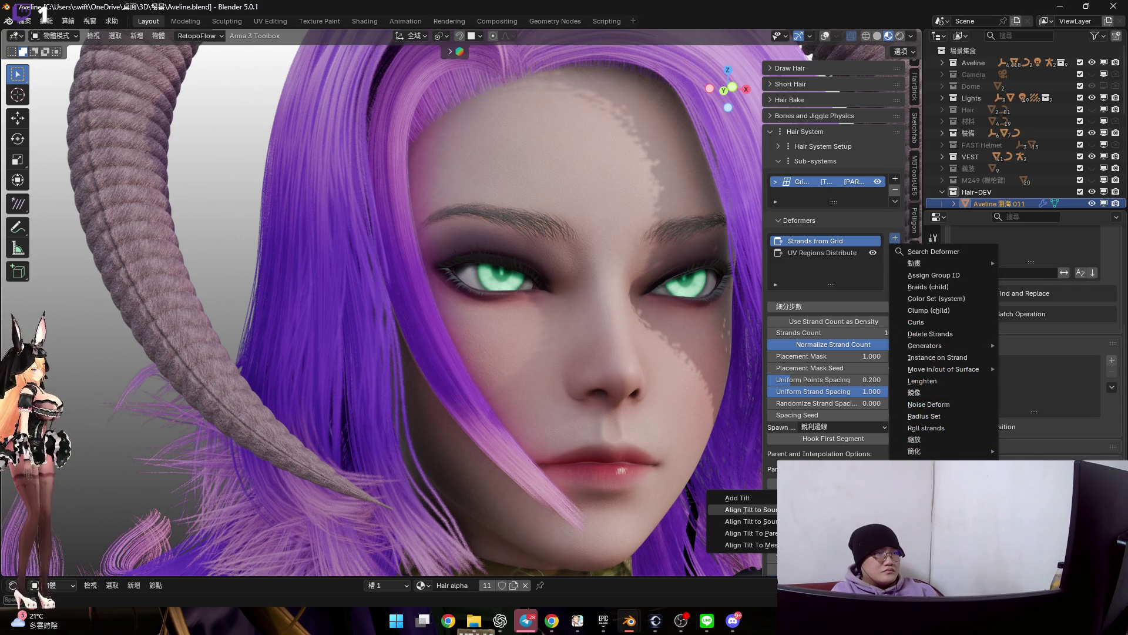
Add Align Tilt to Source Surface to the new grid strands, hide that sub-system, and enter mesh editing
{"action": "key", "text": "Return"}
{"action": "scroll", "coordinate": [553, 318], "scroll_direction": "up", "scroll_amount": 5}
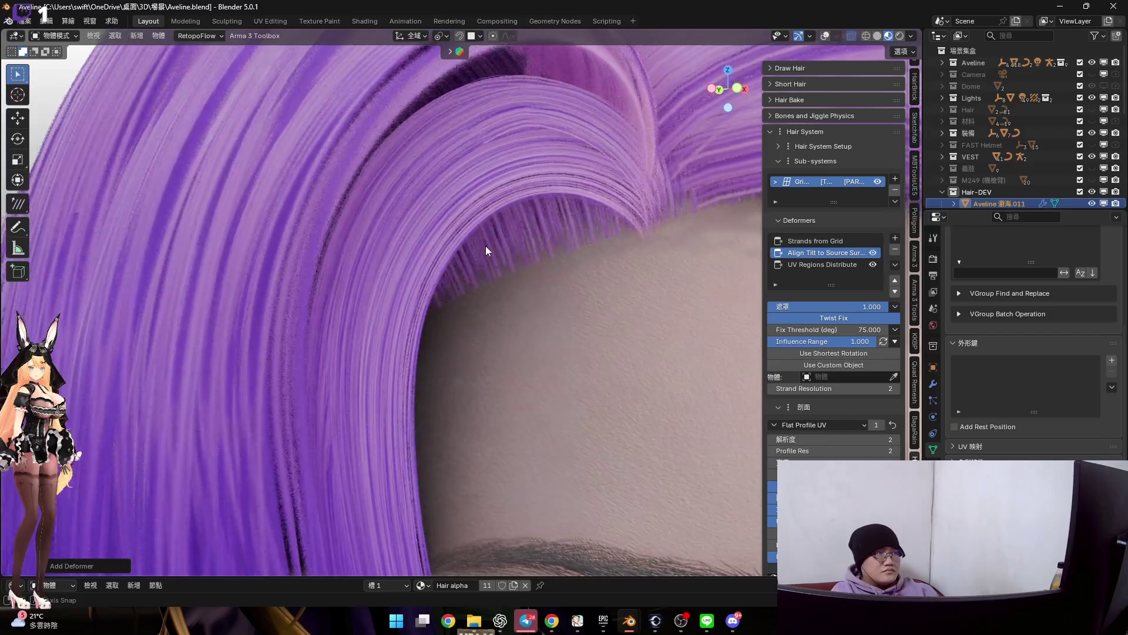
{"action": "mouse_move", "coordinate": [491, 261]}
{"action": "middle_mouse_down"}
{"action": "mouse_move", "coordinate": [473, 241]}
{"action": "mouse_move", "coordinate": [483, 260]}
{"action": "mouse_move", "coordinate": [502, 205]}
{"action": "mouse_move", "coordinate": [502, 216]}
{"action": "mouse_move", "coordinate": [495, 195]}
{"action": "mouse_move", "coordinate": [502, 229]}
{"action": "mouse_move", "coordinate": [528, 237]}
{"action": "middle_mouse_up"}
{"action": "scroll", "coordinate": [566, 262], "scroll_direction": "down", "scroll_amount": 2}
{"action": "scroll", "coordinate": [554, 252], "scroll_direction": "down", "scroll_amount": 1}
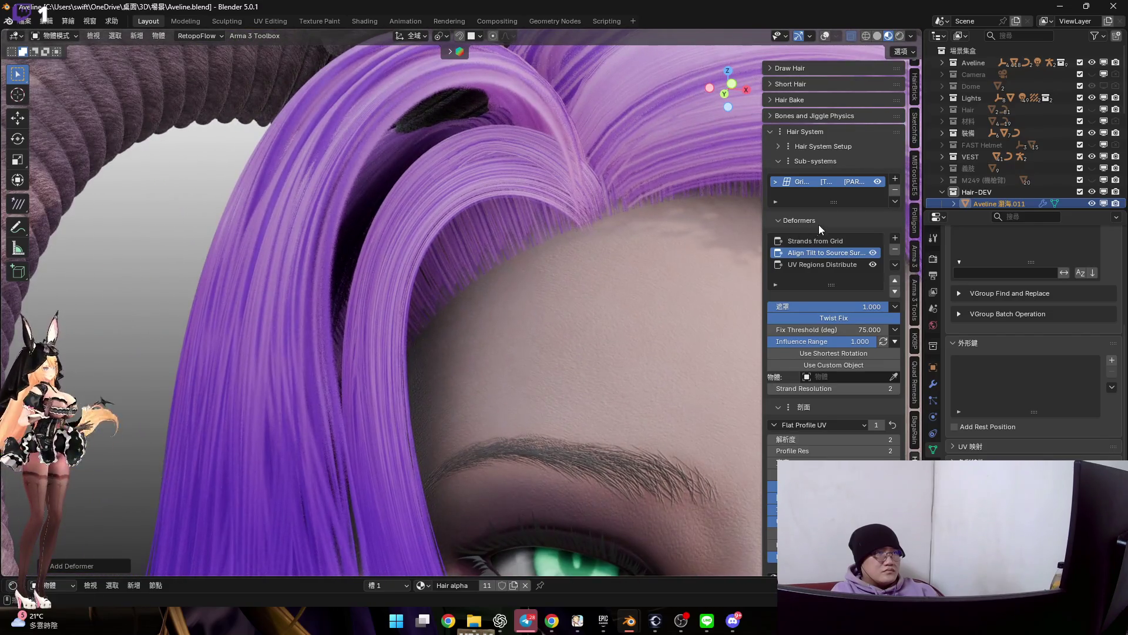
{"action": "scroll", "coordinate": [545, 235], "scroll_direction": "down", "scroll_amount": 2}
{"action": "middle_click_drag", "start_coordinate": [544, 235], "coordinate": [562, 280]}
{"action": "scroll", "coordinate": [562, 279], "scroll_direction": "down", "scroll_amount": 3}
{"action": "scroll", "coordinate": [548, 259], "scroll_direction": "up", "scroll_amount": 3}
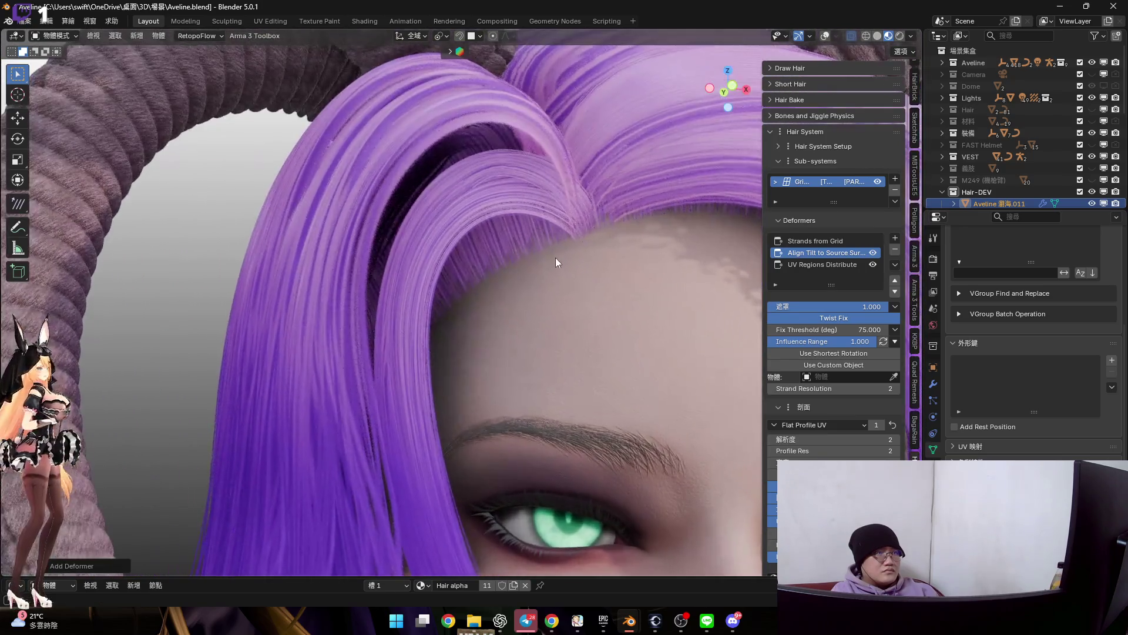
{"action": "left_click", "coordinate": [877, 181]}
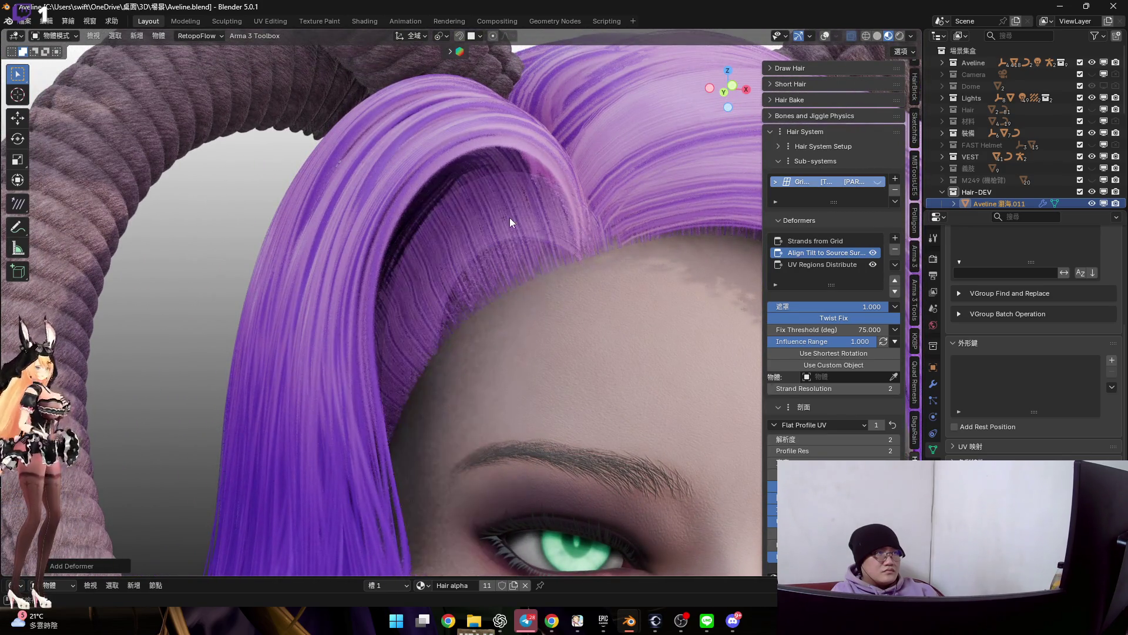
{"action": "scroll", "coordinate": [507, 222], "scroll_direction": "up", "scroll_amount": 2}
{"action": "scroll", "coordinate": [508, 221], "scroll_direction": "up", "scroll_amount": 2}
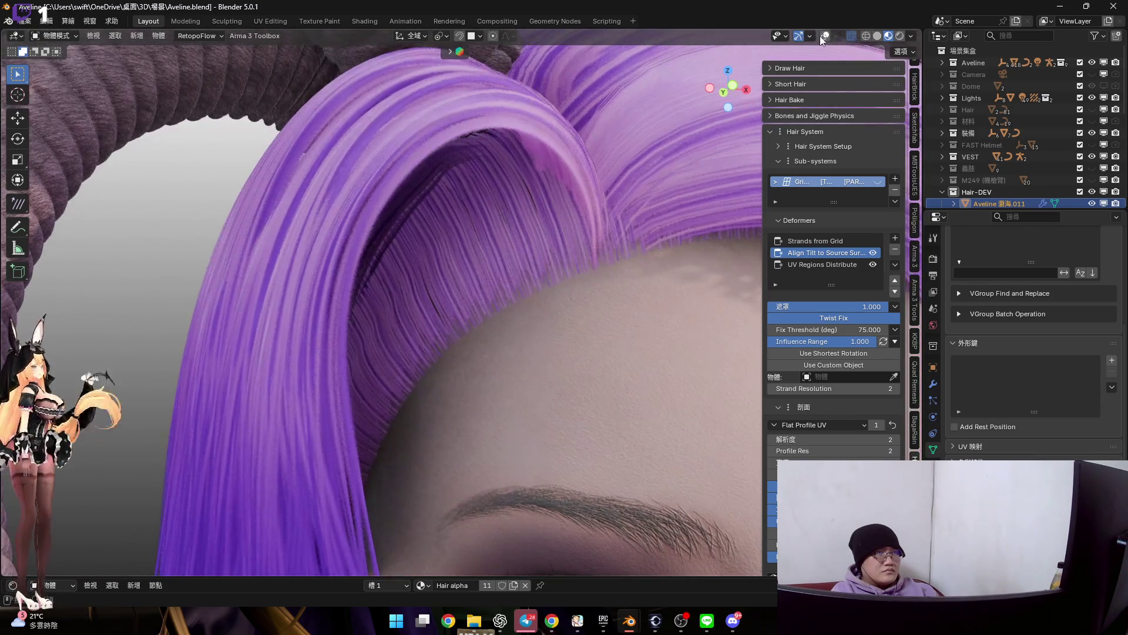
{"action": "key", "text": "Tab"}
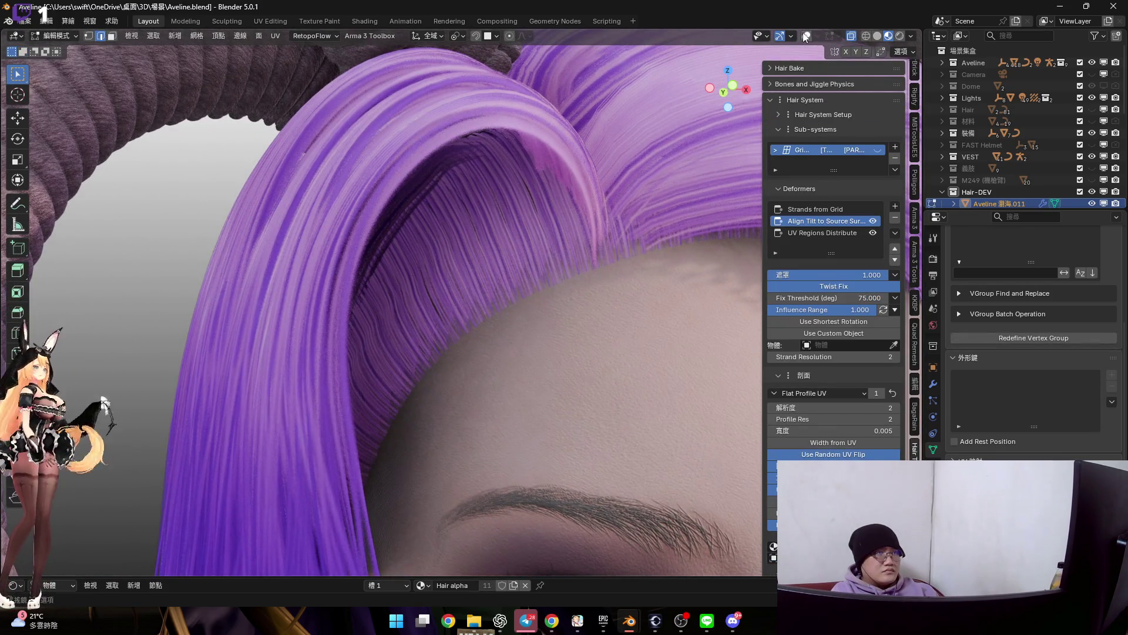
Select the linked bang hair strip faces and hide them
{"action": "key", "text": "a"}
{"action": "scroll", "coordinate": [459, 200], "scroll_direction": "up", "scroll_amount": 3}
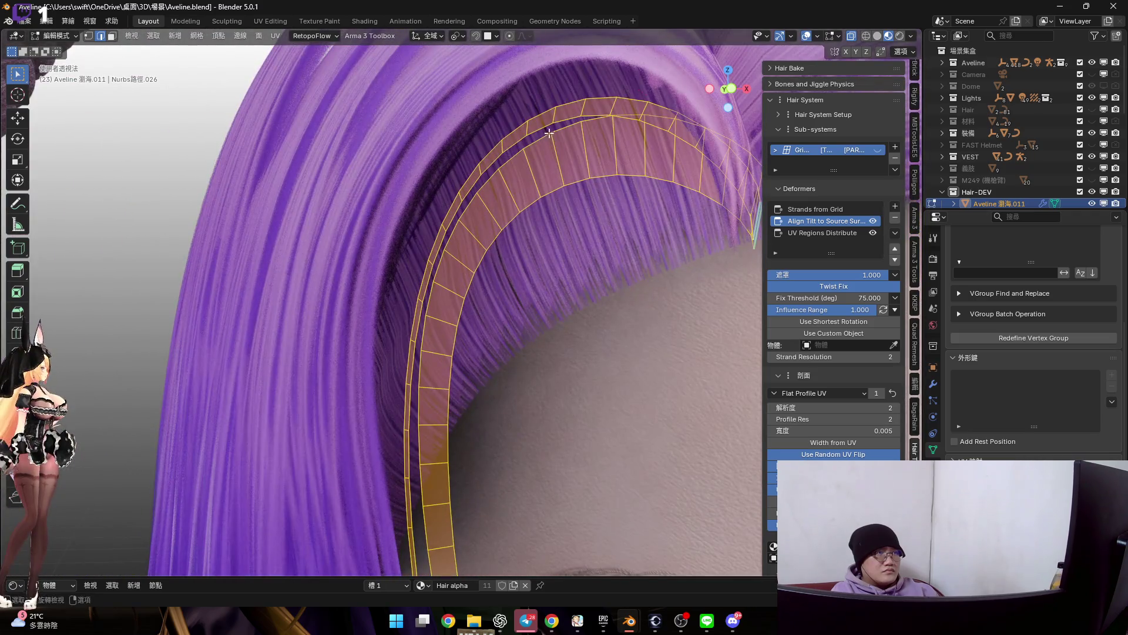
{"action": "key", "text": "alt+a"}
{"action": "scroll", "coordinate": [517, 159], "scroll_direction": "down", "scroll_amount": 2}
{"action": "left_click", "coordinate": [459, 176]}
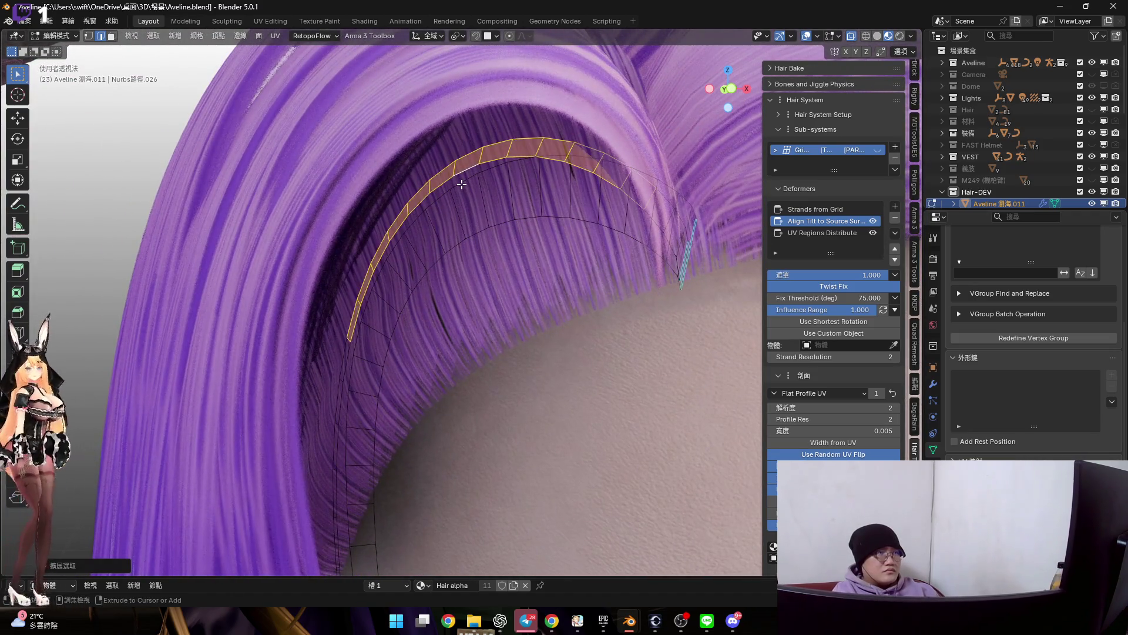
{"action": "mouse_move", "coordinate": [462, 183]}
{"action": "middle_mouse_down"}
{"action": "mouse_move", "coordinate": [494, 264]}
{"action": "mouse_move", "coordinate": [446, 251]}
{"action": "middle_mouse_up"}
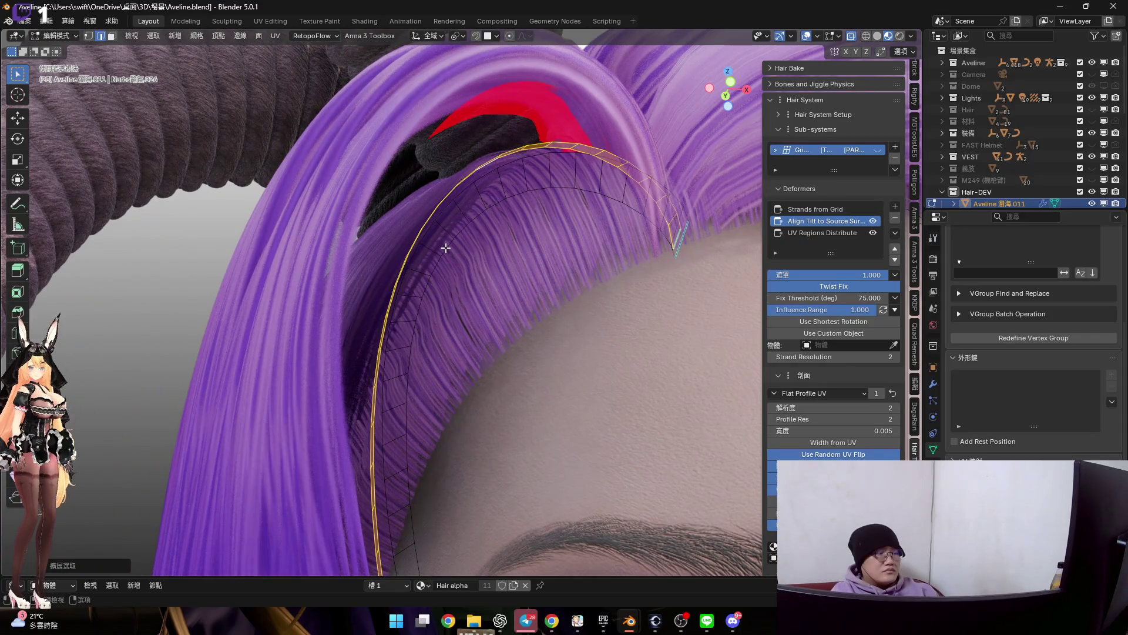
{"action": "key", "text": "ctrl+l"}
{"action": "key", "text": "h"}
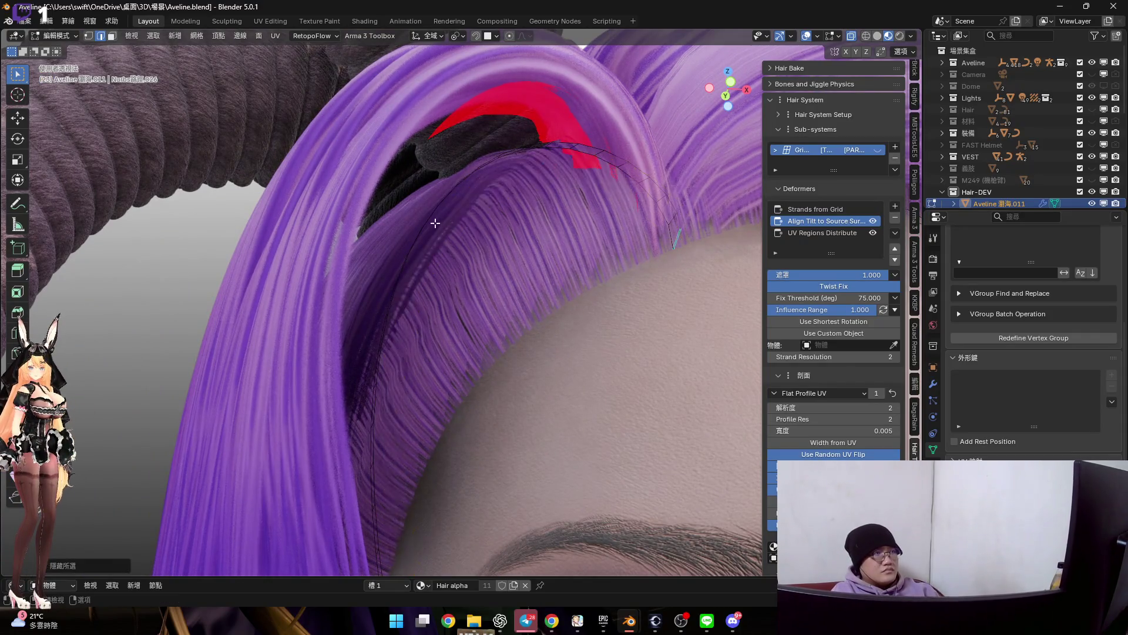
Show the hair card in plain grey solid shading and switch the mesh to Sculpt Mode
{"action": "middle_click_drag", "start_coordinate": [435, 223], "coordinate": [827, 24]}
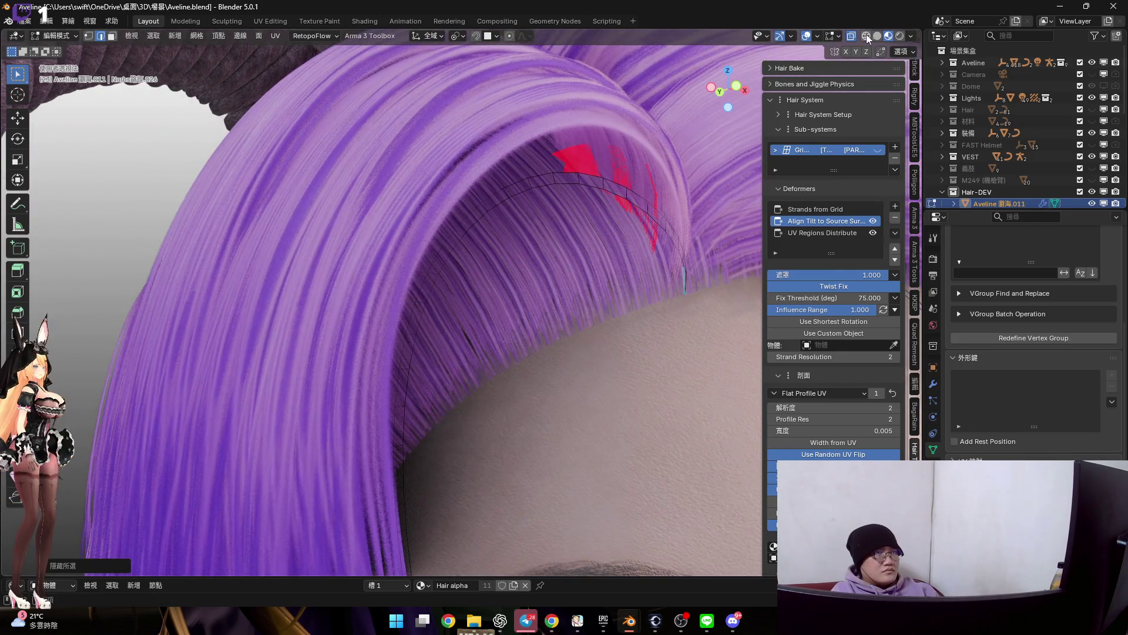
{"action": "left_click", "coordinate": [876, 36]}
{"action": "key", "text": "Tab"}
{"action": "key", "text": "ctrl+Tab"}
{"action": "left_click", "coordinate": [573, 317]}
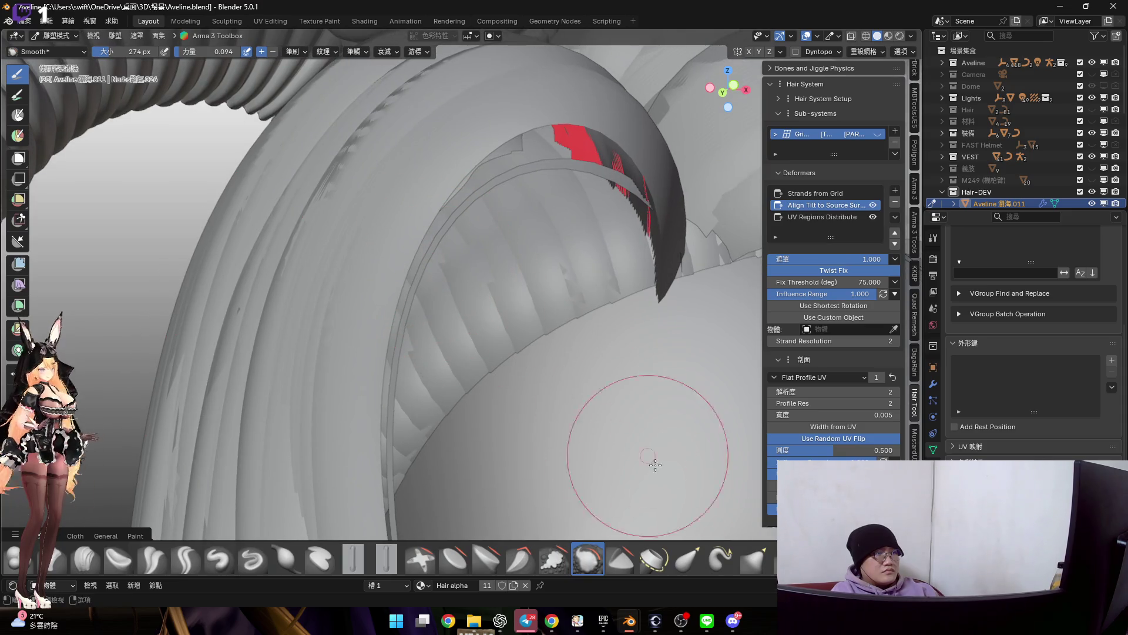
Pick the Elastic Grab brush and inspect the bangs with X-ray toggled on and off
{"action": "left_click", "coordinate": [691, 562]}
{"action": "middle_click_drag", "start_coordinate": [506, 344], "coordinate": [410, 240]}
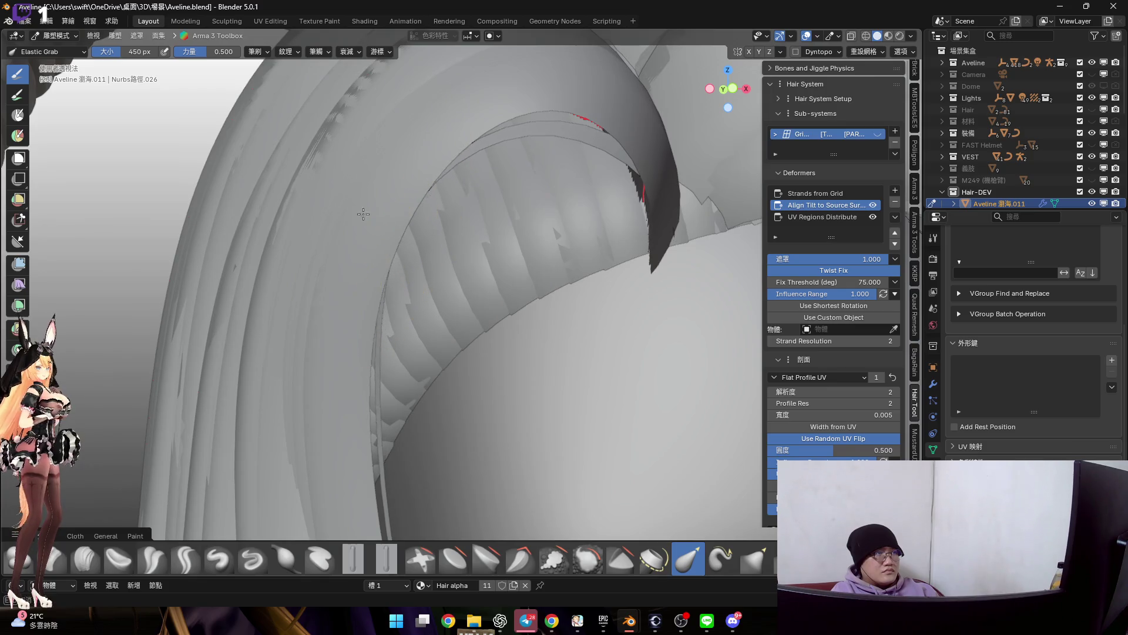
{"action": "middle_click_drag", "start_coordinate": [429, 177], "coordinate": [479, 203]}
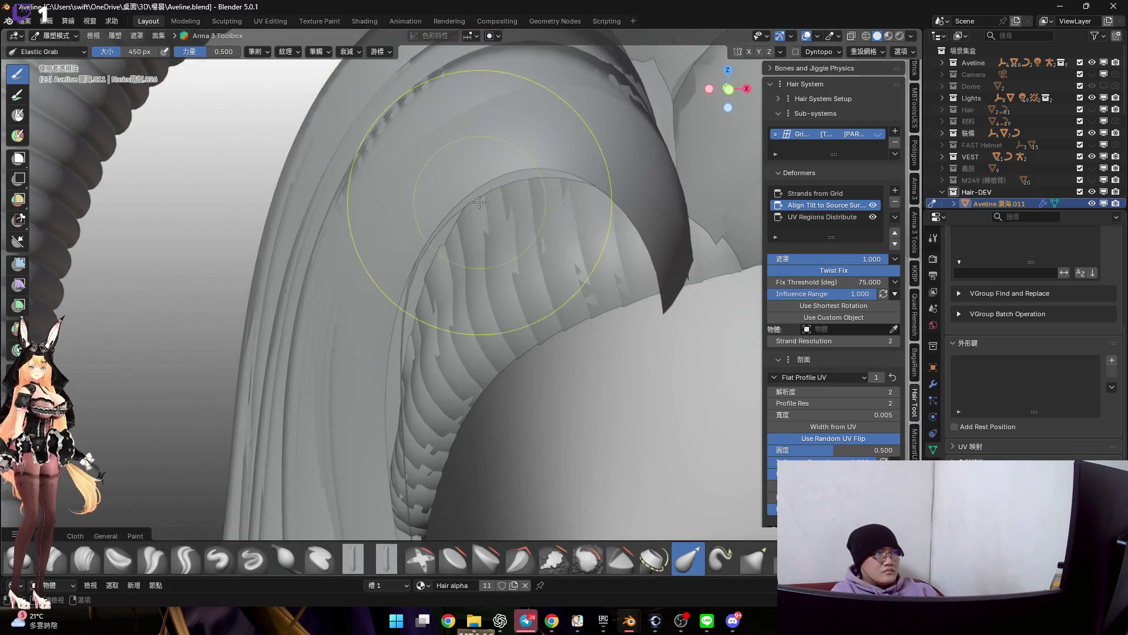
{"action": "mouse_move", "coordinate": [462, 166]}
{"action": "middle_mouse_down"}
{"action": "mouse_move", "coordinate": [339, 212]}
{"action": "mouse_move", "coordinate": [365, 221]}
{"action": "mouse_move", "coordinate": [163, 280]}
{"action": "mouse_move", "coordinate": [559, 197]}
{"action": "mouse_move", "coordinate": [615, 205]}
{"action": "mouse_move", "coordinate": [780, 116]}
{"action": "middle_mouse_up"}
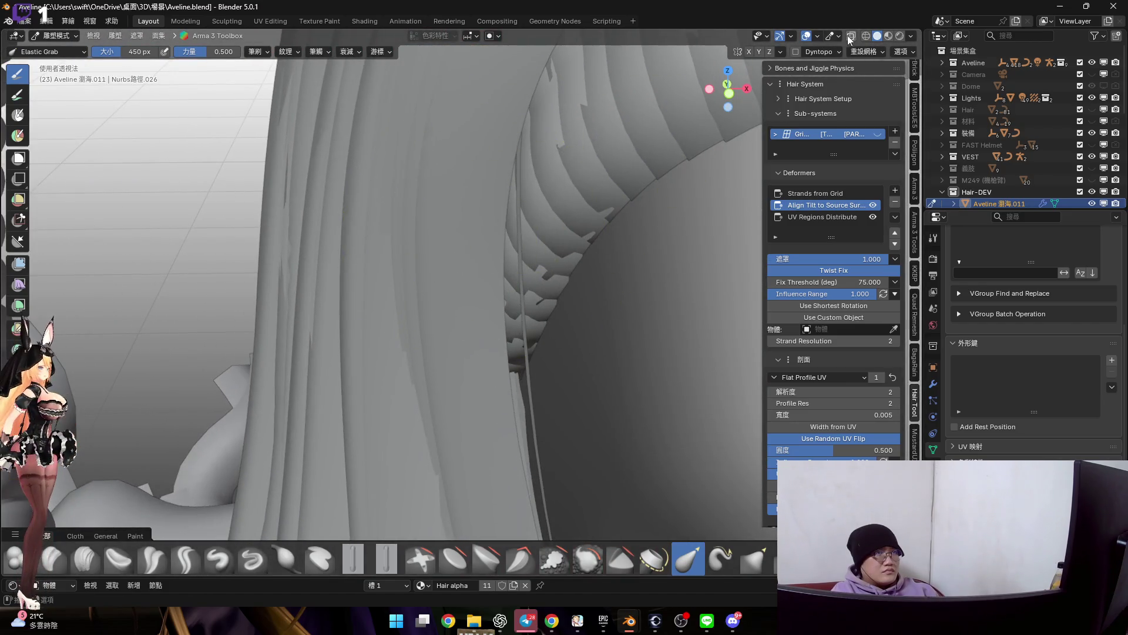
{"action": "left_click", "coordinate": [851, 36]}
{"action": "mouse_move", "coordinate": [642, 176]}
{"action": "middle_mouse_down"}
{"action": "mouse_move", "coordinate": [454, 227]}
{"action": "mouse_move", "coordinate": [513, 253]}
{"action": "mouse_move", "coordinate": [522, 236]}
{"action": "mouse_move", "coordinate": [478, 266]}
{"action": "mouse_move", "coordinate": [573, 210]}
{"action": "mouse_move", "coordinate": [540, 198]}
{"action": "middle_mouse_up"}
{"action": "key", "text": "alt+z"}
{"action": "key", "text": "alt+z"}
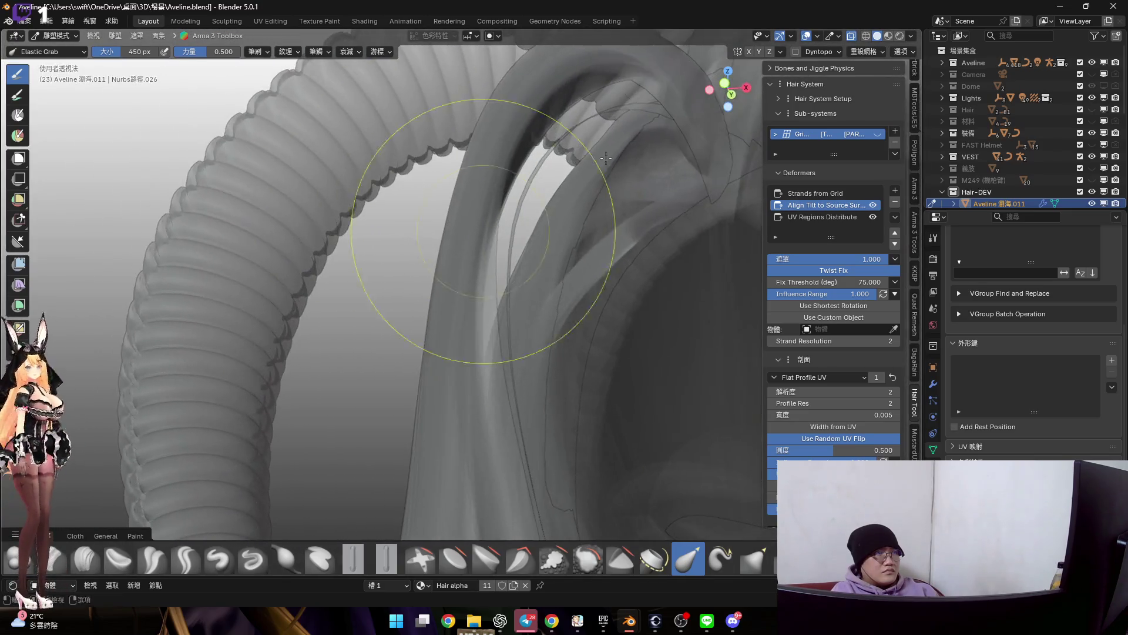
{"action": "left_click", "coordinate": [853, 36]}
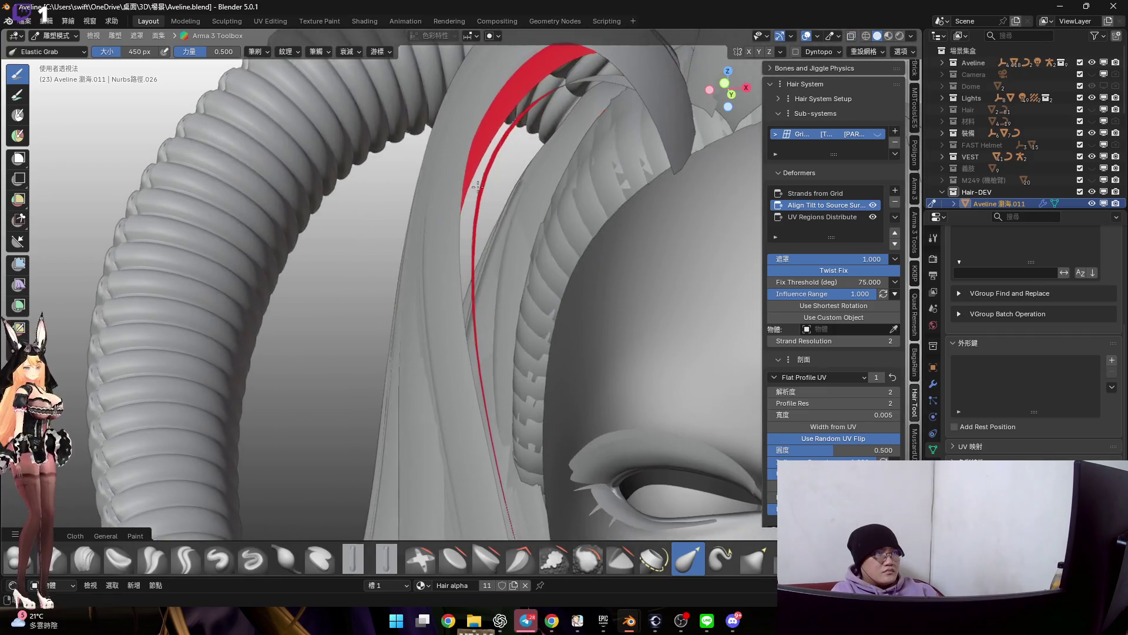
{"action": "scroll", "coordinate": [439, 260], "scroll_direction": "down", "scroll_amount": 3}
Reshape the bang strand beside the face, then re-enable grid strands in purple Material Preview
{"action": "middle_click_drag", "start_coordinate": [439, 260], "coordinate": [572, 291]}
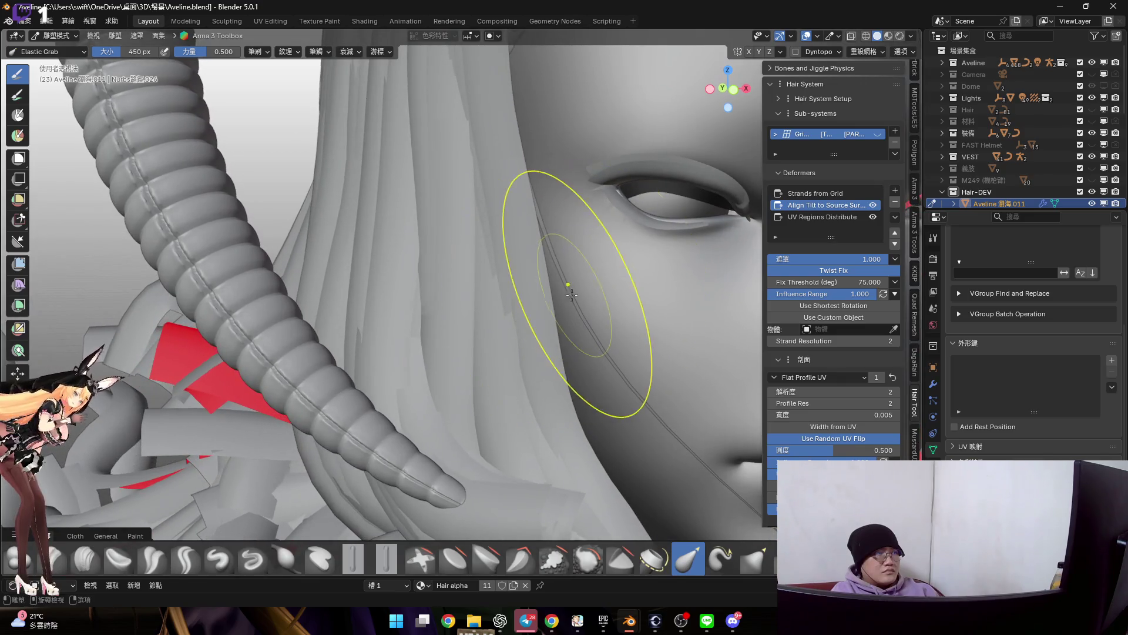
{"action": "left_click_drag", "start_coordinate": [572, 293], "coordinate": [557, 301]}
{"action": "mouse_move", "coordinate": [557, 303]}
{"action": "middle_mouse_down"}
{"action": "mouse_move", "coordinate": [489, 248]}
{"action": "mouse_move", "coordinate": [498, 267]}
{"action": "middle_mouse_up"}
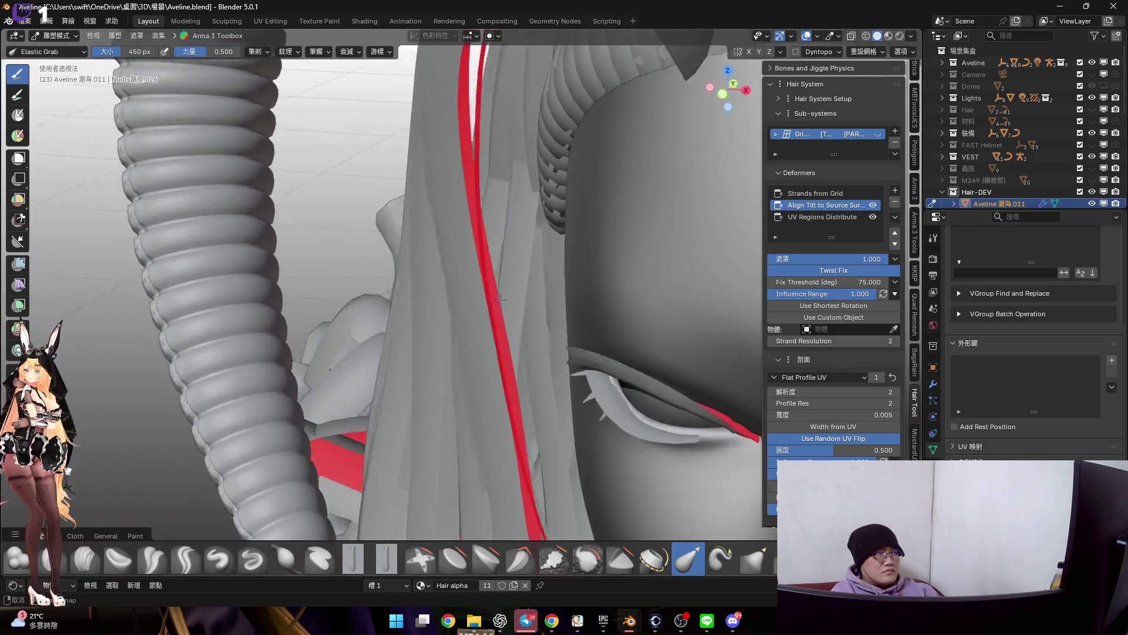
{"action": "mouse_move", "coordinate": [477, 274]}
{"action": "middle_mouse_down"}
{"action": "mouse_move", "coordinate": [490, 228]}
{"action": "mouse_move", "coordinate": [458, 253]}
{"action": "mouse_move", "coordinate": [448, 236]}
{"action": "mouse_move", "coordinate": [636, 213]}
{"action": "mouse_move", "coordinate": [749, 80]}
{"action": "middle_mouse_up"}
{"action": "scroll", "coordinate": [489, 227], "scroll_direction": "up", "scroll_amount": 5}
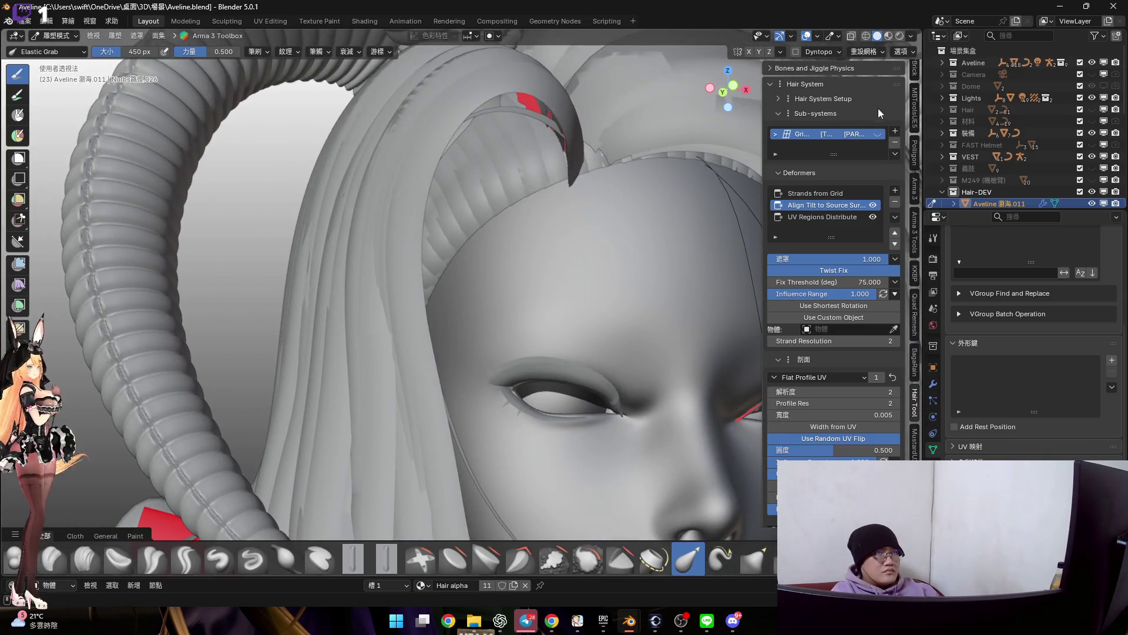
{"action": "left_click", "coordinate": [877, 133]}
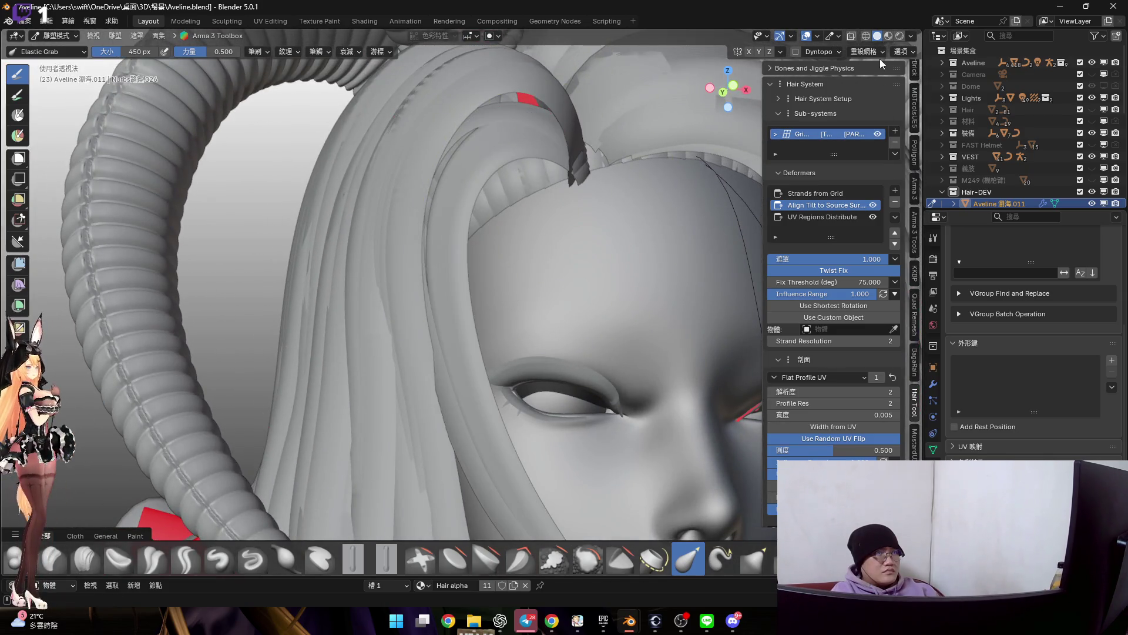
{"action": "left_click", "coordinate": [888, 38]}
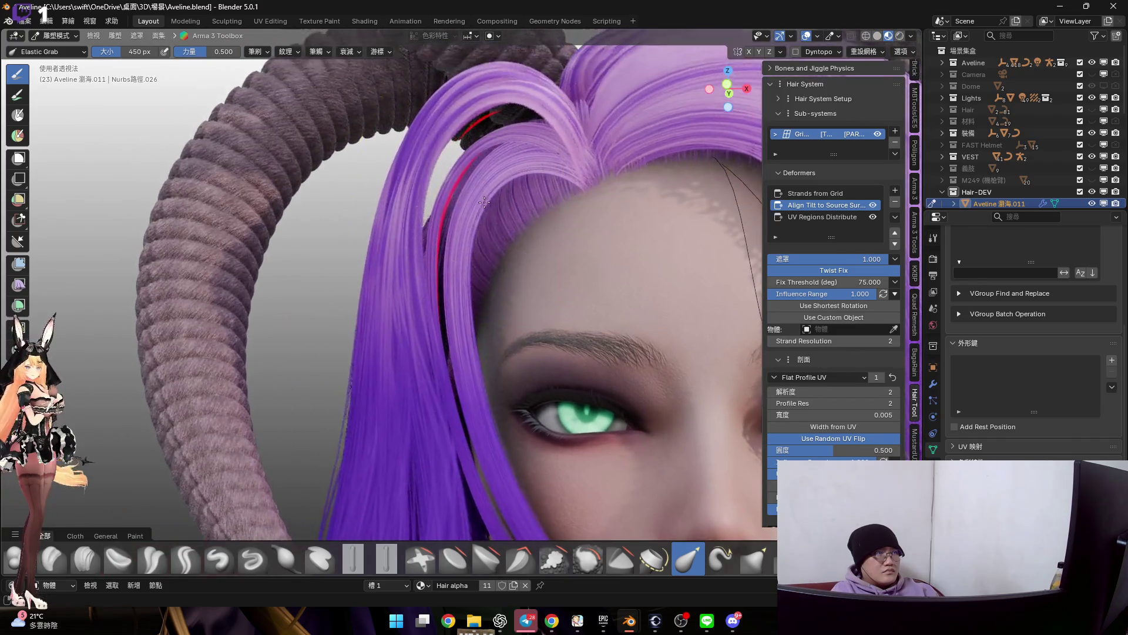
{"action": "scroll", "coordinate": [457, 154], "scroll_direction": "up", "scroll_amount": 4}
{"action": "middle_click_drag", "start_coordinate": [457, 154], "coordinate": [494, 132]}
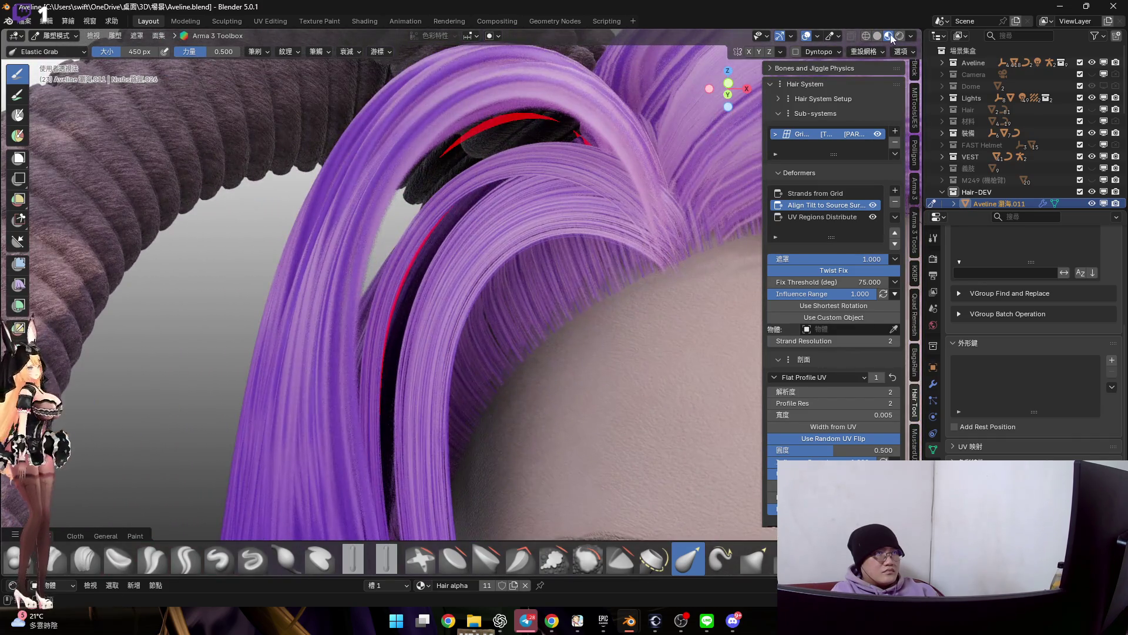
{"action": "mouse_move", "coordinate": [617, 159]}
{"action": "middle_mouse_down"}
{"action": "mouse_move", "coordinate": [520, 151]}
{"action": "mouse_move", "coordinate": [524, 182]}
{"action": "middle_mouse_up"}
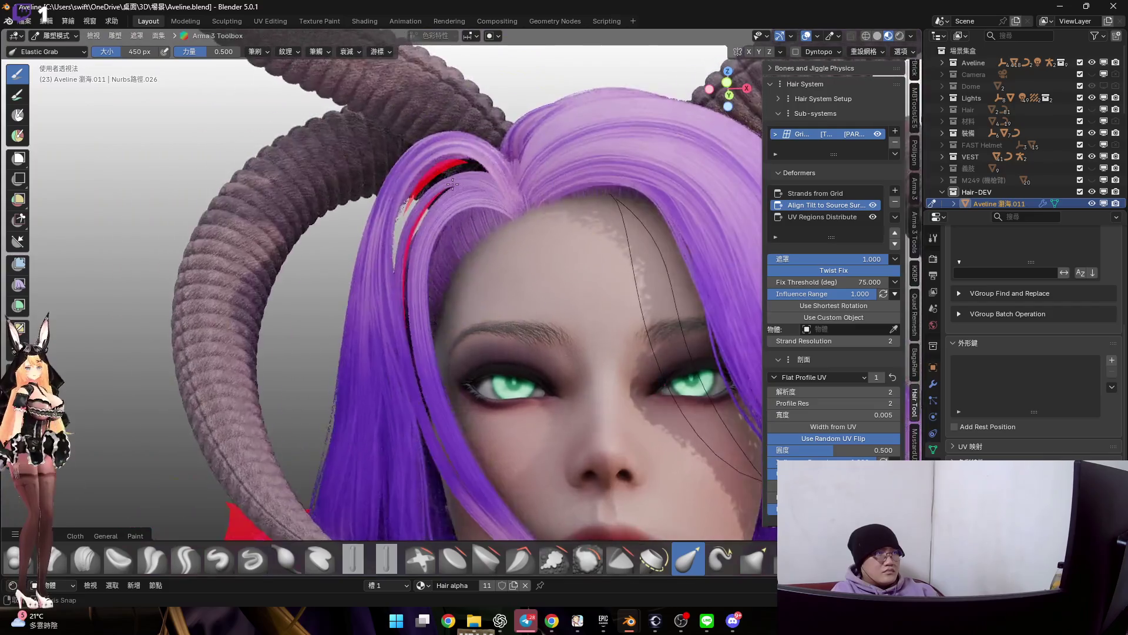
{"action": "middle_click_drag", "start_coordinate": [525, 182], "coordinate": [846, 60]}
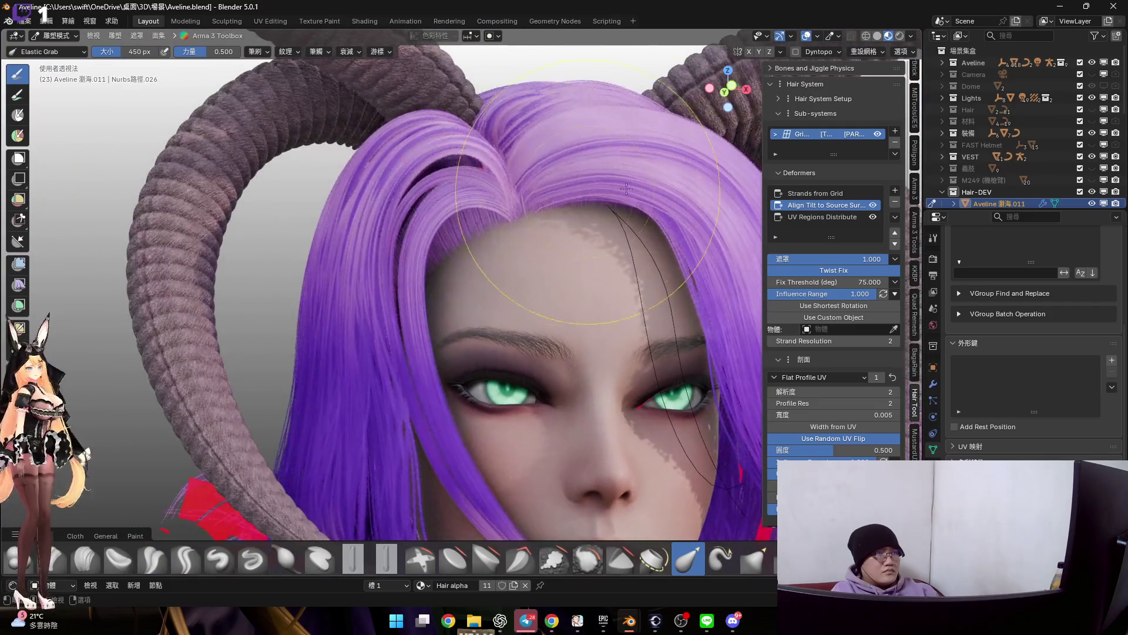
{"action": "left_click", "coordinate": [818, 38]}
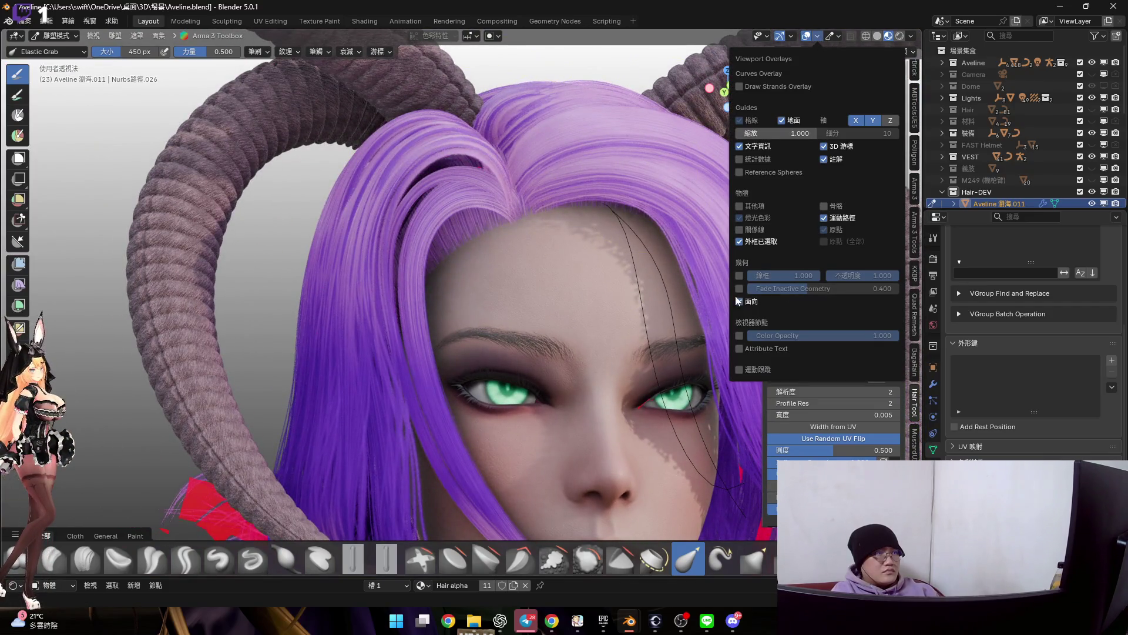
{"action": "middle_click_drag", "start_coordinate": [635, 238], "coordinate": [530, 185]}
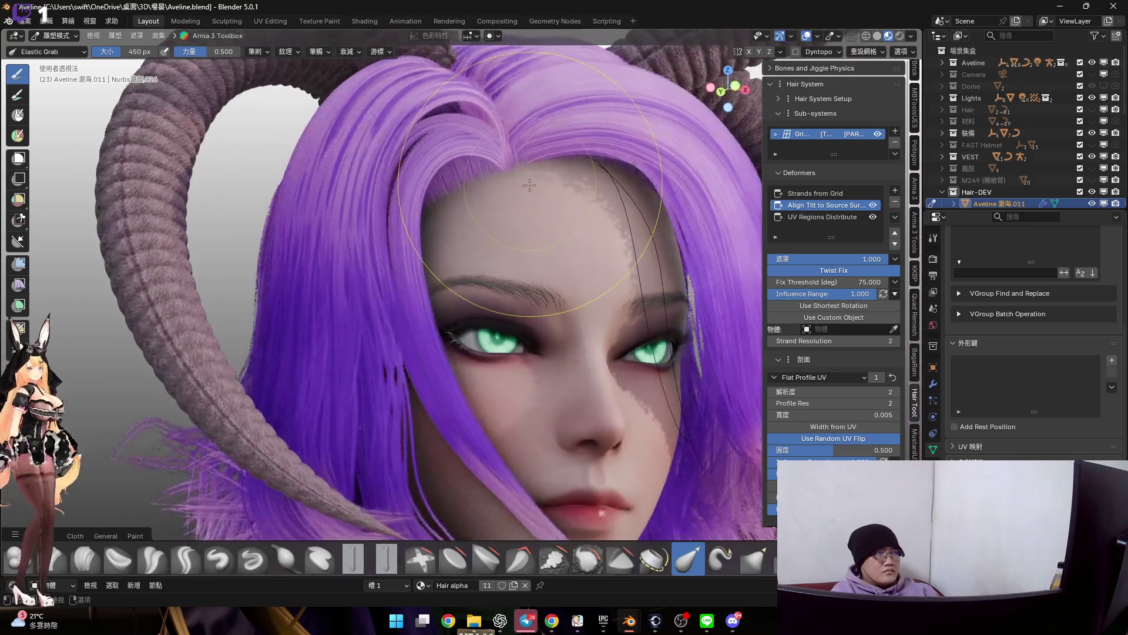
{"action": "key", "text": "z"}
{"action": "mouse_move", "coordinate": [516, 218]}
{"action": "middle_mouse_down"}
{"action": "mouse_move", "coordinate": [505, 193]}
{"action": "mouse_move", "coordinate": [503, 265]}
{"action": "middle_mouse_up"}
{"action": "scroll", "coordinate": [391, 217], "scroll_direction": "up", "scroll_amount": 3}
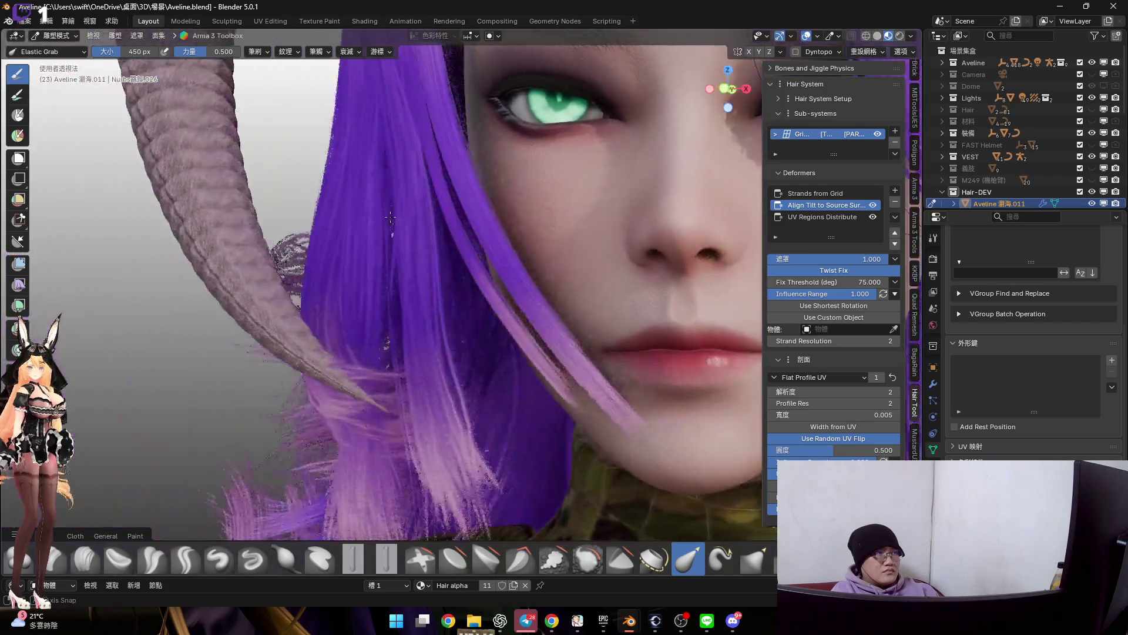
{"action": "middle_click_drag", "start_coordinate": [391, 218], "coordinate": [465, 251]}
{"action": "key", "text": "ctrl+Tab"}
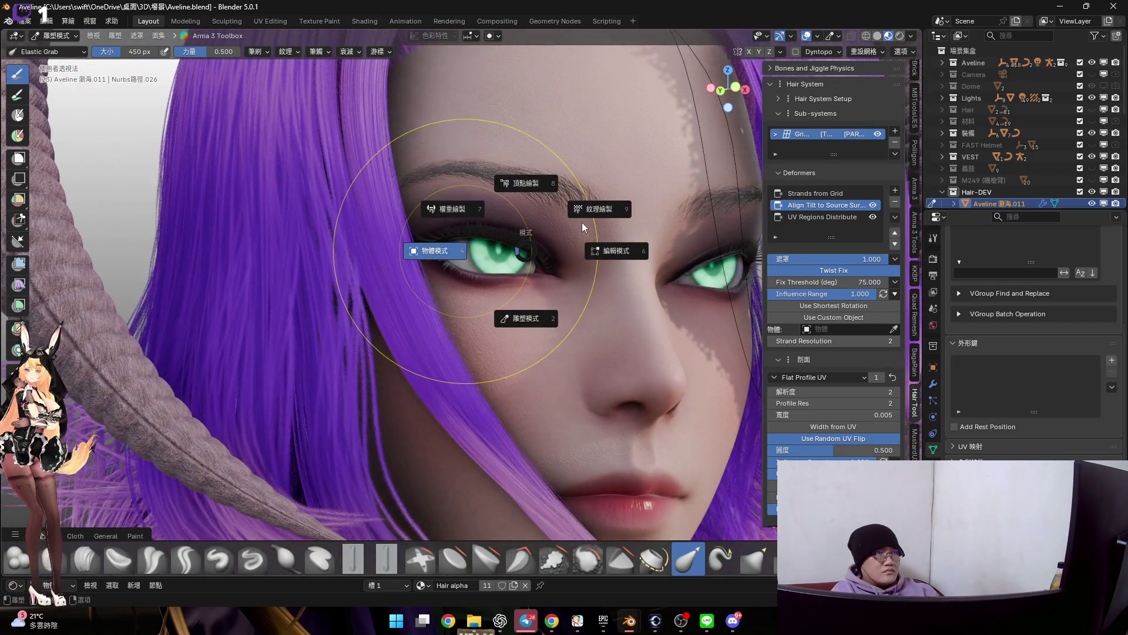
Return the hair to Object Mode and view the finished bangs in front orthographic view
{"action": "key", "text": "4"}
{"action": "scroll", "coordinate": [574, 232], "scroll_direction": "down", "scroll_amount": 3}
{"action": "scroll", "coordinate": [545, 244], "scroll_direction": "down", "scroll_amount": 2}
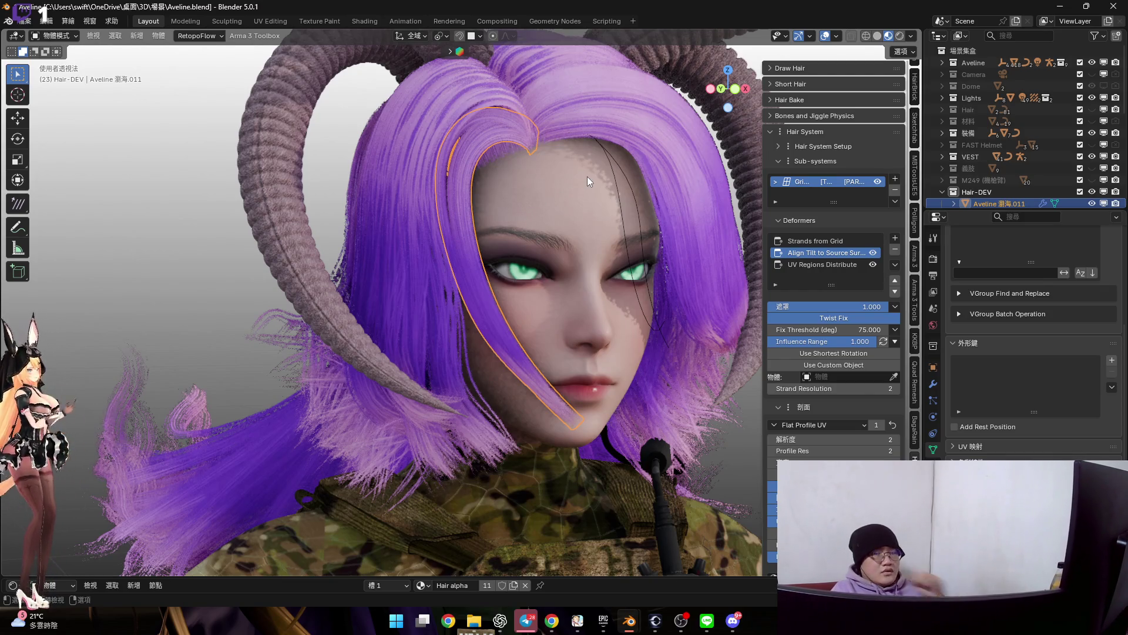
{"action": "scroll", "coordinate": [587, 176], "scroll_direction": "up", "scroll_amount": 2}
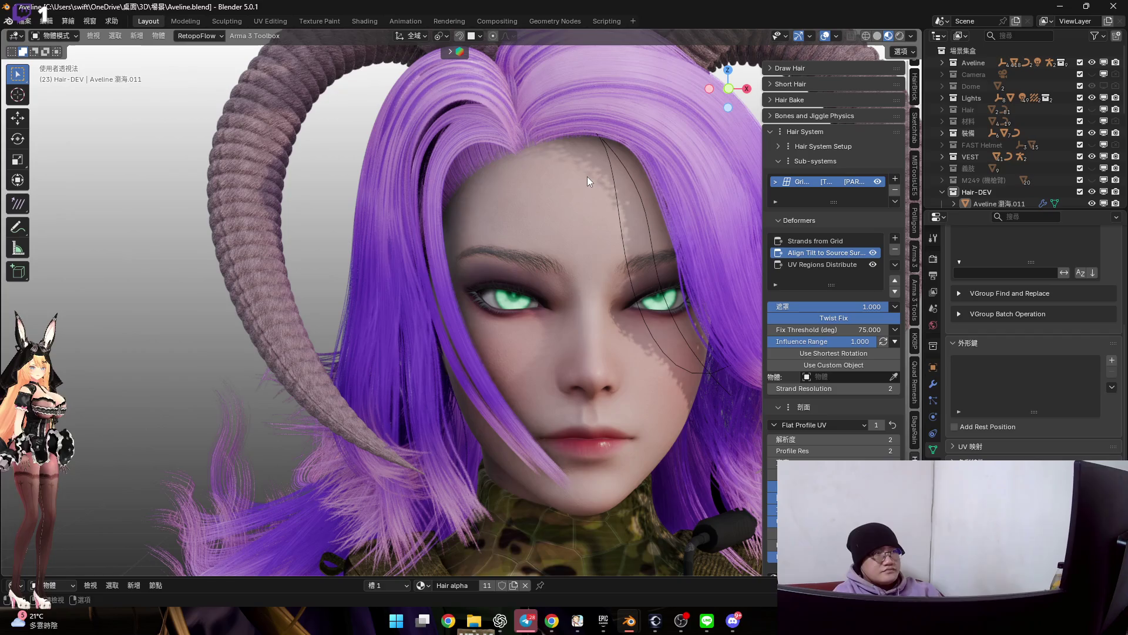
{"action": "key", "text": "KP_1"}
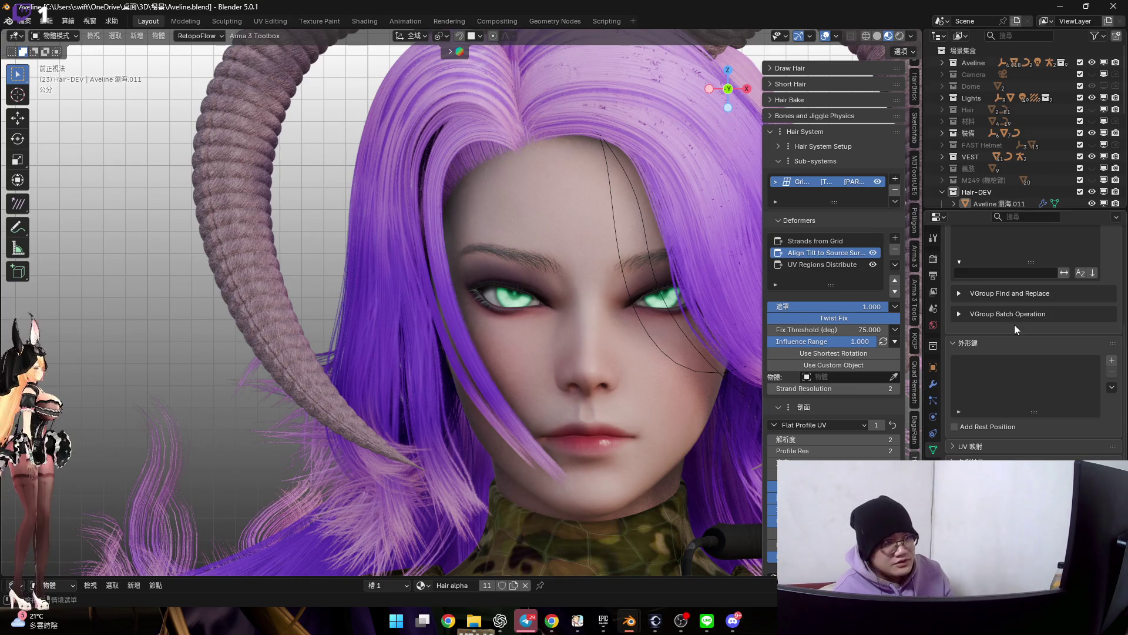
{"action": "middle_click_drag", "start_coordinate": [506, 327], "coordinate": [524, 295]}
{"action": "scroll", "coordinate": [524, 295], "scroll_direction": "up", "scroll_amount": 3}
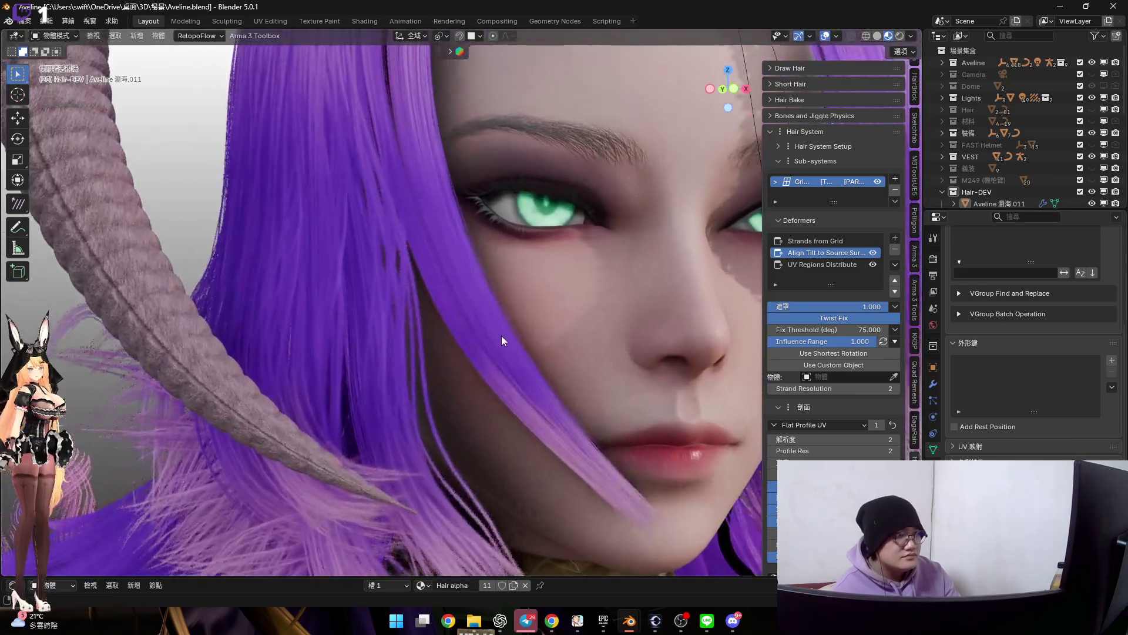
{"action": "left_click", "coordinate": [733, 621]}
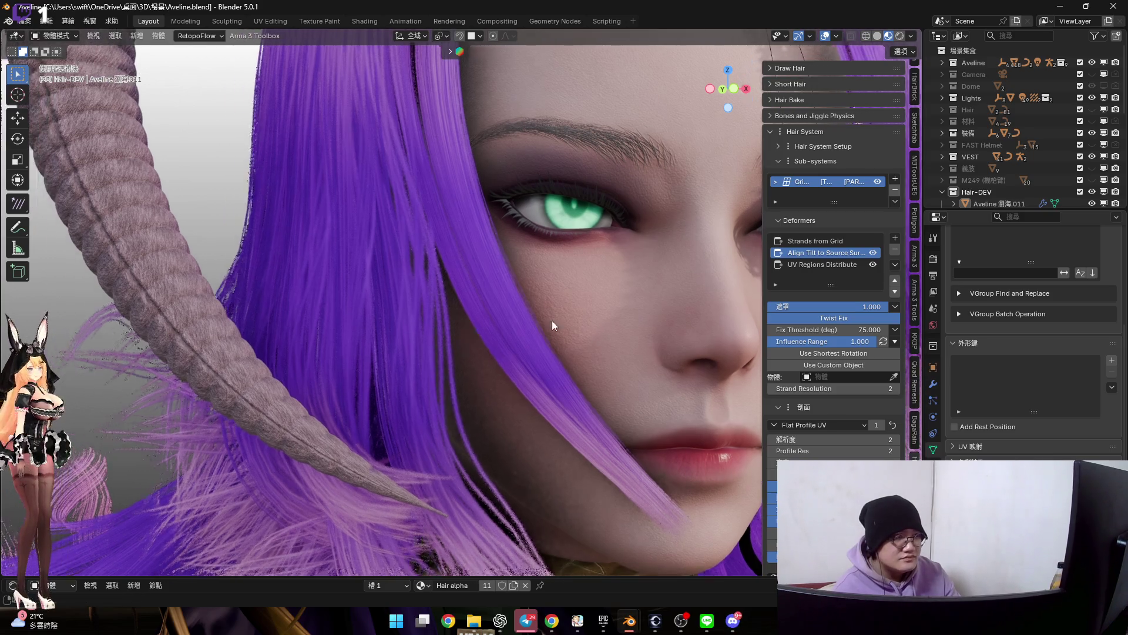
{"action": "mouse_move", "coordinate": [552, 320]}
{"action": "middle_mouse_down"}
{"action": "mouse_move", "coordinate": [556, 358]}
{"action": "mouse_move", "coordinate": [536, 362]}
{"action": "mouse_move", "coordinate": [453, 339]}
{"action": "mouse_move", "coordinate": [498, 334]}
{"action": "middle_mouse_up"}
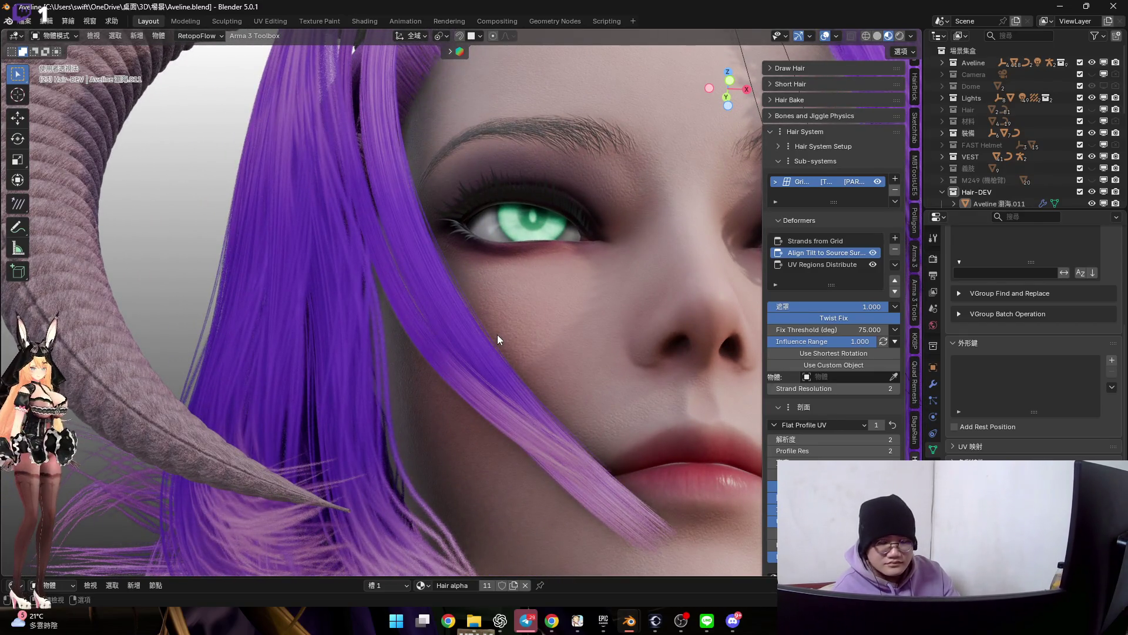
{"action": "left_click", "coordinate": [895, 238]}
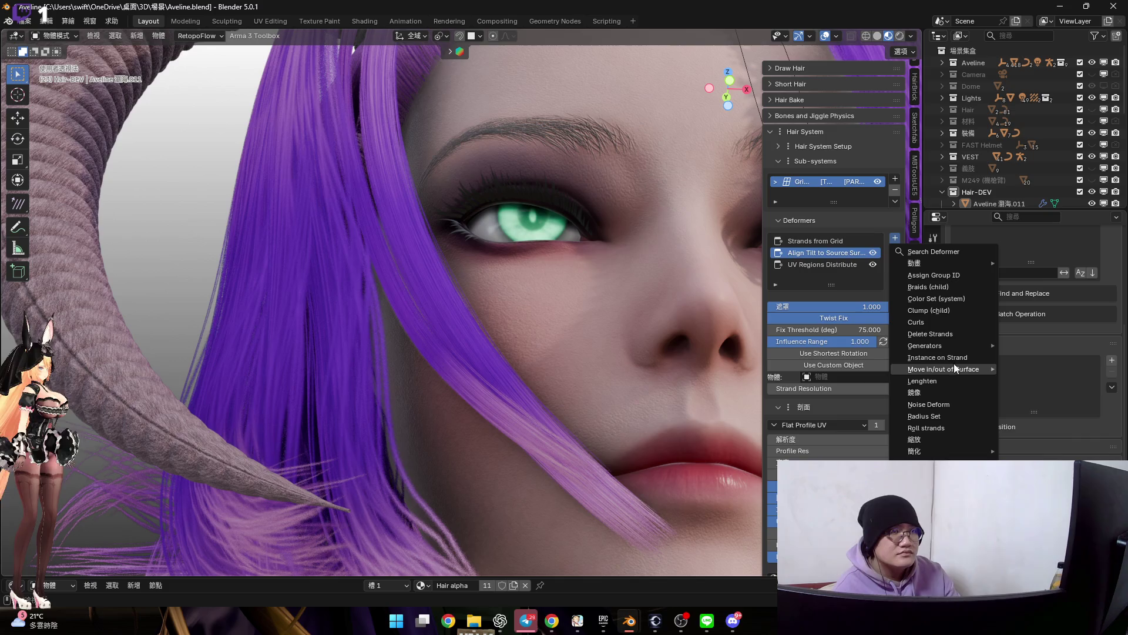
Add a Noise Deform deformer with Global Scale 0.050 and Uniform Amplitude 0.150
{"action": "key", "text": "Return"}
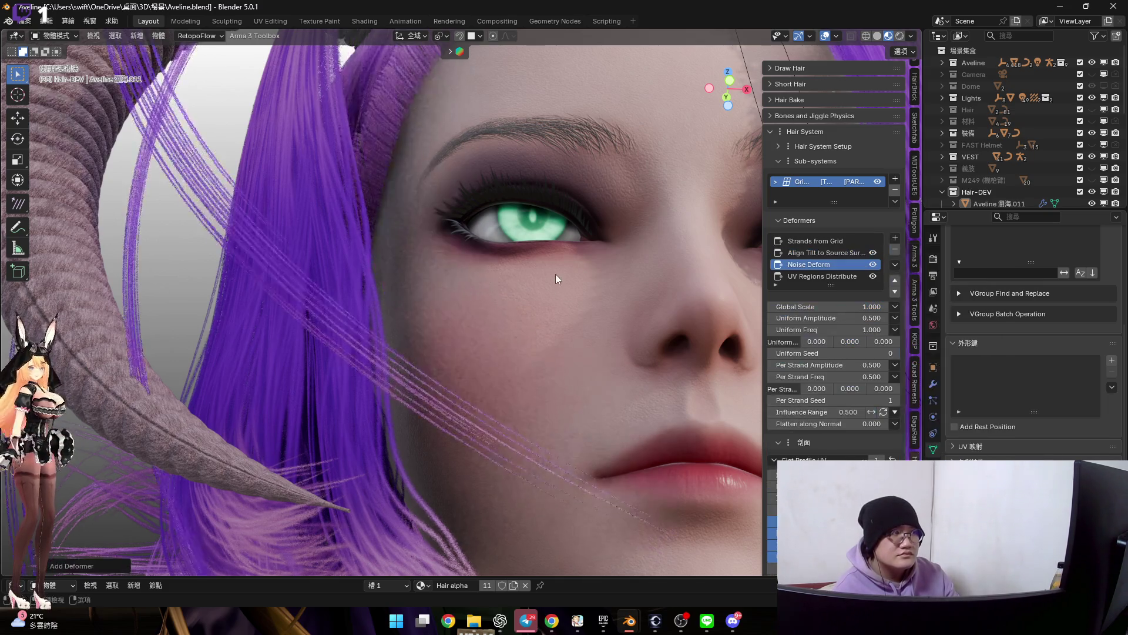
{"action": "scroll", "coordinate": [555, 274], "scroll_direction": "down", "scroll_amount": 5}
{"action": "scroll", "coordinate": [567, 317], "scroll_direction": "down", "scroll_amount": 2}
{"action": "scroll", "coordinate": [666, 132], "scroll_direction": "up", "scroll_amount": 2}
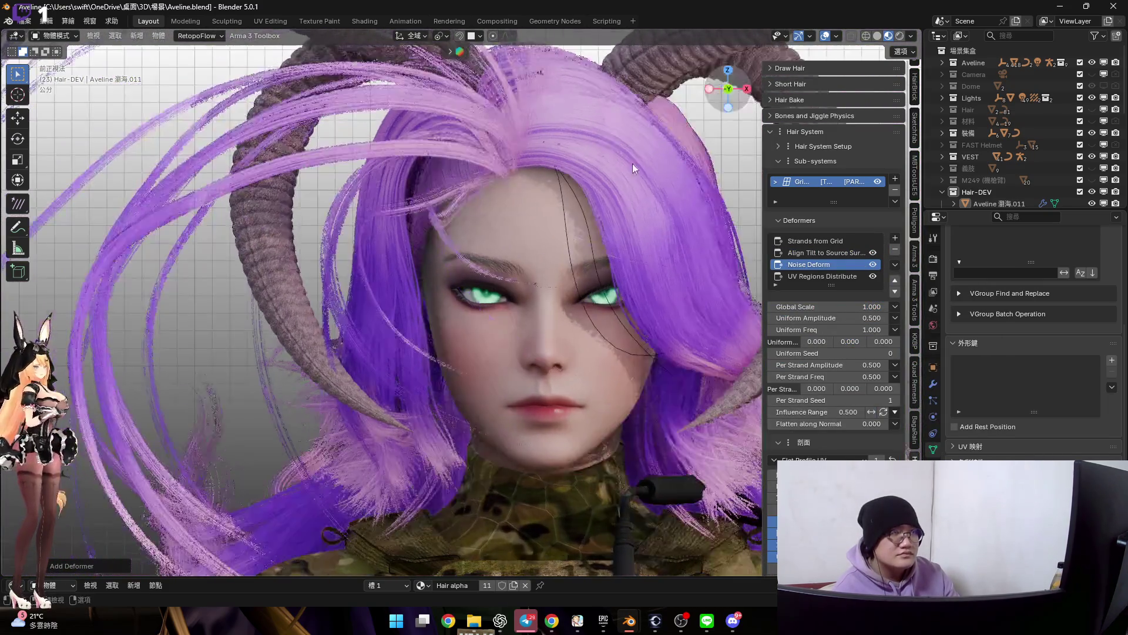
{"action": "scroll", "coordinate": [526, 261], "scroll_direction": "up", "scroll_amount": 3}
{"action": "left_click_drag", "start_coordinate": [838, 305], "coordinate": [776, 307]}
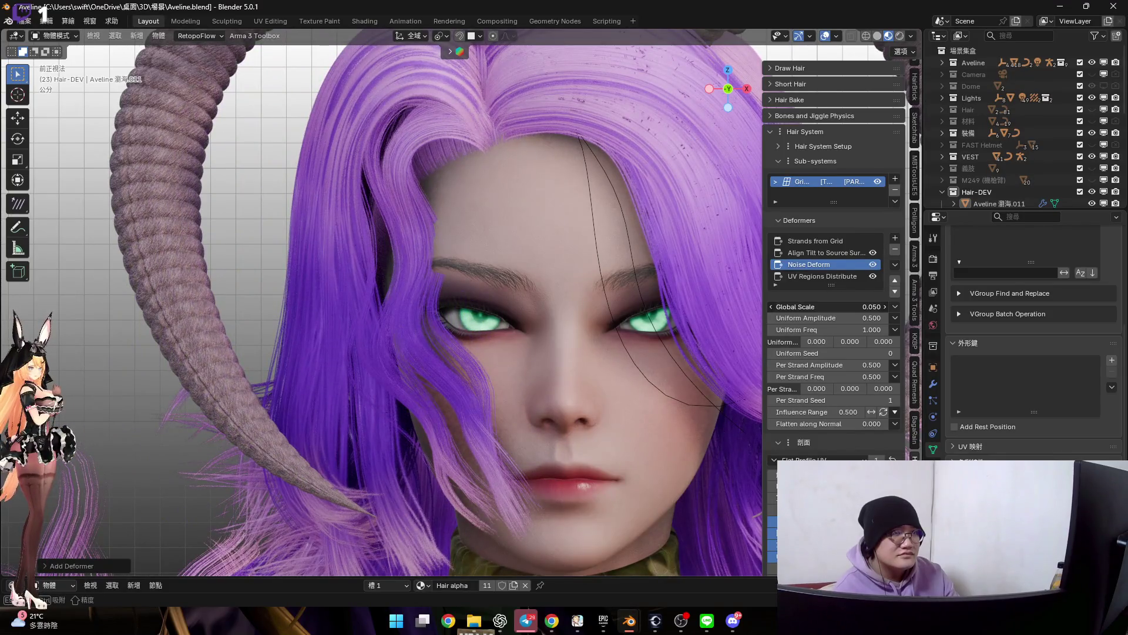
{"action": "mouse_move", "coordinate": [850, 318]}
{"action": "left_mouse_down"}
{"action": "mouse_move", "coordinate": [811, 318]}
{"action": "mouse_move", "coordinate": [860, 318]}
{"action": "left_mouse_up"}
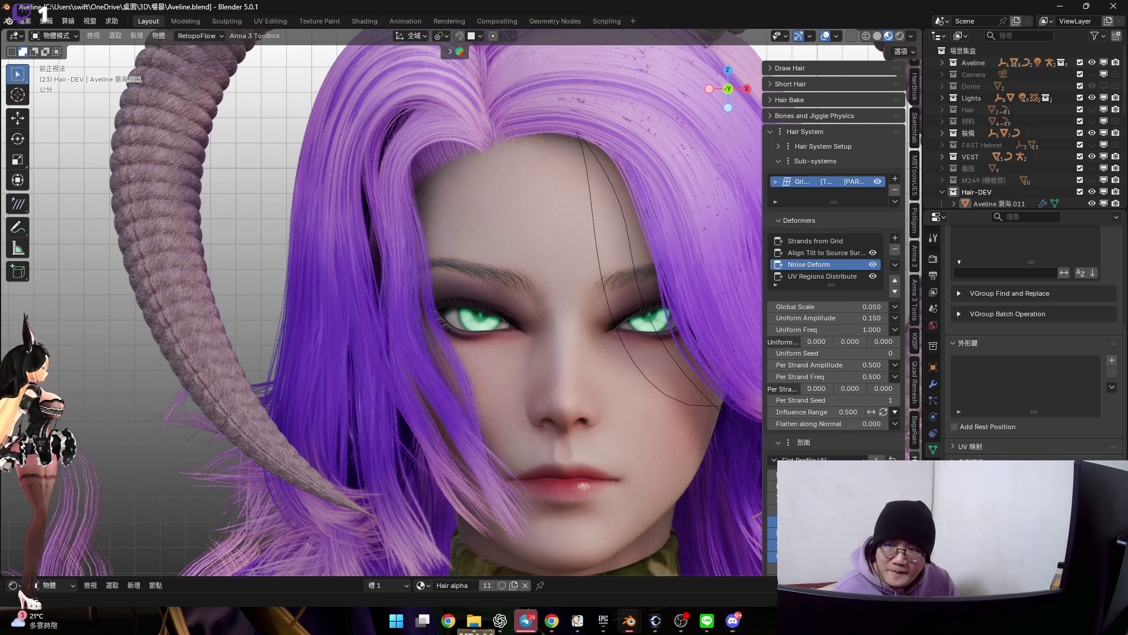
{"action": "scroll", "coordinate": [443, 267], "scroll_direction": "up", "scroll_amount": 4}
{"action": "middle_click_drag", "start_coordinate": [443, 267], "coordinate": [448, 289]}
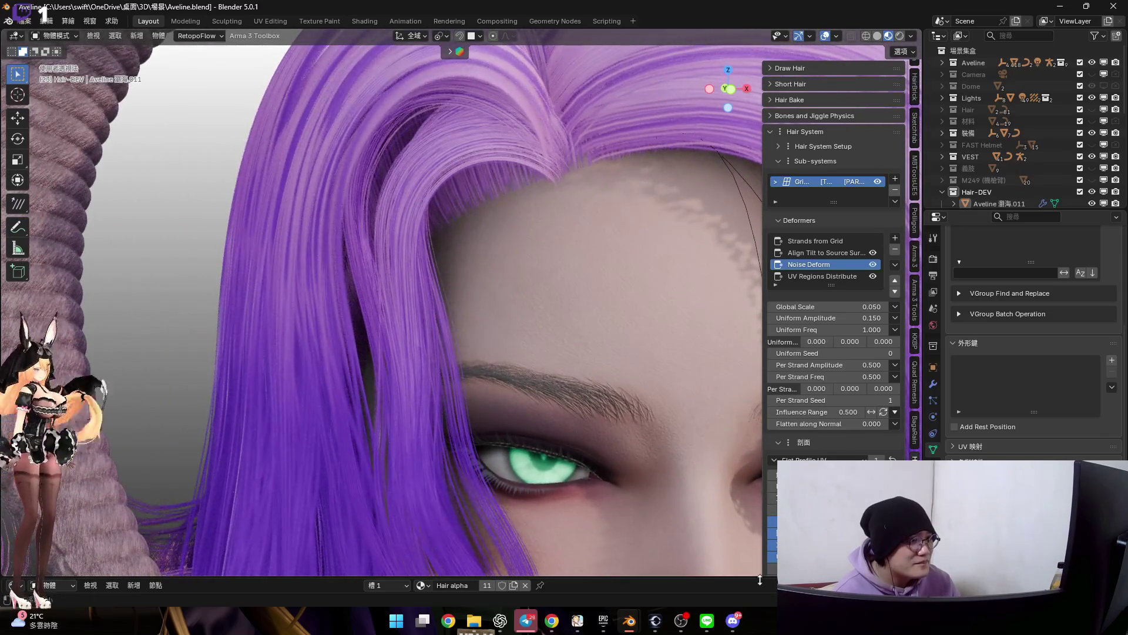
{"action": "mouse_move", "coordinate": [448, 289]}
{"action": "middle_mouse_down"}
{"action": "mouse_move", "coordinate": [428, 283]}
{"action": "mouse_move", "coordinate": [458, 279]}
{"action": "middle_mouse_up"}
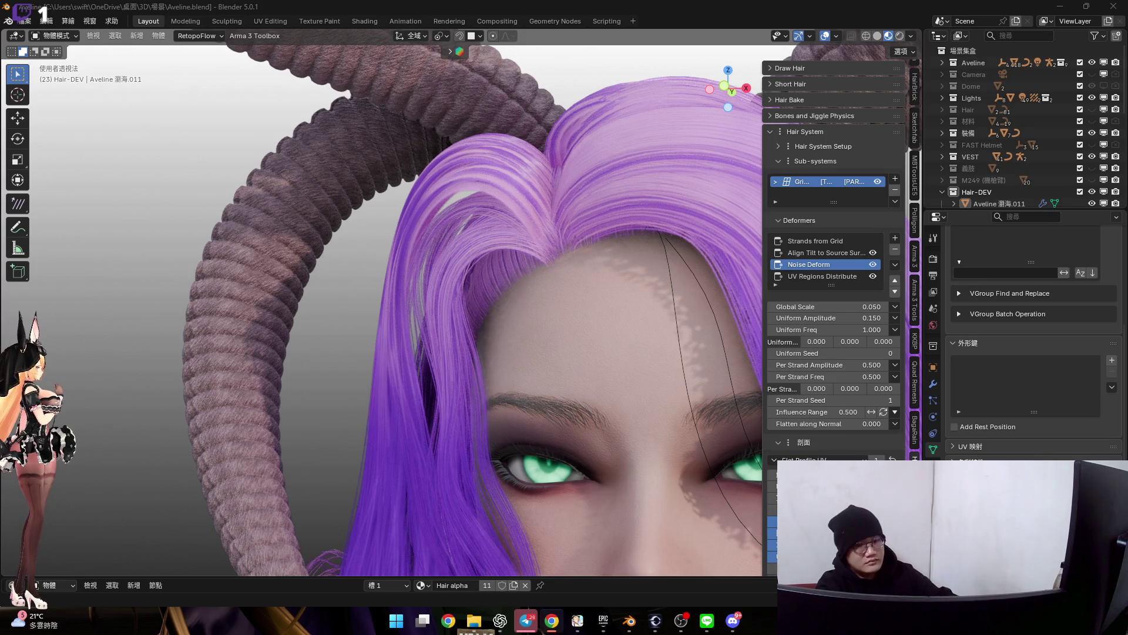
{"action": "scroll", "coordinate": [530, 296], "scroll_direction": "down", "scroll_amount": 3}
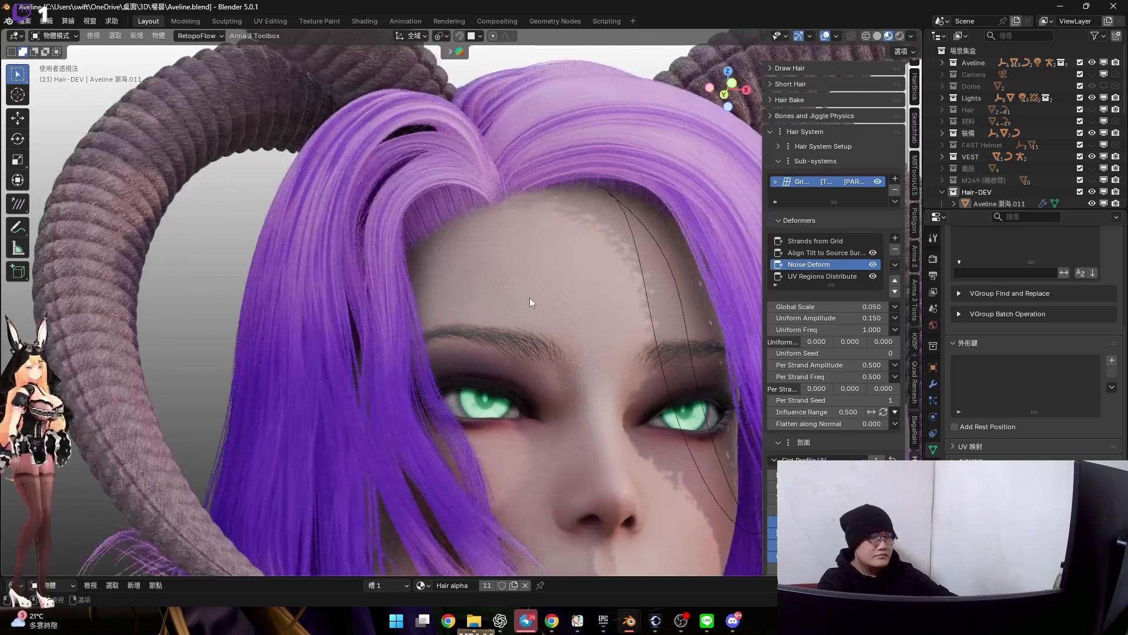
{"action": "scroll", "coordinate": [531, 296], "scroll_direction": "up", "scroll_amount": 2}
{"action": "scroll", "coordinate": [495, 319], "scroll_direction": "up", "scroll_amount": 1}
{"action": "scroll", "coordinate": [499, 265], "scroll_direction": "down", "scroll_amount": 3}
Review the hair from side angles while showing the Strands from Grid and Noise Deform settings
{"action": "middle_click_drag", "start_coordinate": [496, 283], "coordinate": [521, 242]}
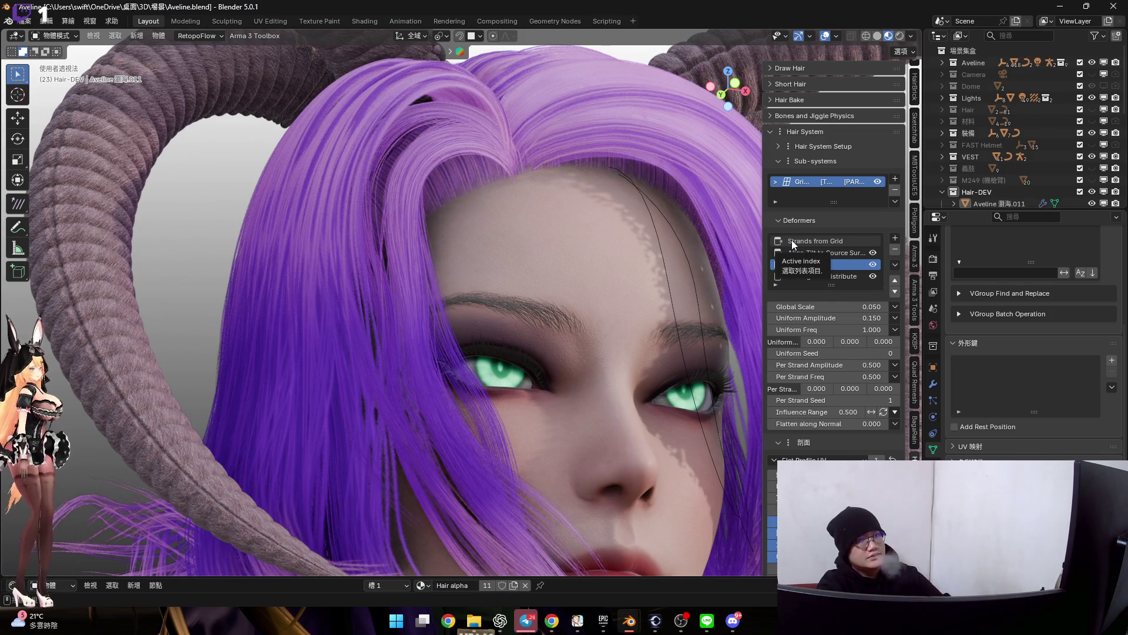
{"action": "left_click", "coordinate": [791, 240]}
{"action": "scroll", "coordinate": [523, 312], "scroll_direction": "down", "scroll_amount": 3}
{"action": "mouse_move", "coordinate": [523, 313]}
{"action": "middle_mouse_down"}
{"action": "mouse_move", "coordinate": [483, 356]}
{"action": "mouse_move", "coordinate": [491, 384]}
{"action": "mouse_move", "coordinate": [463, 369]}
{"action": "middle_mouse_up"}
{"action": "scroll", "coordinate": [483, 358], "scroll_direction": "up", "scroll_amount": 3}
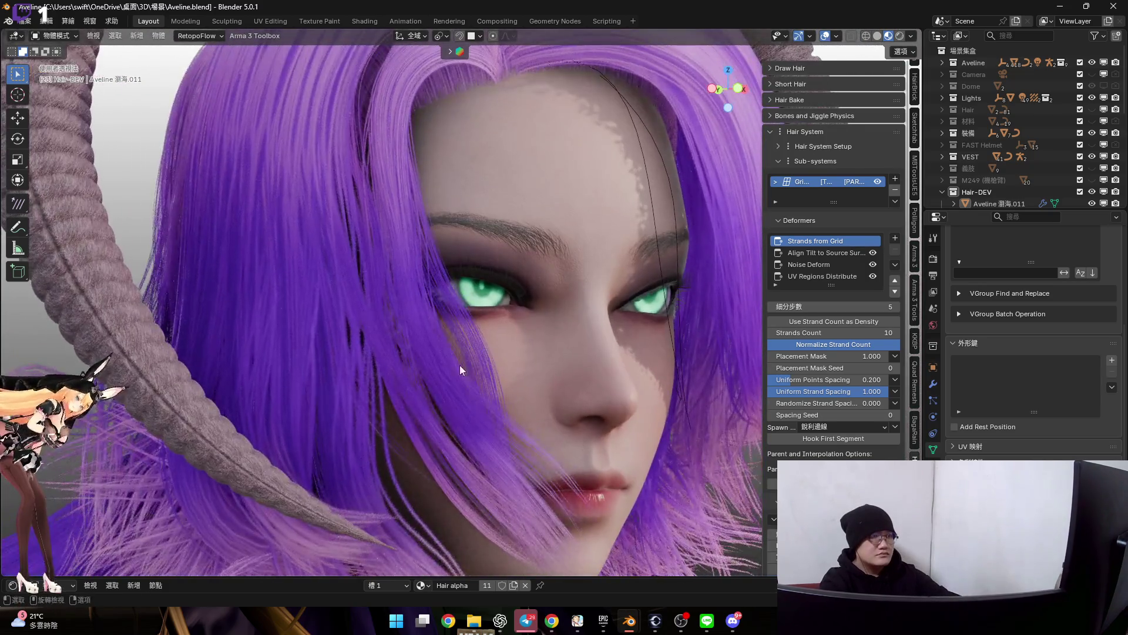
{"action": "left_click", "coordinate": [816, 262]}
{"action": "scroll", "coordinate": [502, 362], "scroll_direction": "up", "scroll_amount": 2}
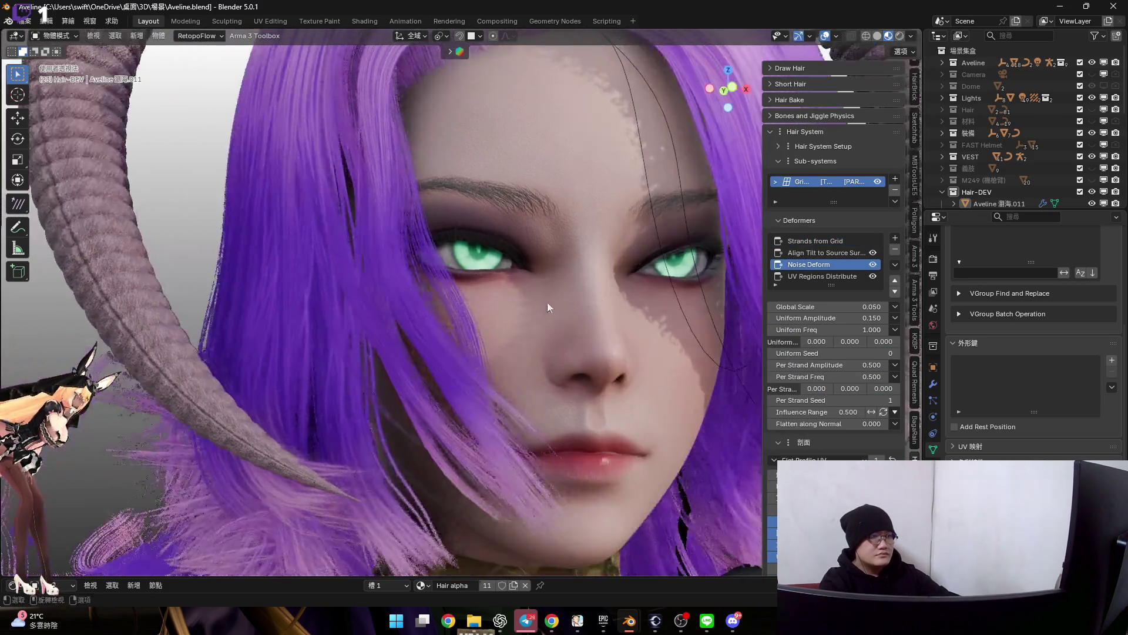
{"action": "mouse_move", "coordinate": [457, 369]}
{"action": "middle_mouse_down"}
{"action": "mouse_move", "coordinate": [373, 362]}
{"action": "mouse_move", "coordinate": [472, 368]}
{"action": "middle_mouse_up"}
Show the Noise Deform settings again and orbit around the head to inspect the purple fringe and horns
{"action": "left_click", "coordinate": [834, 264]}
{"action": "scroll", "coordinate": [528, 353], "scroll_direction": "down", "scroll_amount": 5}
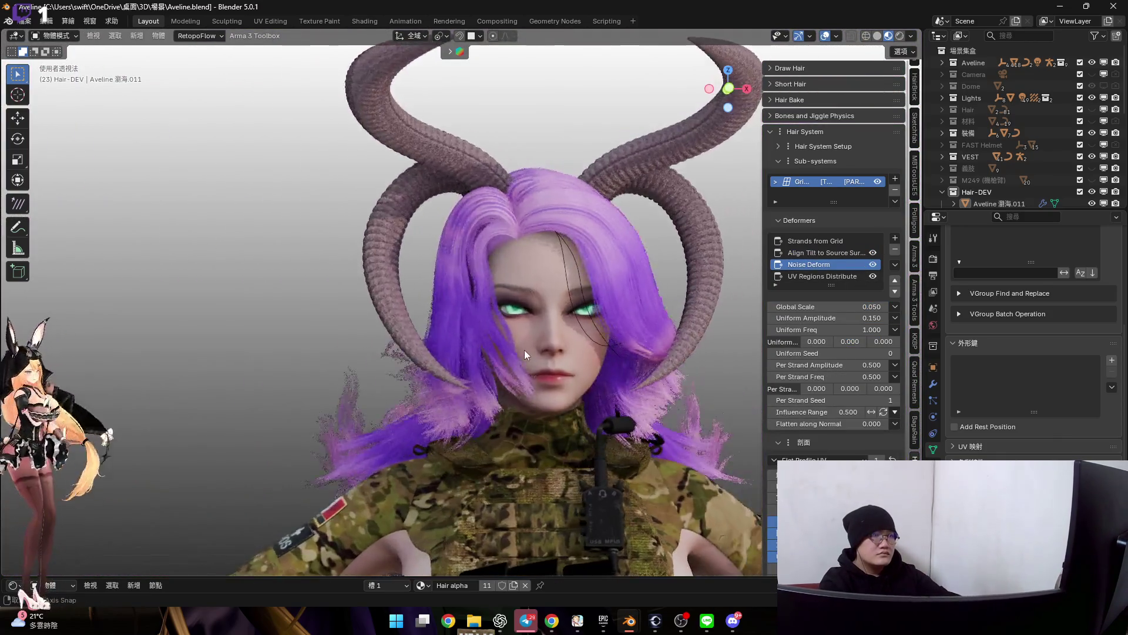
{"action": "scroll", "coordinate": [525, 350], "scroll_direction": "up", "scroll_amount": 5}
{"action": "scroll", "coordinate": [531, 388], "scroll_direction": "up", "scroll_amount": 2}
{"action": "scroll", "coordinate": [519, 365], "scroll_direction": "up", "scroll_amount": 1}
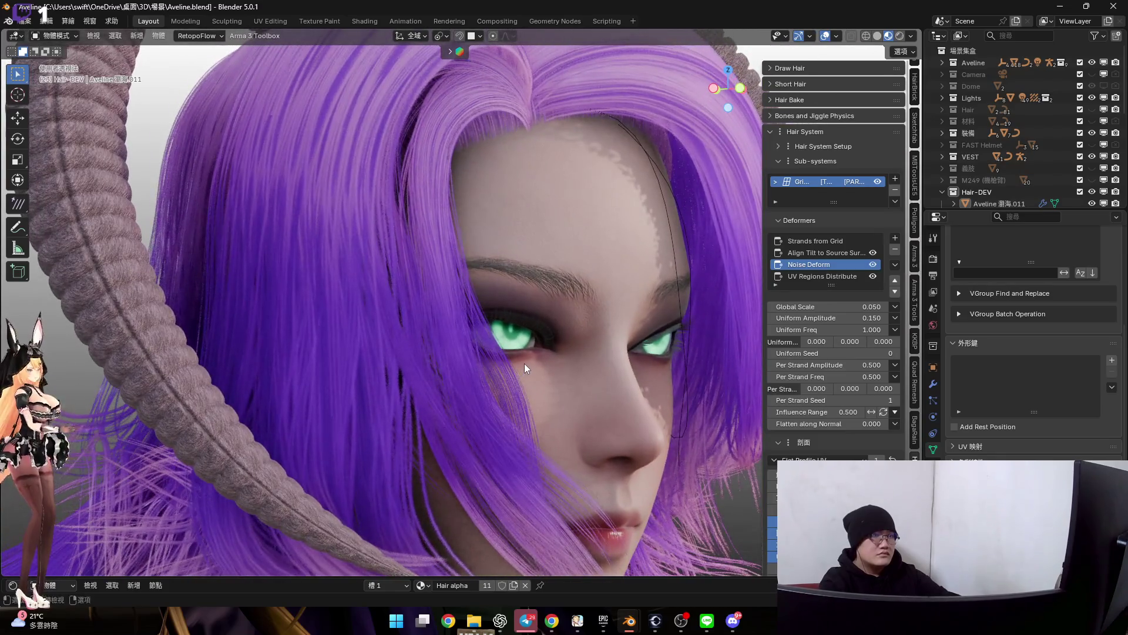
{"action": "scroll", "coordinate": [525, 363], "scroll_direction": "up", "scroll_amount": 1}
{"action": "scroll", "coordinate": [523, 297], "scroll_direction": "up", "scroll_amount": 2}
{"action": "scroll", "coordinate": [502, 308], "scroll_direction": "down", "scroll_amount": 1}
{"action": "scroll", "coordinate": [494, 319], "scroll_direction": "down", "scroll_amount": 3}
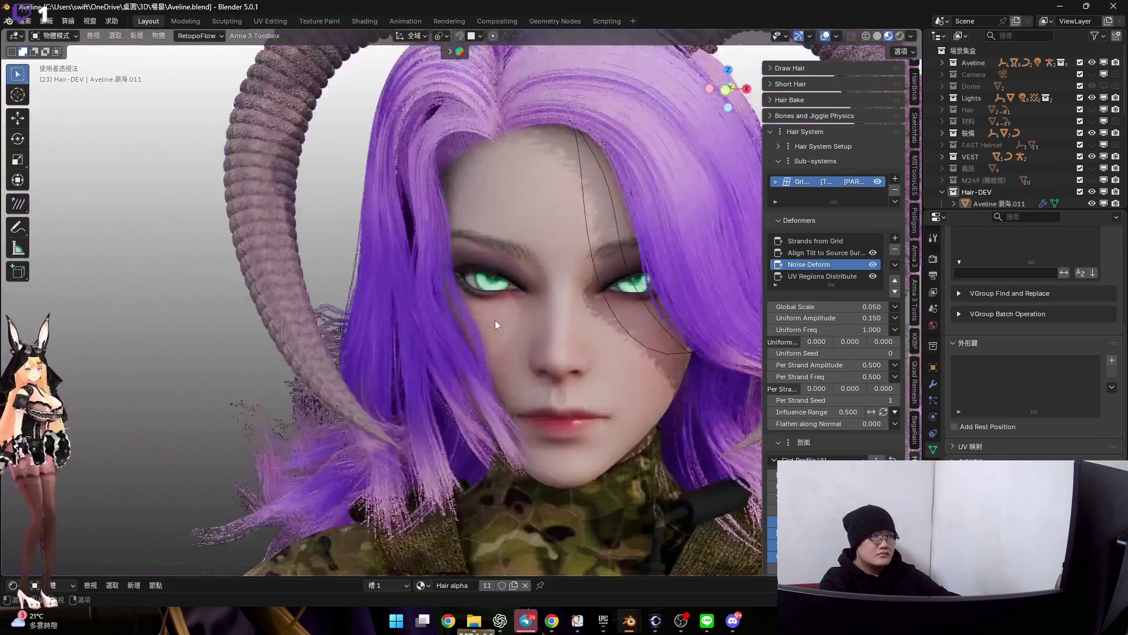
{"action": "scroll", "coordinate": [528, 301], "scroll_direction": "down", "scroll_amount": 1}
{"action": "scroll", "coordinate": [527, 301], "scroll_direction": "up", "scroll_amount": 3}
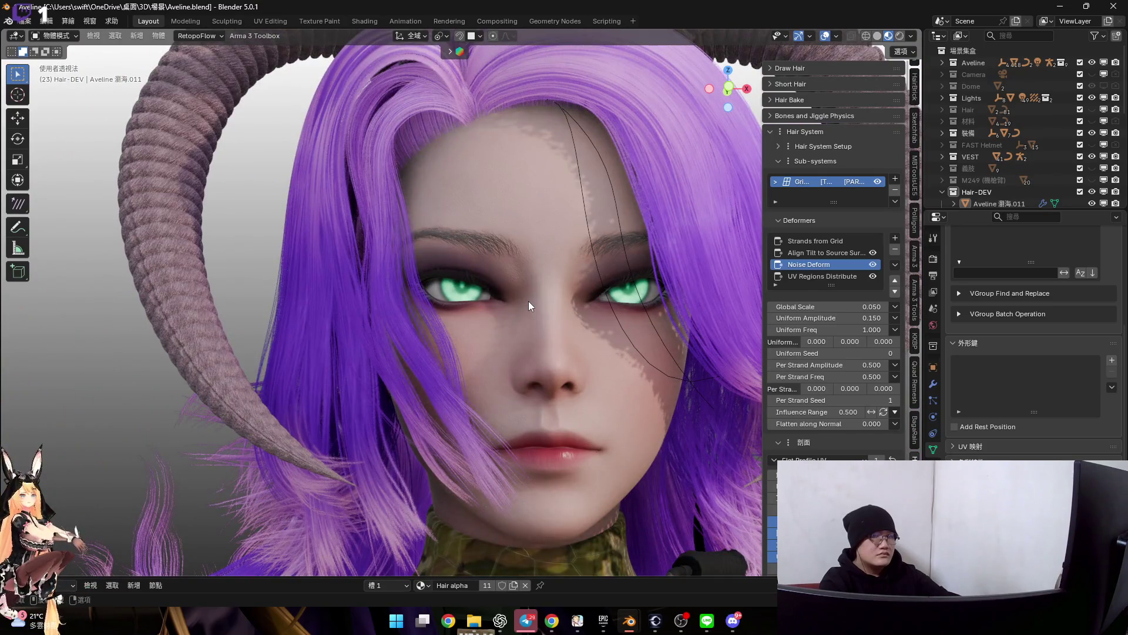
{"action": "middle_click_drag", "start_coordinate": [528, 301], "coordinate": [598, 334]}
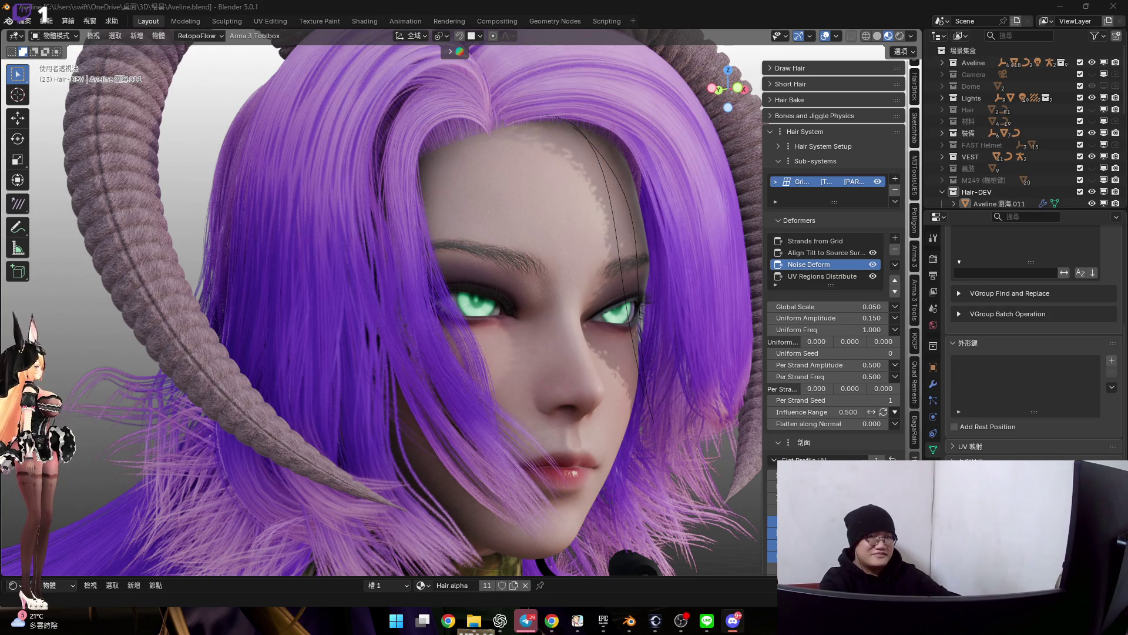
{"action": "key", "text": "w"}
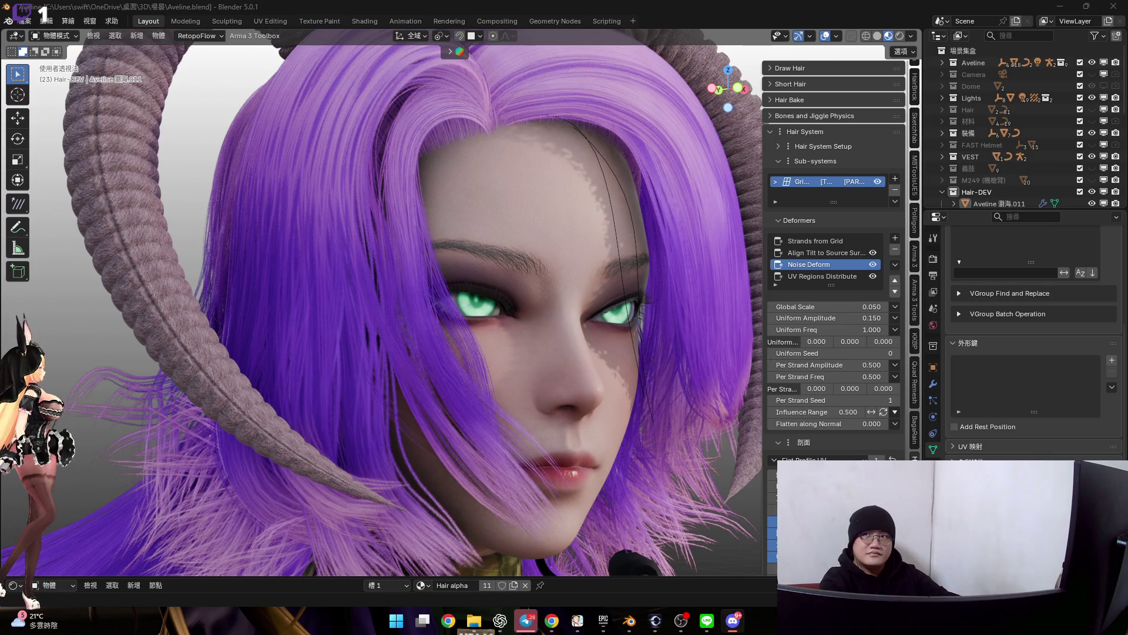
{"action": "mouse_move", "coordinate": [462, 255]}
{"action": "middle_mouse_down"}
{"action": "mouse_move", "coordinate": [481, 249]}
{"action": "mouse_move", "coordinate": [448, 275]}
{"action": "mouse_move", "coordinate": [441, 265]}
{"action": "middle_mouse_up"}
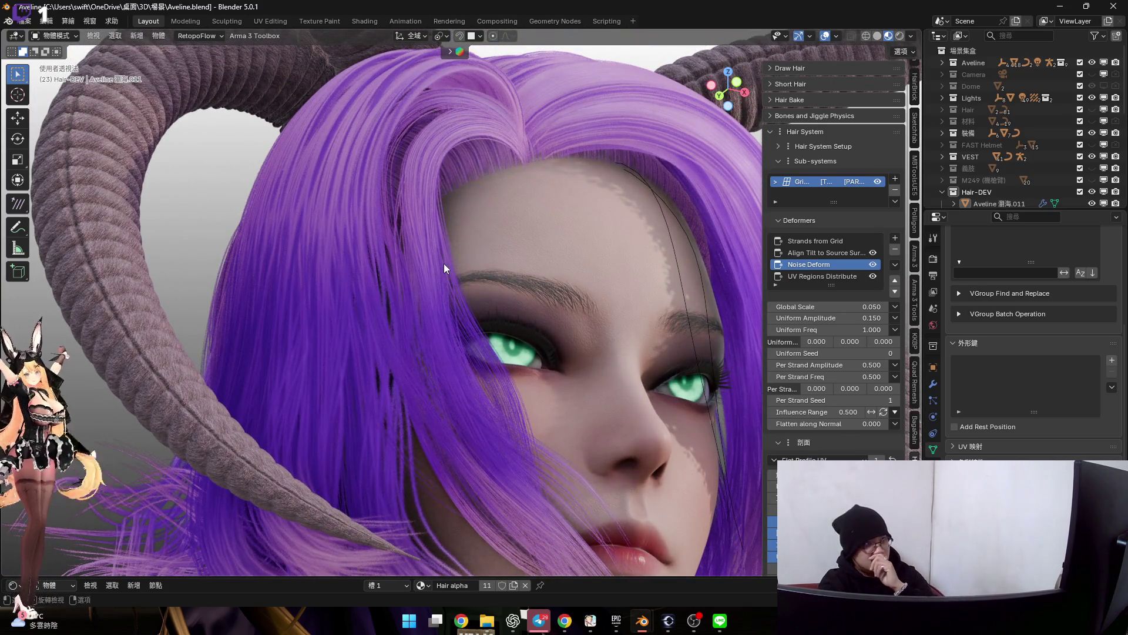
{"action": "middle_click_drag", "start_coordinate": [444, 264], "coordinate": [481, 294]}
{"action": "scroll", "coordinate": [485, 293], "scroll_direction": "down", "scroll_amount": 4}
{"action": "scroll", "coordinate": [491, 279], "scroll_direction": "up", "scroll_amount": 2}
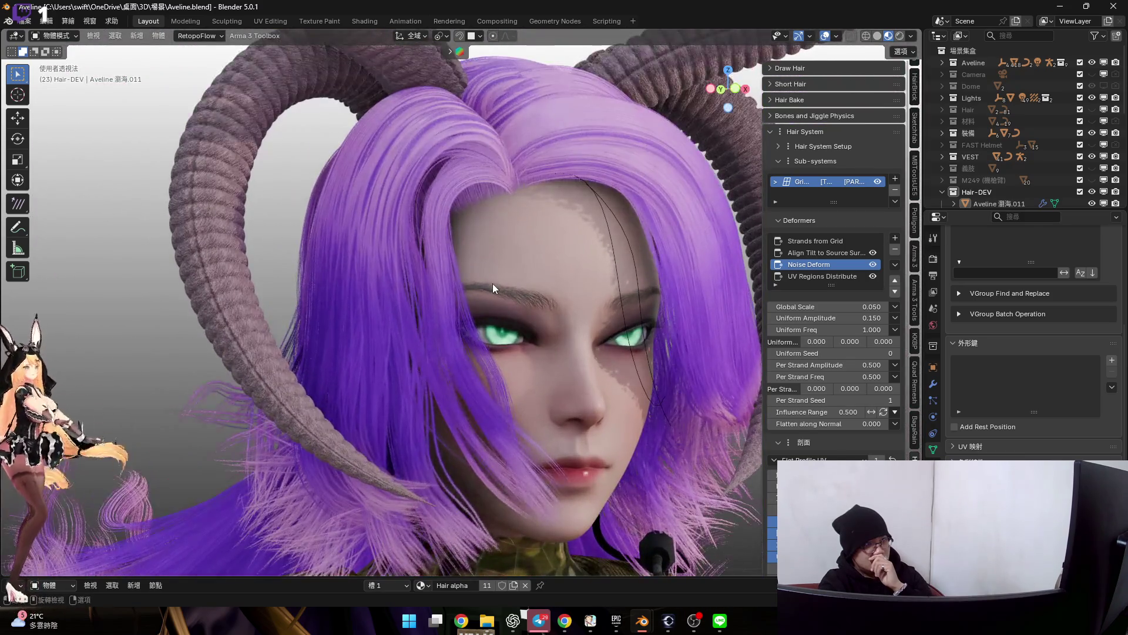
{"action": "scroll", "coordinate": [493, 284], "scroll_direction": "down", "scroll_amount": 3}
{"action": "scroll", "coordinate": [535, 351], "scroll_direction": "up", "scroll_amount": 2}
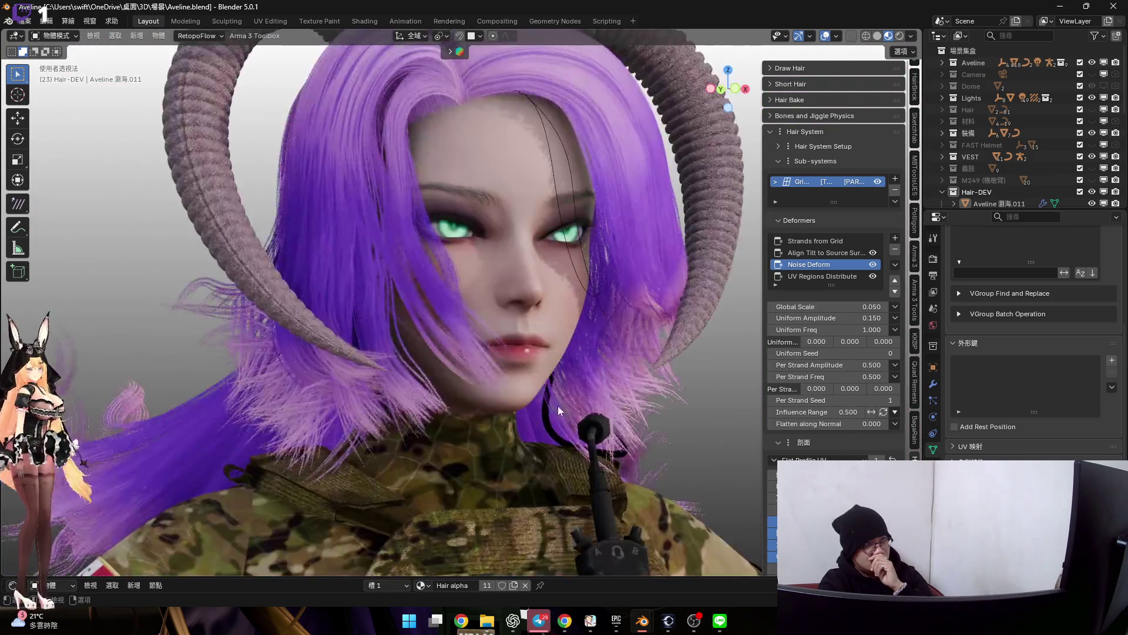
{"action": "scroll", "coordinate": [491, 337], "scroll_direction": "down", "scroll_amount": 1}
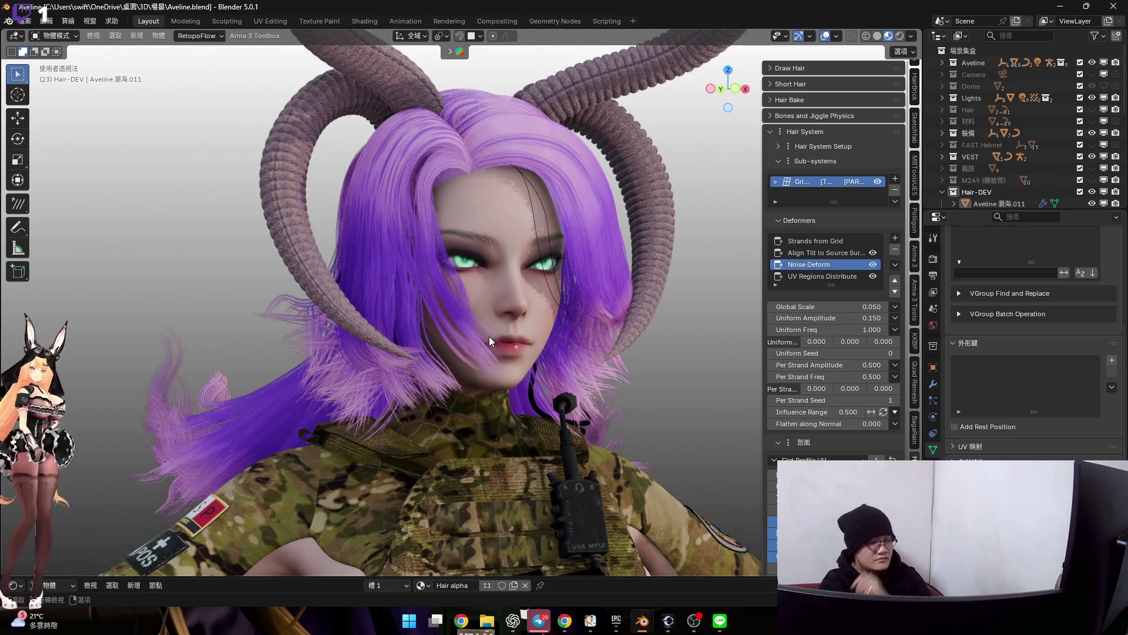
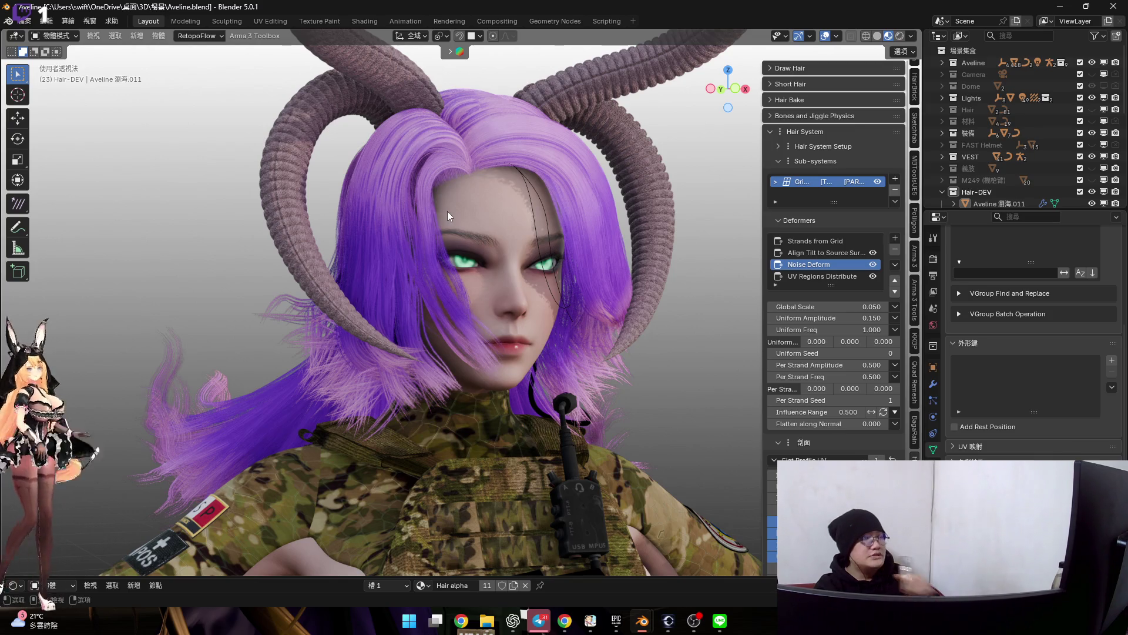
{"action": "scroll", "coordinate": [447, 211], "scroll_direction": "up", "scroll_amount": 1}
{"action": "scroll", "coordinate": [446, 210], "scroll_direction": "up", "scroll_amount": 1}
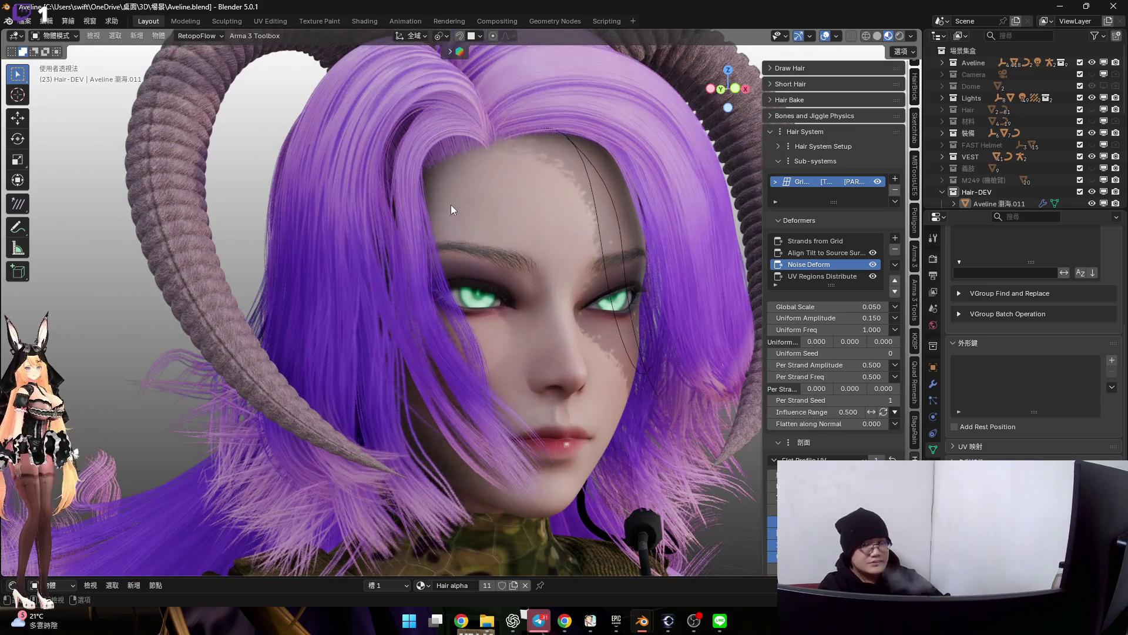
{"action": "scroll", "coordinate": [452, 191], "scroll_direction": "up", "scroll_amount": 1}
{"action": "scroll", "coordinate": [450, 190], "scroll_direction": "up", "scroll_amount": 1}
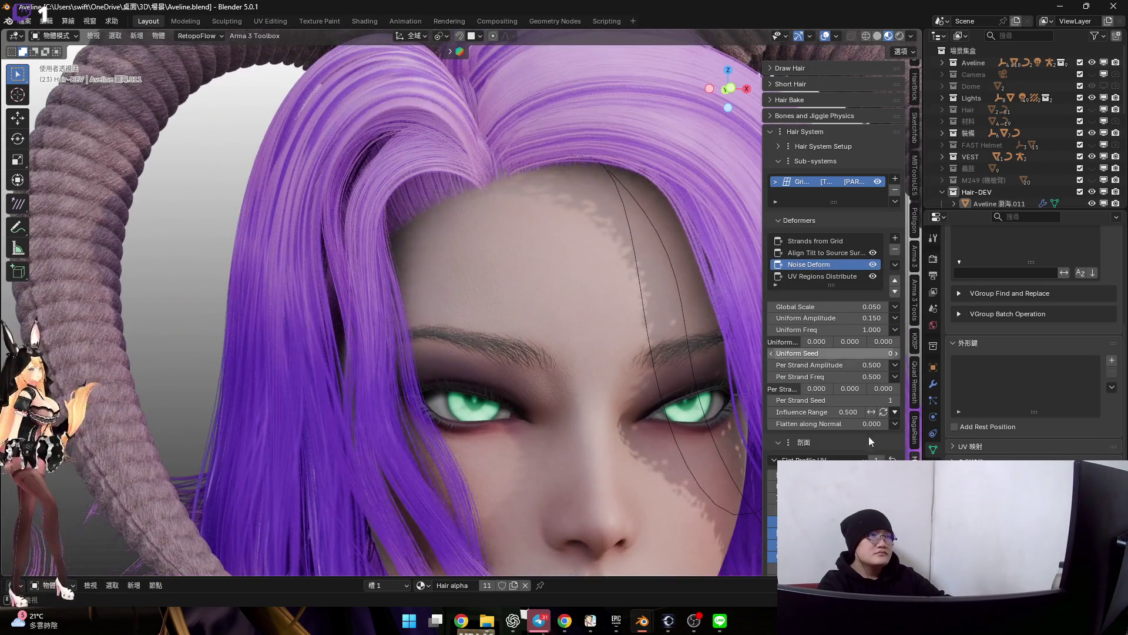
Make the Noise Deform influence range use a Curve falloff
{"action": "left_click", "coordinate": [894, 412]}
{"action": "left_click", "coordinate": [917, 452]}
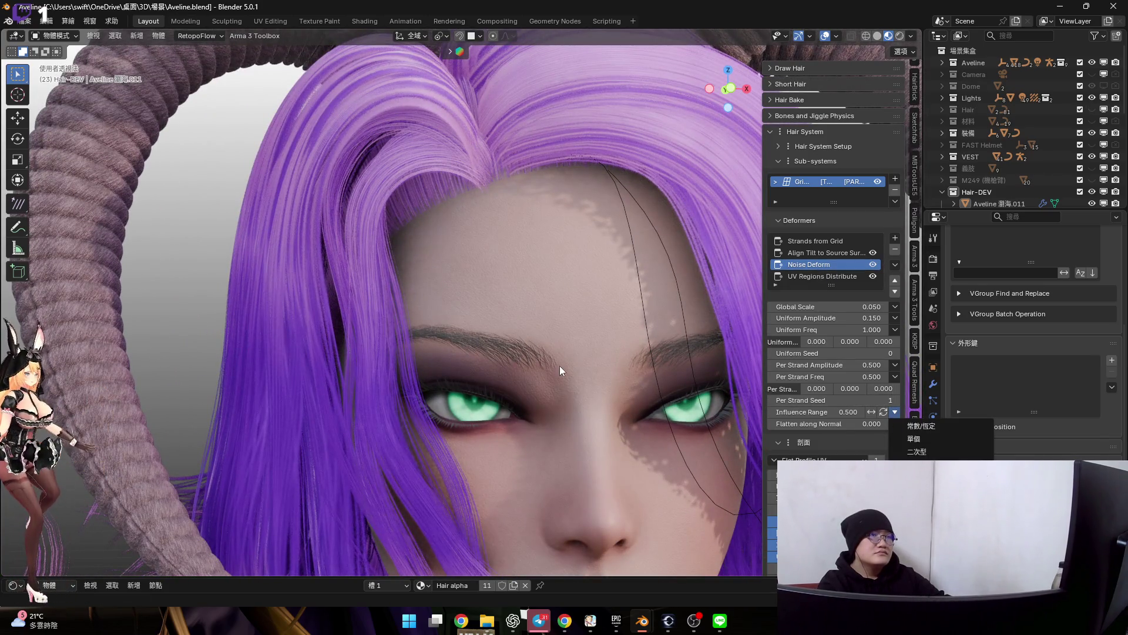
{"action": "scroll", "coordinate": [519, 315], "scroll_direction": "down", "scroll_amount": 1}
{"action": "scroll", "coordinate": [492, 312], "scroll_direction": "down", "scroll_amount": 1}
{"action": "scroll", "coordinate": [491, 311], "scroll_direction": "up", "scroll_amount": 1}
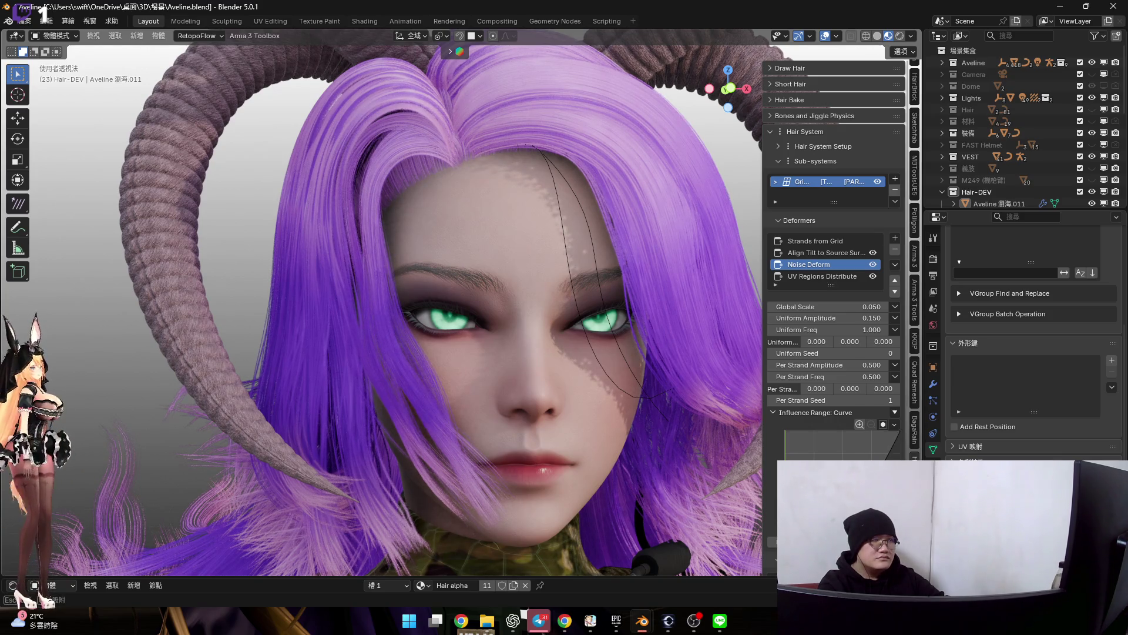
{"action": "scroll", "coordinate": [586, 395], "scroll_direction": "up", "scroll_amount": 2}
{"action": "scroll", "coordinate": [572, 335], "scroll_direction": "up", "scroll_amount": 2}
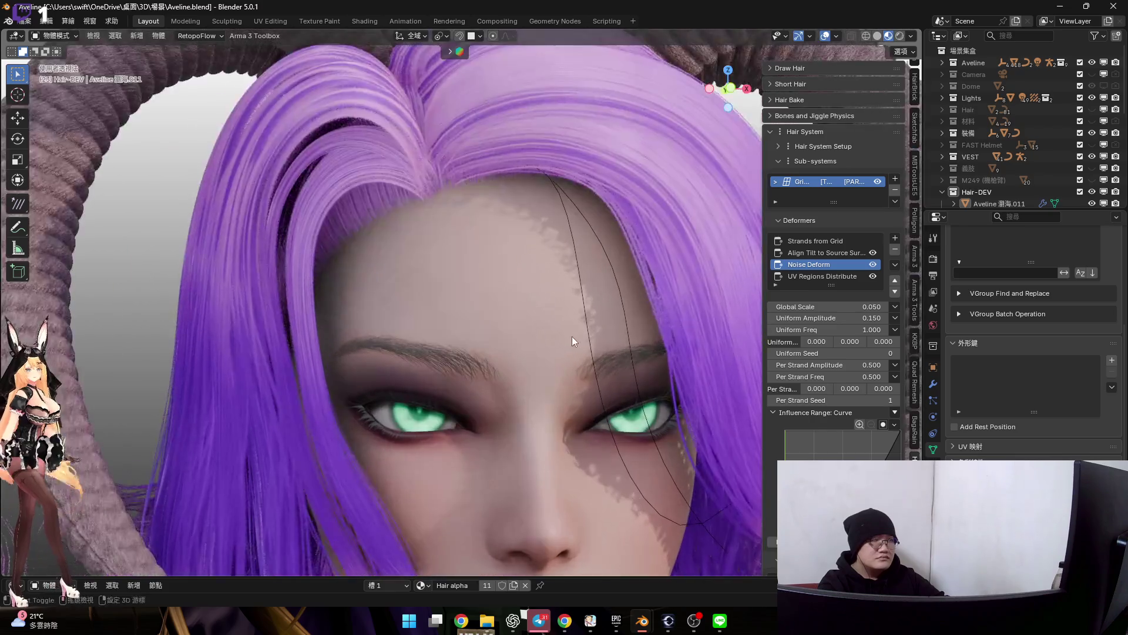
{"action": "scroll", "coordinate": [573, 334], "scroll_direction": "up", "scroll_amount": 2}
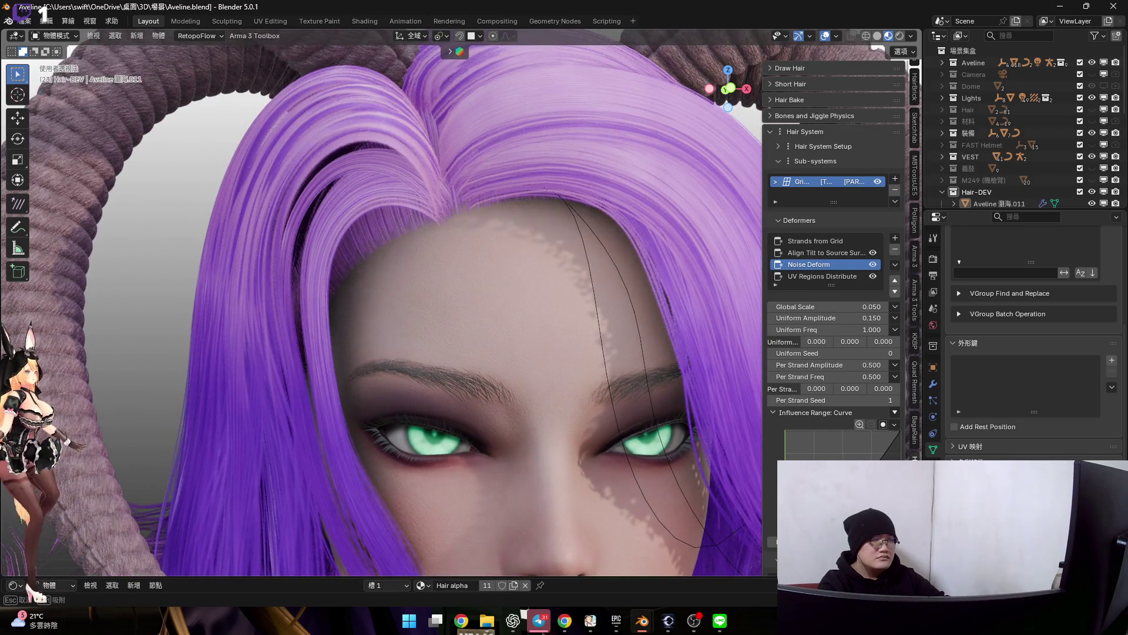
{"action": "mouse_move", "coordinate": [571, 343]}
{"action": "middle_mouse_down"}
{"action": "mouse_move", "coordinate": [624, 311]}
{"action": "mouse_move", "coordinate": [605, 290]}
{"action": "middle_mouse_up"}
{"action": "scroll", "coordinate": [625, 308], "scroll_direction": "down", "scroll_amount": 3}
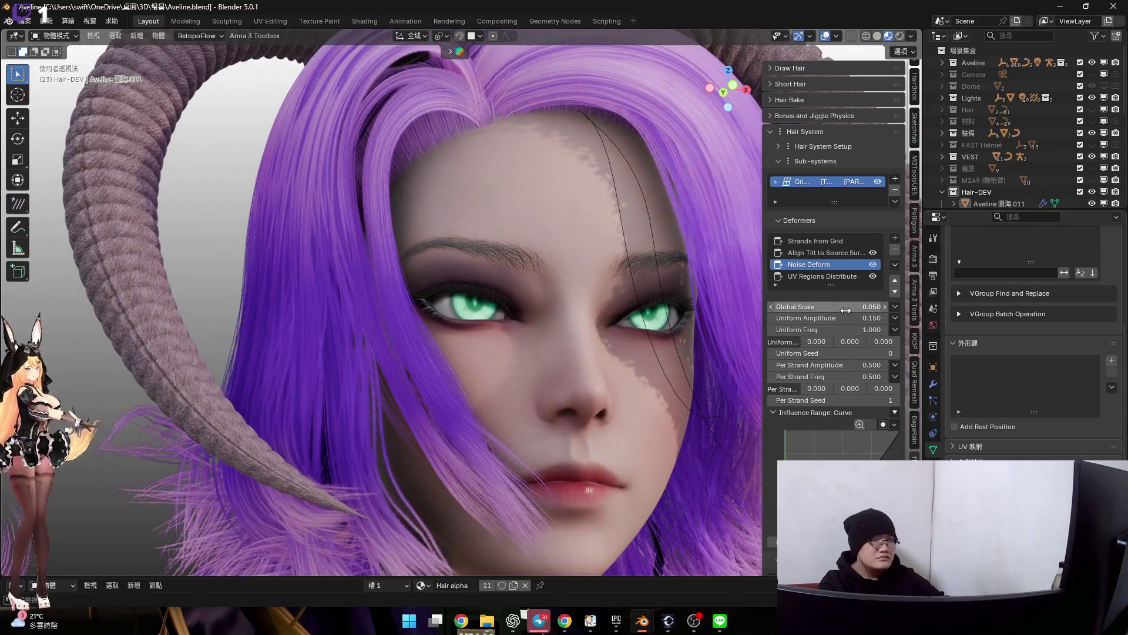
Try higher Global Scale values around 0.100, then revert to 0.050 and enter hair sculpting
{"action": "mouse_move", "coordinate": [829, 305]}
{"action": "left_mouse_down"}
{"action": "mouse_move", "coordinate": [855, 306]}
{"action": "mouse_move", "coordinate": [821, 309]}
{"action": "left_mouse_up"}
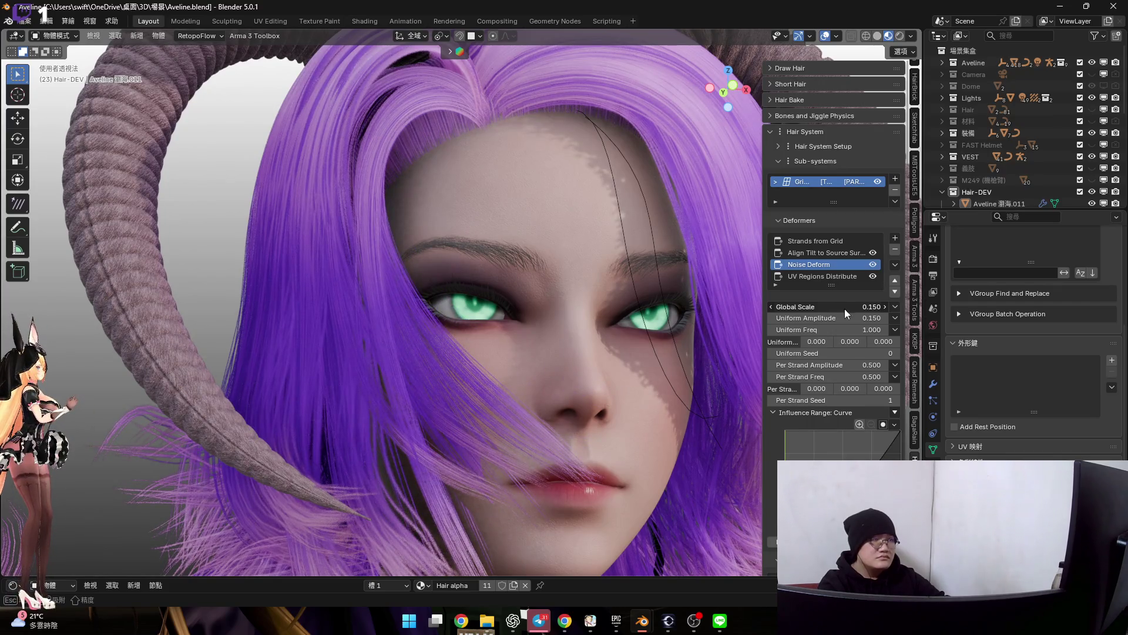
{"action": "middle_click_drag", "start_coordinate": [593, 294], "coordinate": [688, 300]}
{"action": "left_click_drag", "start_coordinate": [829, 305], "coordinate": [860, 306]}
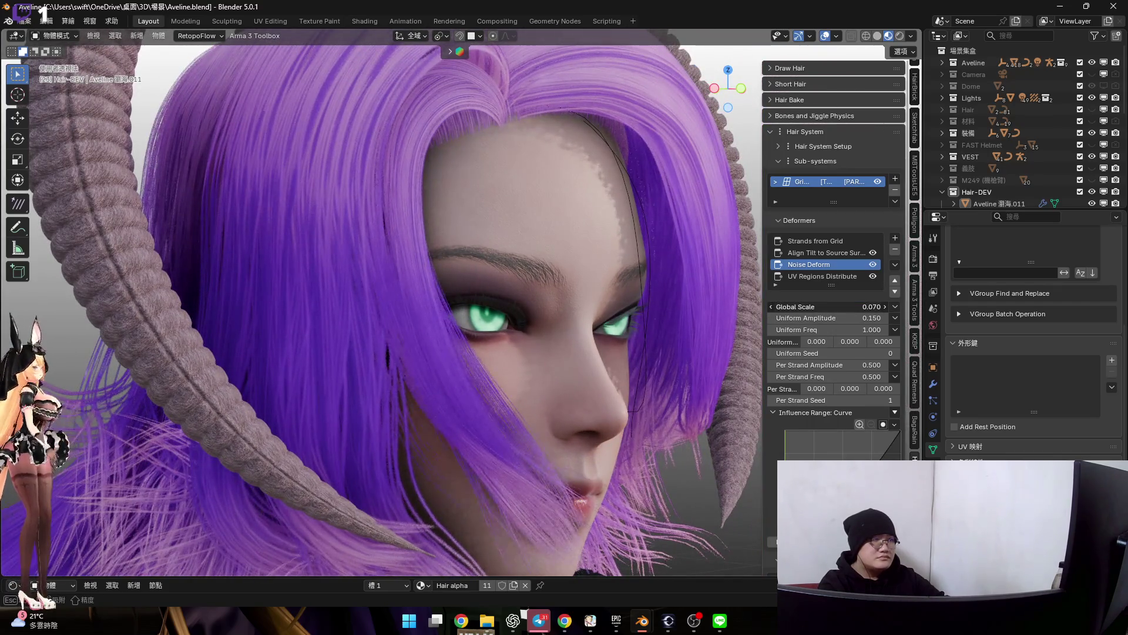
{"action": "mouse_move", "coordinate": [586, 295]}
{"action": "middle_mouse_down"}
{"action": "mouse_move", "coordinate": [522, 295]}
{"action": "mouse_move", "coordinate": [555, 311]}
{"action": "middle_mouse_up"}
{"action": "key", "text": "ctrl+z"}
{"action": "mouse_move", "coordinate": [560, 371]}
{"action": "middle_mouse_down"}
{"action": "mouse_move", "coordinate": [541, 260]}
{"action": "mouse_move", "coordinate": [601, 273]}
{"action": "mouse_move", "coordinate": [575, 345]}
{"action": "mouse_move", "coordinate": [545, 285]}
{"action": "middle_mouse_up"}
{"action": "key", "text": "ctrl+Tab"}
{"action": "scroll", "coordinate": [480, 354], "scroll_direction": "up", "scroll_amount": 3}
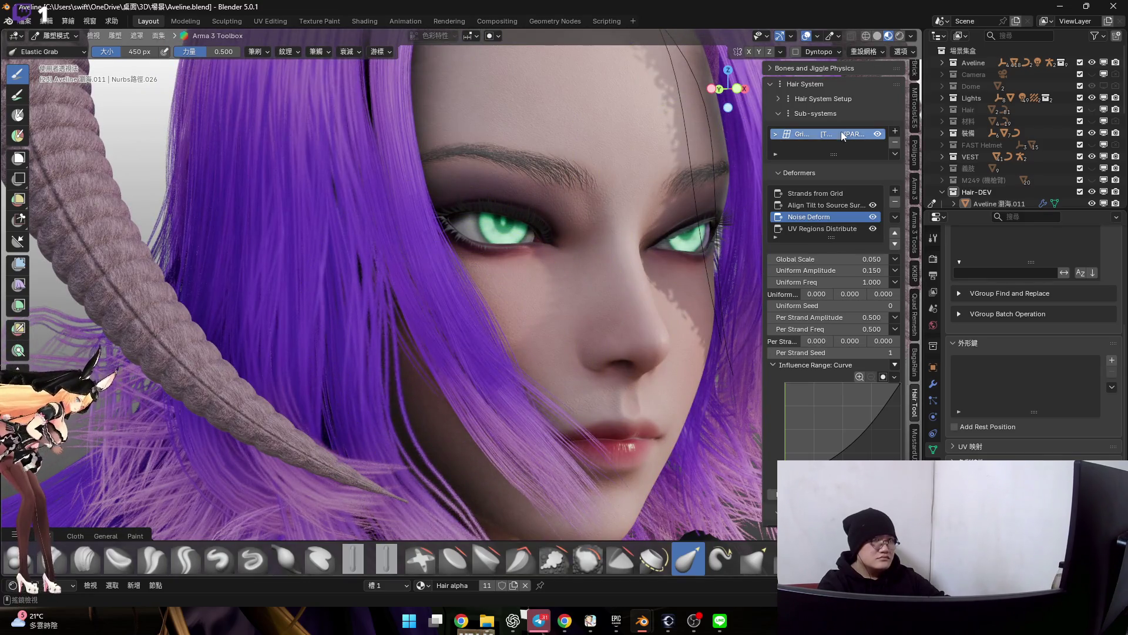
Reveal the hidden guide strand with Alt+H in solid view, then restore grid hair, material preview and sculpt mode
{"action": "left_click", "coordinate": [879, 135]}
{"action": "left_click", "coordinate": [878, 36]}
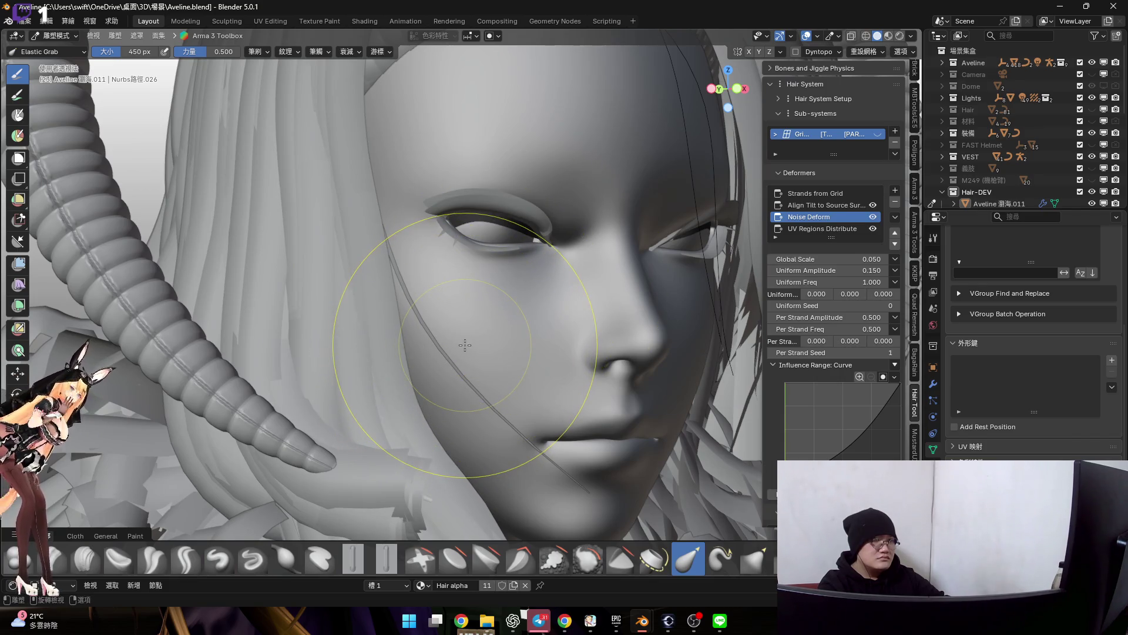
{"action": "key", "text": "Tab"}
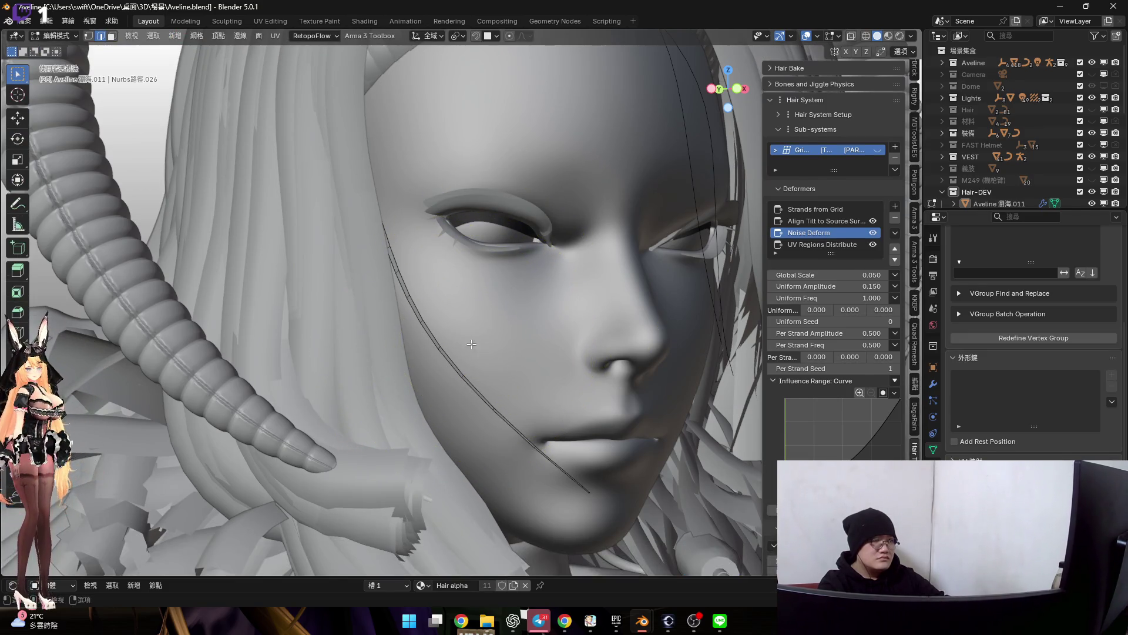
{"action": "key", "text": "alt+h"}
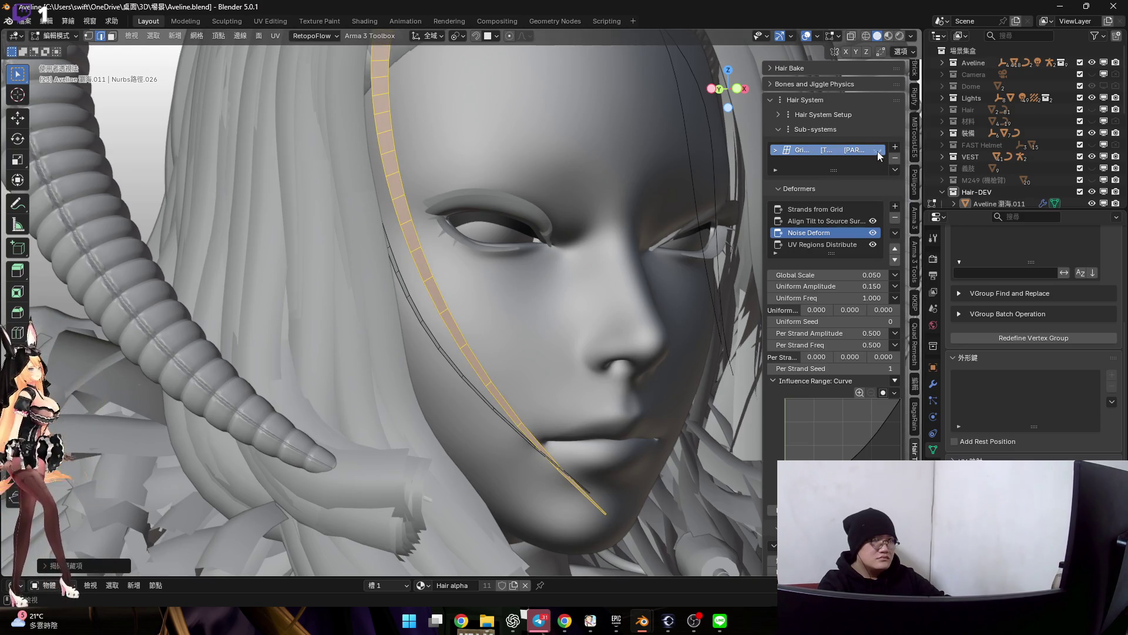
{"action": "left_click", "coordinate": [878, 151]}
{"action": "left_click", "coordinate": [887, 37]}
{"action": "key", "text": "ctrl+Tab"}
{"action": "left_click", "coordinate": [479, 402]}
Pull the purple strands near the lips back with a smaller Elastic Grab brush
{"action": "middle_click_drag", "start_coordinate": [391, 353], "coordinate": [471, 404]}
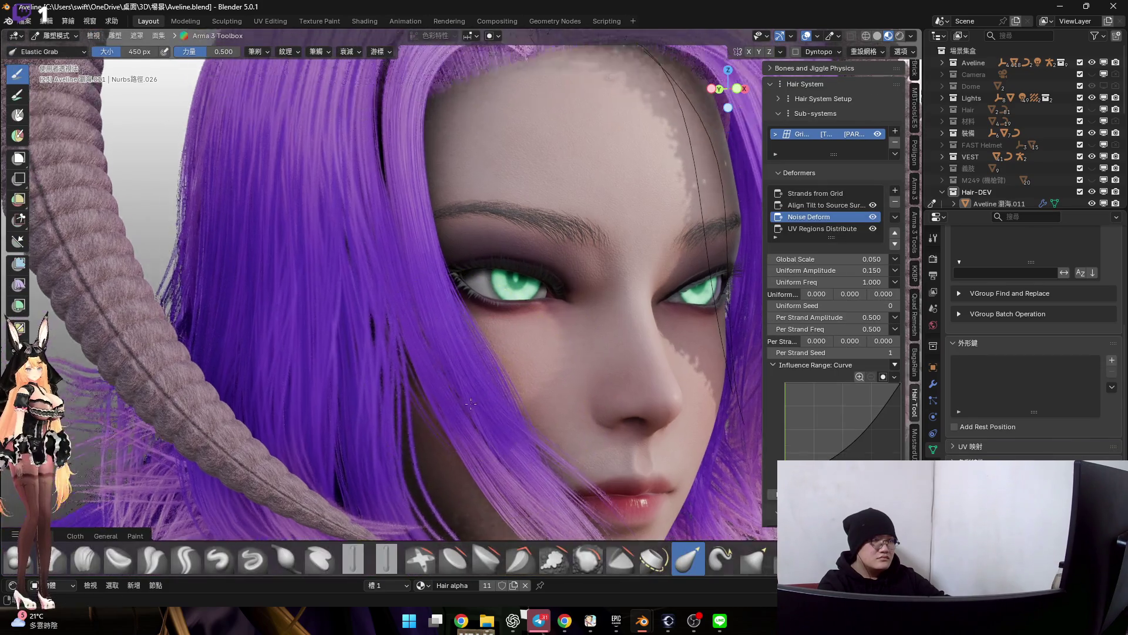
{"action": "scroll", "coordinate": [472, 403], "scroll_direction": "down", "scroll_amount": 3}
{"action": "scroll", "coordinate": [492, 339], "scroll_direction": "up", "scroll_amount": 2}
{"action": "middle_click_drag", "start_coordinate": [493, 339], "coordinate": [547, 317]}
{"action": "scroll", "coordinate": [476, 315], "scroll_direction": "up", "scroll_amount": 5}
{"action": "scroll", "coordinate": [477, 315], "scroll_direction": "down", "scroll_amount": 4}
{"action": "middle_click_drag", "start_coordinate": [477, 314], "coordinate": [500, 352]}
{"action": "scroll", "coordinate": [500, 352], "scroll_direction": "up", "scroll_amount": 1}
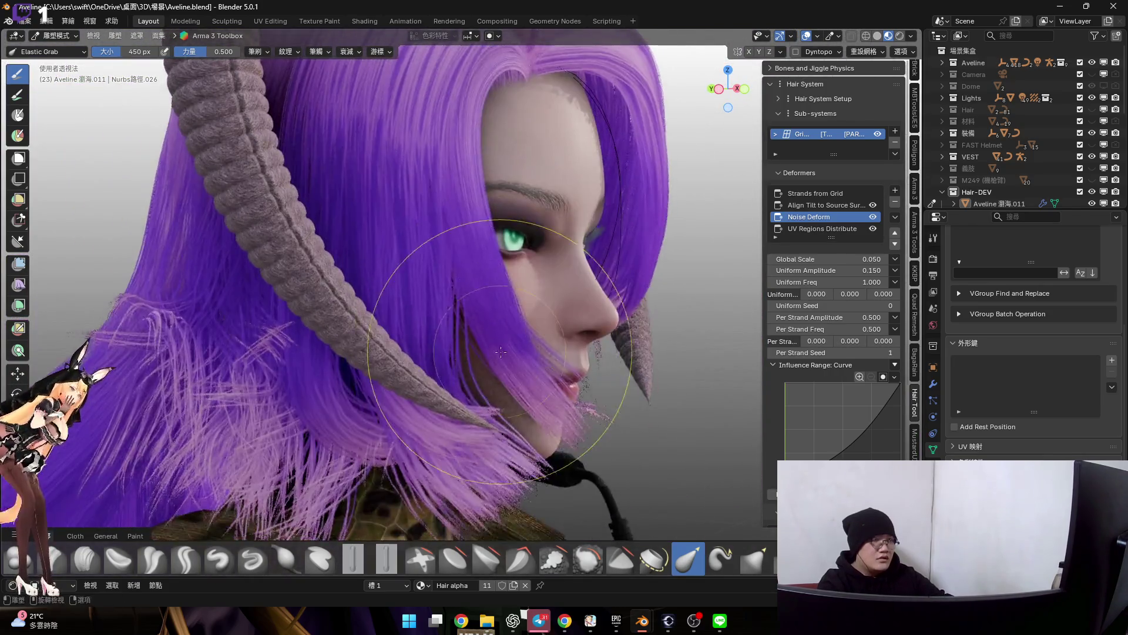
{"action": "scroll", "coordinate": [501, 352], "scroll_direction": "up", "scroll_amount": 1}
{"action": "key", "text": "f"}
{"action": "left_click_drag", "start_coordinate": [488, 346], "coordinate": [491, 325]}
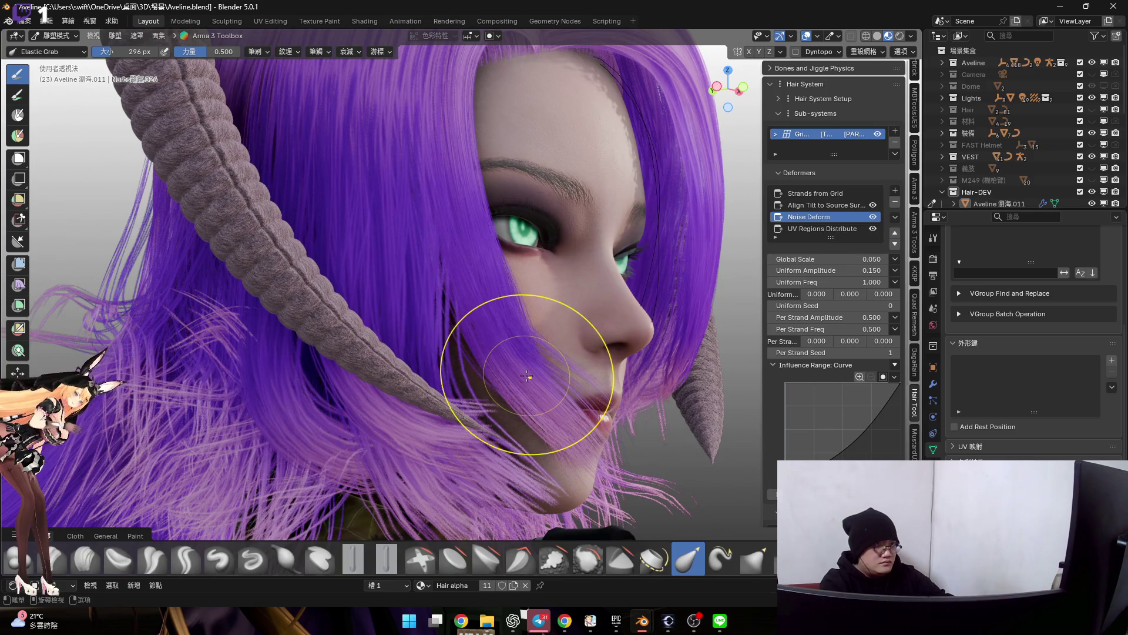
{"action": "mouse_move", "coordinate": [527, 377]}
{"action": "middle_mouse_down", "text": "shift"}
{"action": "mouse_move", "coordinate": [524, 350]}
{"action": "mouse_move", "coordinate": [544, 335]}
{"action": "middle_mouse_up", "text": "shift"}
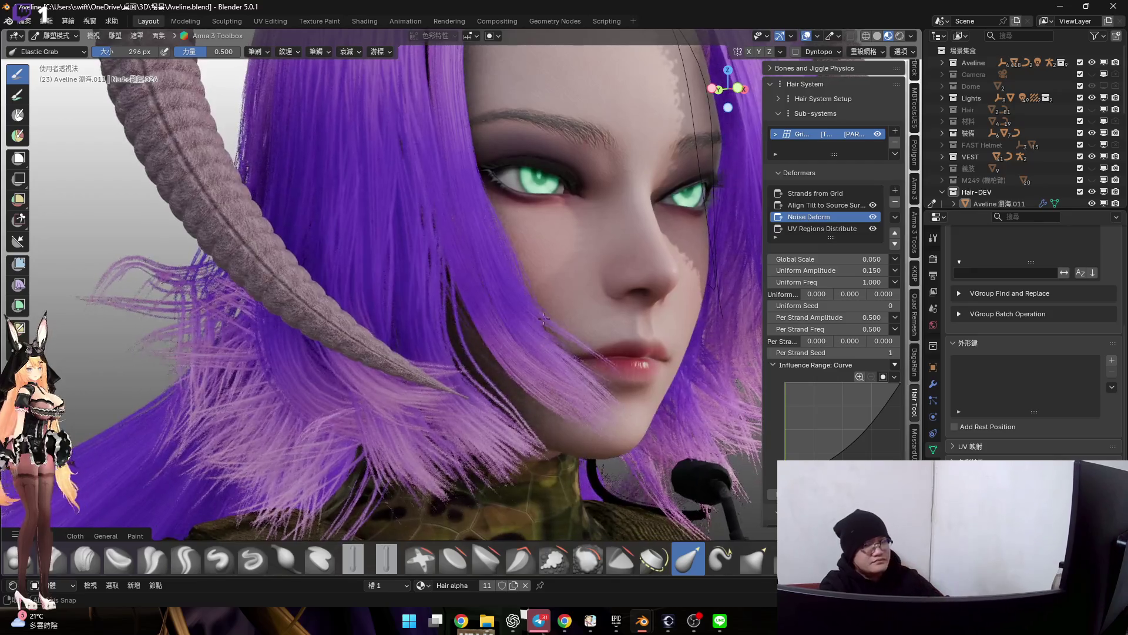
{"action": "scroll", "coordinate": [544, 337], "scroll_direction": "up", "scroll_amount": 3}
{"action": "scroll", "coordinate": [434, 296], "scroll_direction": "down", "scroll_amount": 1}
{"action": "middle_click_drag", "start_coordinate": [434, 296], "coordinate": [428, 308]}
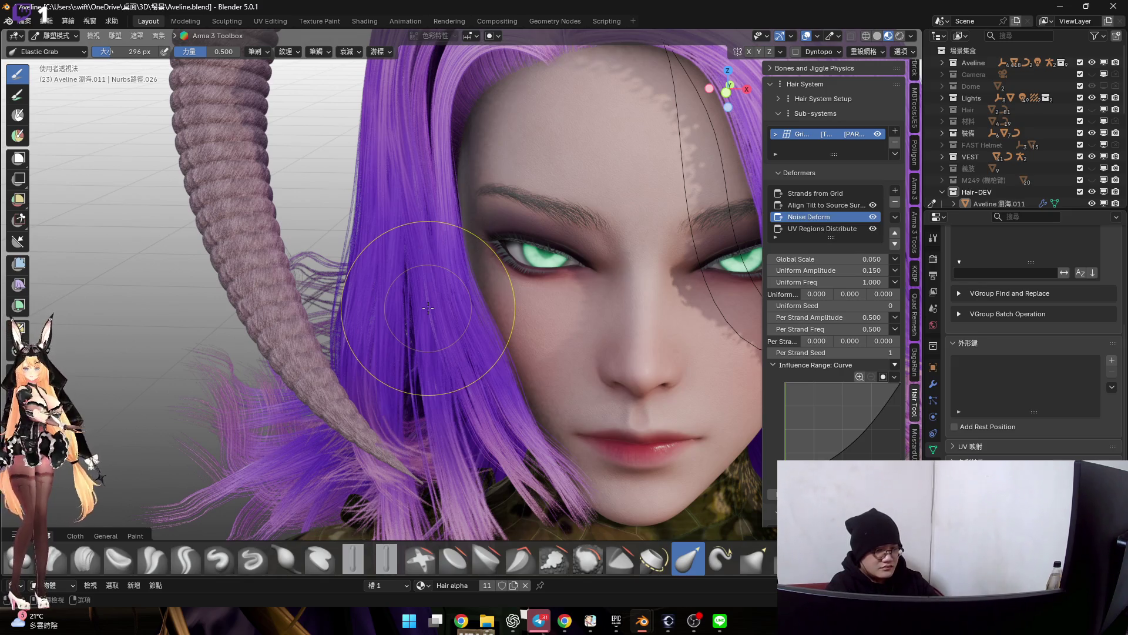
{"action": "middle_click_drag", "start_coordinate": [458, 300], "coordinate": [477, 304]}
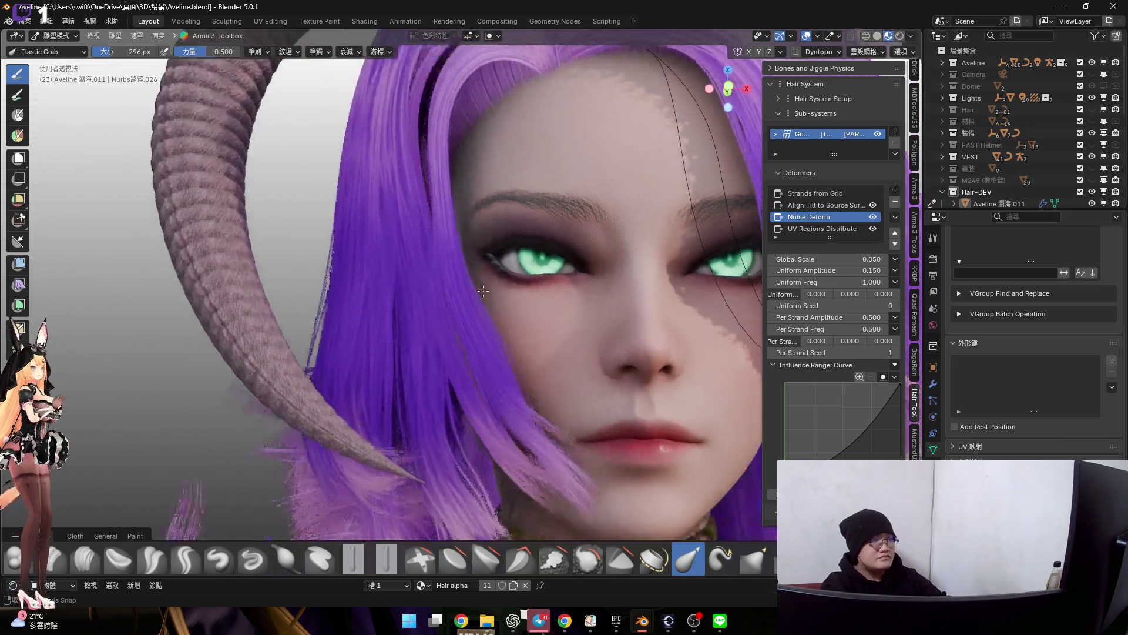
{"action": "scroll", "coordinate": [476, 305], "scroll_direction": "up", "scroll_amount": 2}
{"action": "scroll", "coordinate": [453, 303], "scroll_direction": "up", "scroll_amount": 1}
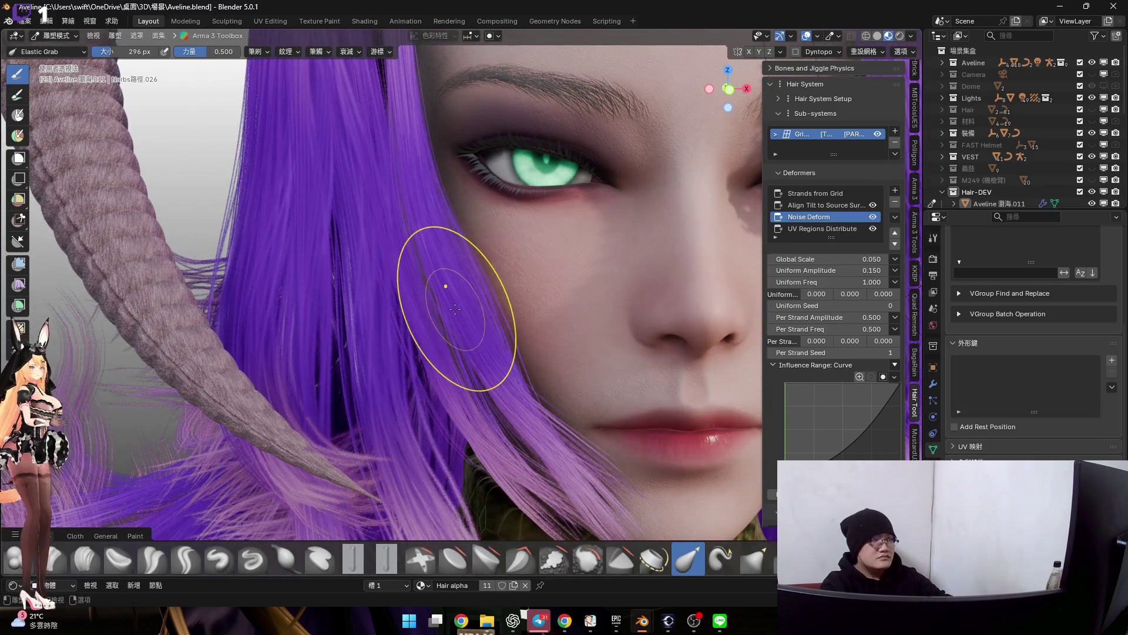
Reshape the cheek strands and nudge the lip strands again with a larger brush
{"action": "left_click_drag", "start_coordinate": [451, 307], "coordinate": [435, 319]}
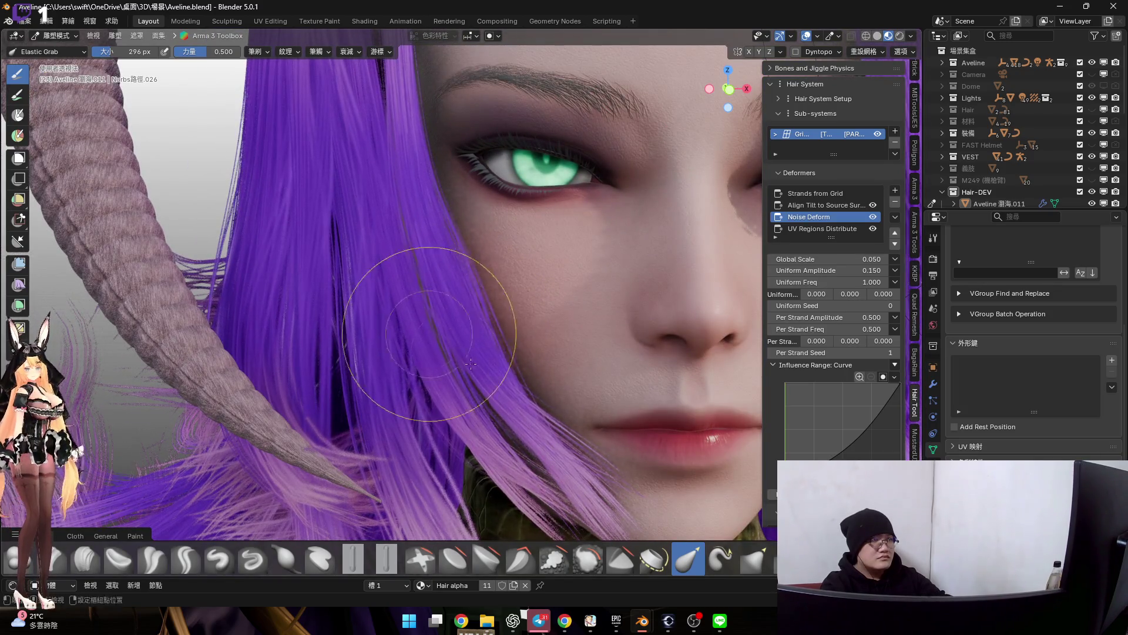
{"action": "middle_click_drag", "start_coordinate": [456, 353], "coordinate": [480, 312]}
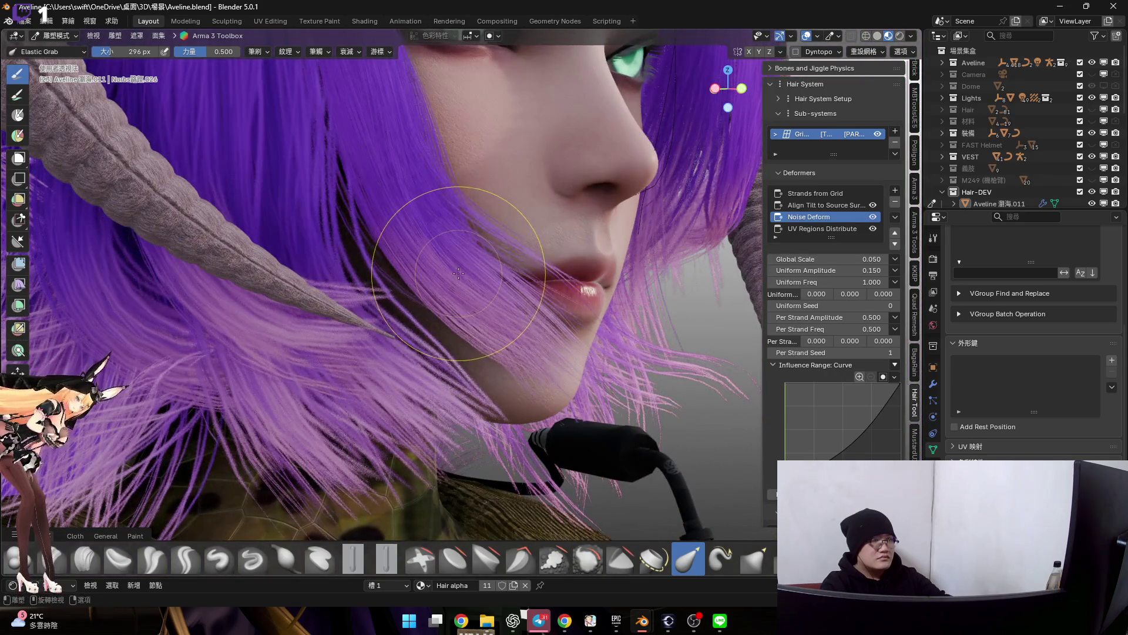
{"action": "middle_click_drag", "start_coordinate": [458, 275], "coordinate": [446, 267]}
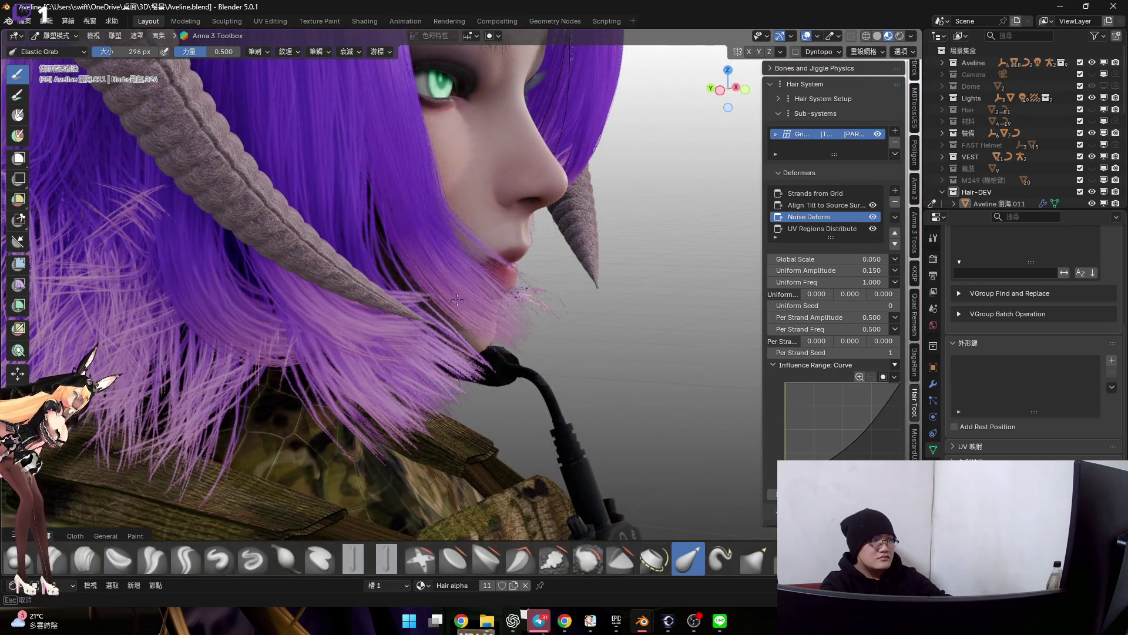
{"action": "key", "text": "f"}
{"action": "left_click", "coordinate": [599, 305]}
{"action": "mouse_move", "coordinate": [451, 273]}
{"action": "left_mouse_down"}
{"action": "mouse_move", "coordinate": [460, 276]}
{"action": "mouse_move", "coordinate": [407, 320]}
{"action": "left_mouse_up"}
{"action": "middle_click_drag", "start_coordinate": [386, 328], "coordinate": [444, 316]}
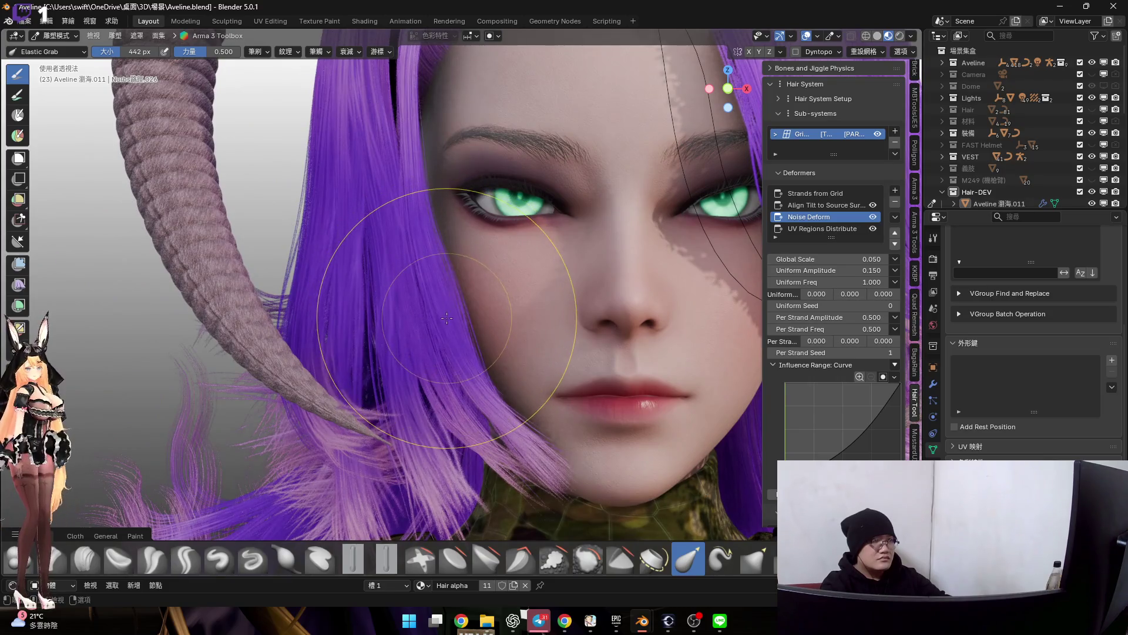
{"action": "mouse_move", "coordinate": [442, 315]}
{"action": "middle_mouse_down"}
{"action": "mouse_move", "coordinate": [461, 308]}
{"action": "mouse_move", "coordinate": [416, 306]}
{"action": "mouse_move", "coordinate": [419, 278]}
{"action": "mouse_move", "coordinate": [488, 265]}
{"action": "middle_mouse_up"}
{"action": "scroll", "coordinate": [420, 278], "scroll_direction": "up", "scroll_amount": 3}
{"action": "scroll", "coordinate": [420, 278], "scroll_direction": "up", "scroll_amount": 2}
{"action": "scroll", "coordinate": [488, 265], "scroll_direction": "up", "scroll_amount": 2}
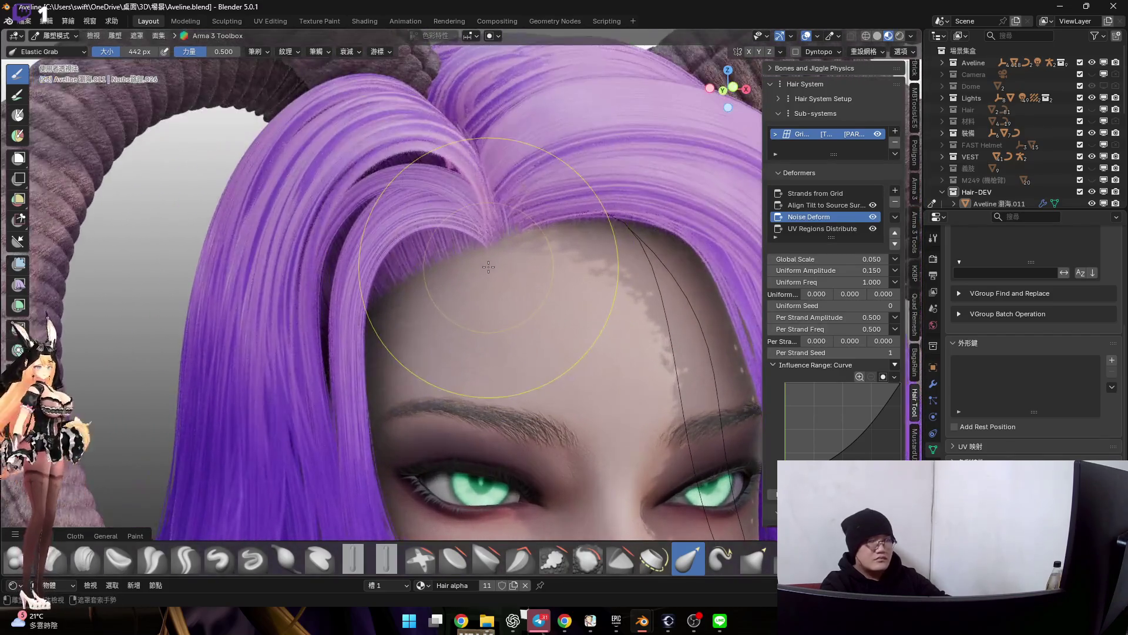
{"action": "key", "text": "ctrl+Tab"}
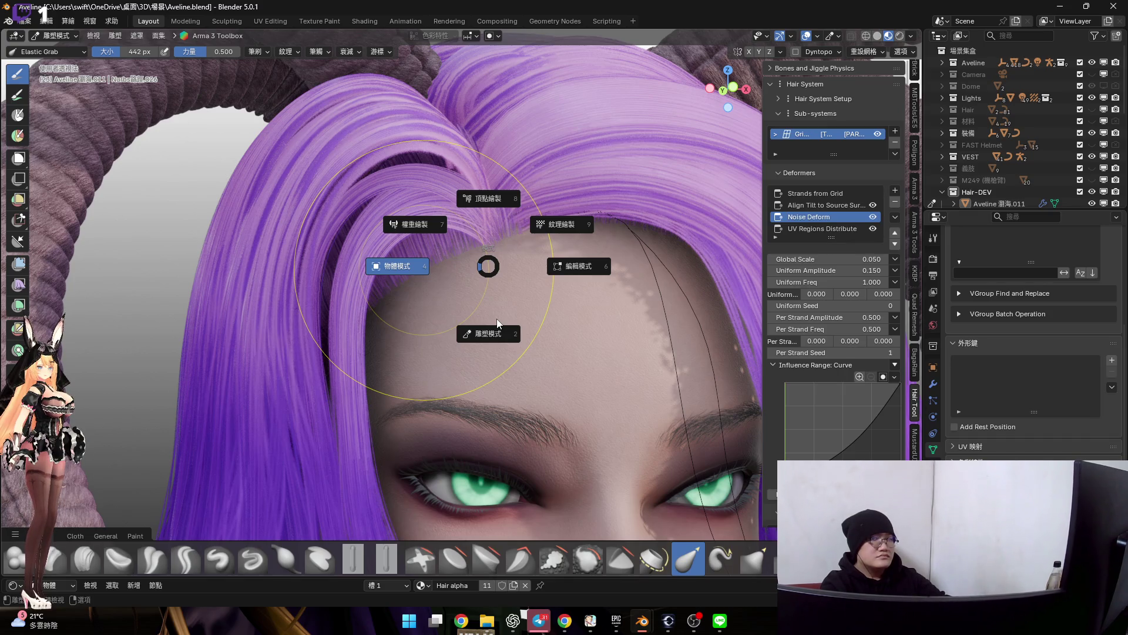
Add an Add Tilt deformer to the bangs in object mode, initially at tilt 30
{"action": "left_click", "coordinate": [499, 325]}
{"action": "scroll", "coordinate": [500, 322], "scroll_direction": "down", "scroll_amount": 1}
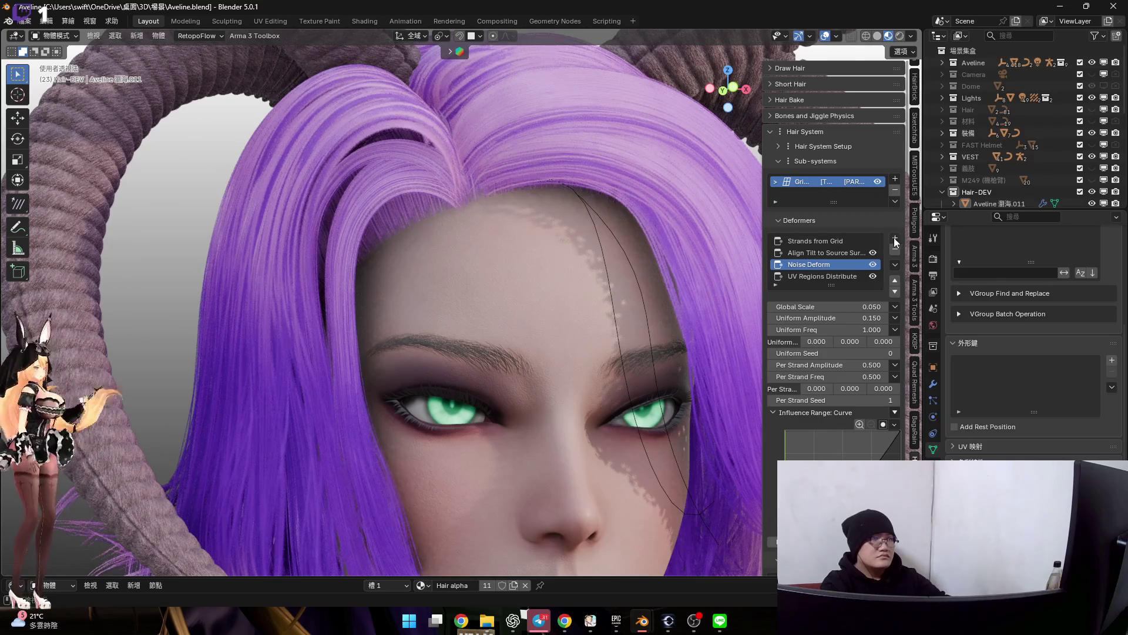
{"action": "left_click", "coordinate": [896, 240]}
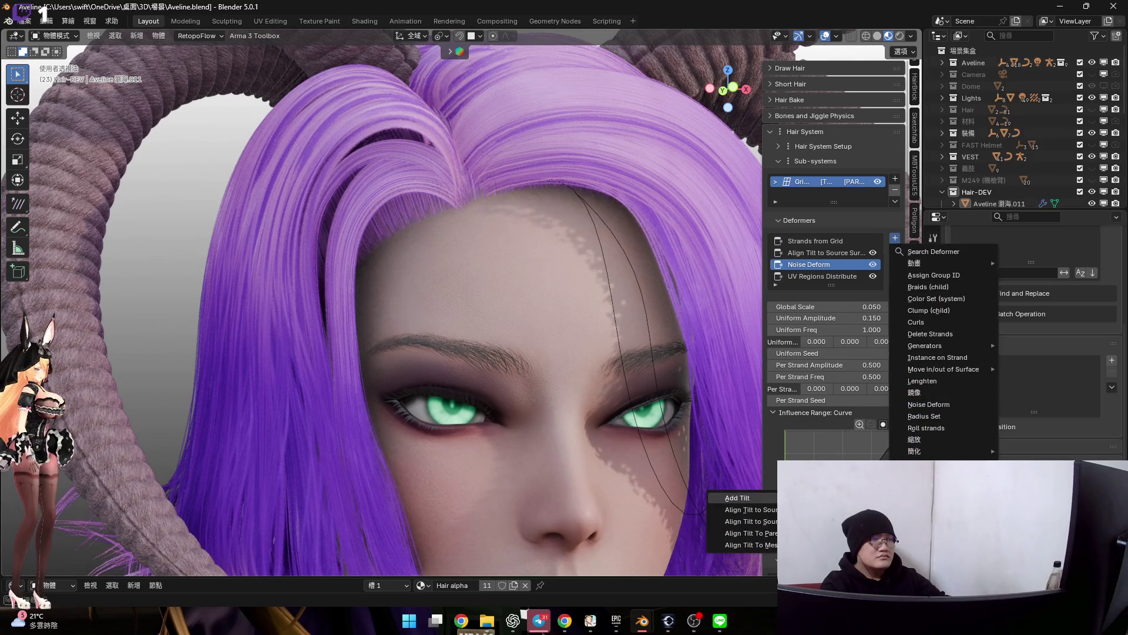
{"action": "key", "text": "Return"}
{"action": "type", "text": "30"}
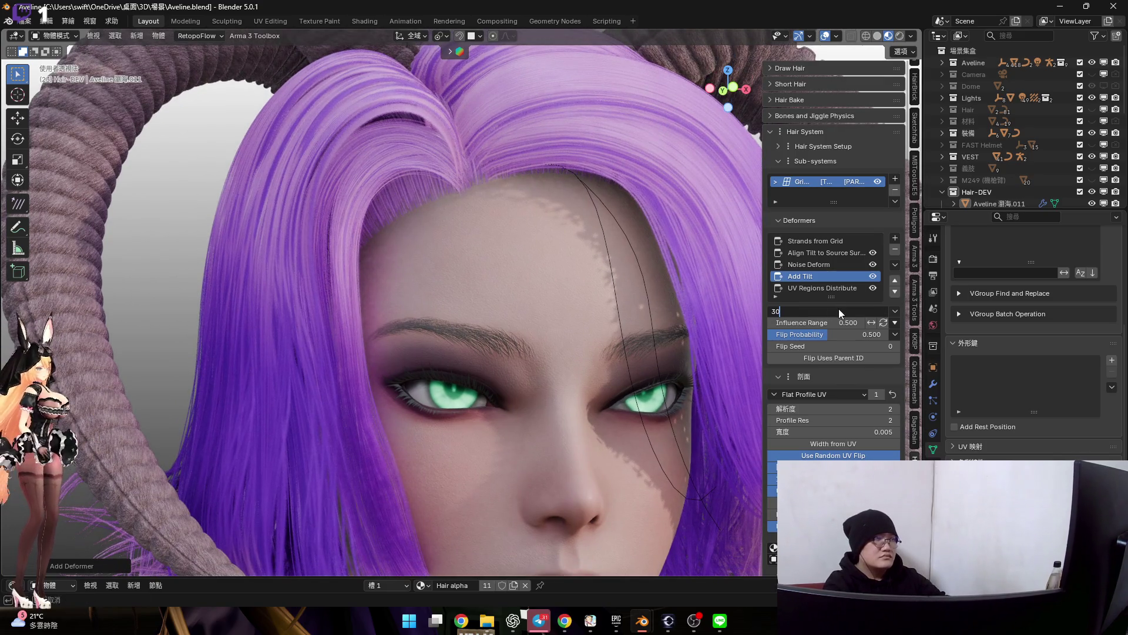
{"action": "key", "text": "Return"}
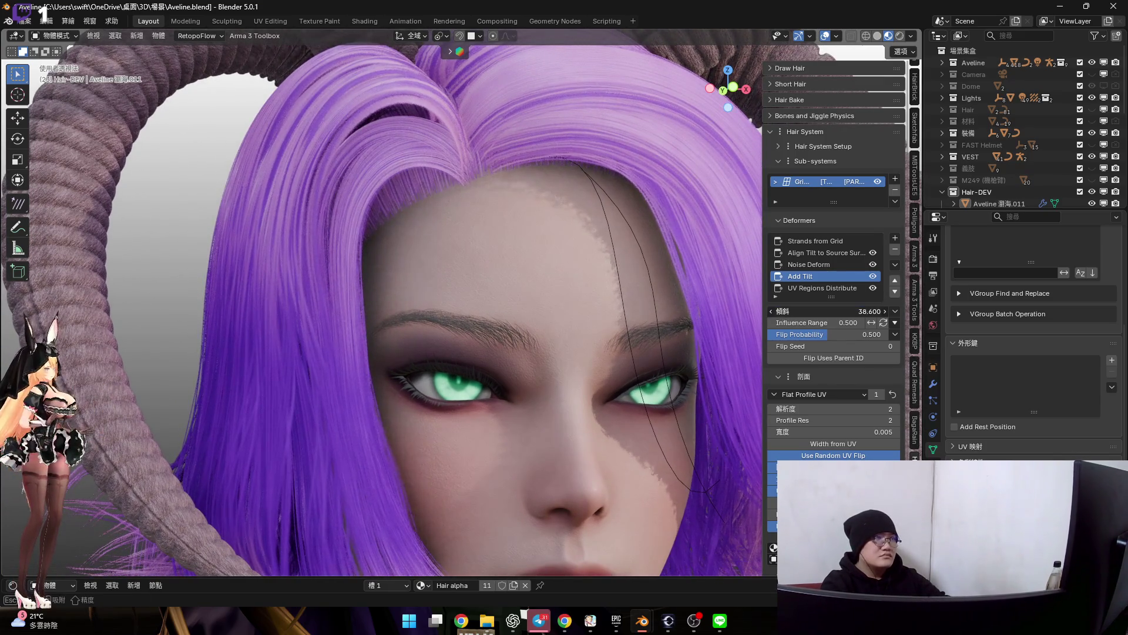
Test higher and lower tilt amounts, then set the bangs' Tilt to exactly 160
{"action": "left_click_drag", "start_coordinate": [832, 310], "coordinate": [832, 310]}
{"action": "middle_click_drag", "start_coordinate": [742, 310], "coordinate": [604, 242]}
{"action": "scroll", "coordinate": [604, 243], "scroll_direction": "up", "scroll_amount": 3}
{"action": "left_click_drag", "start_coordinate": [832, 310], "coordinate": [847, 310]}
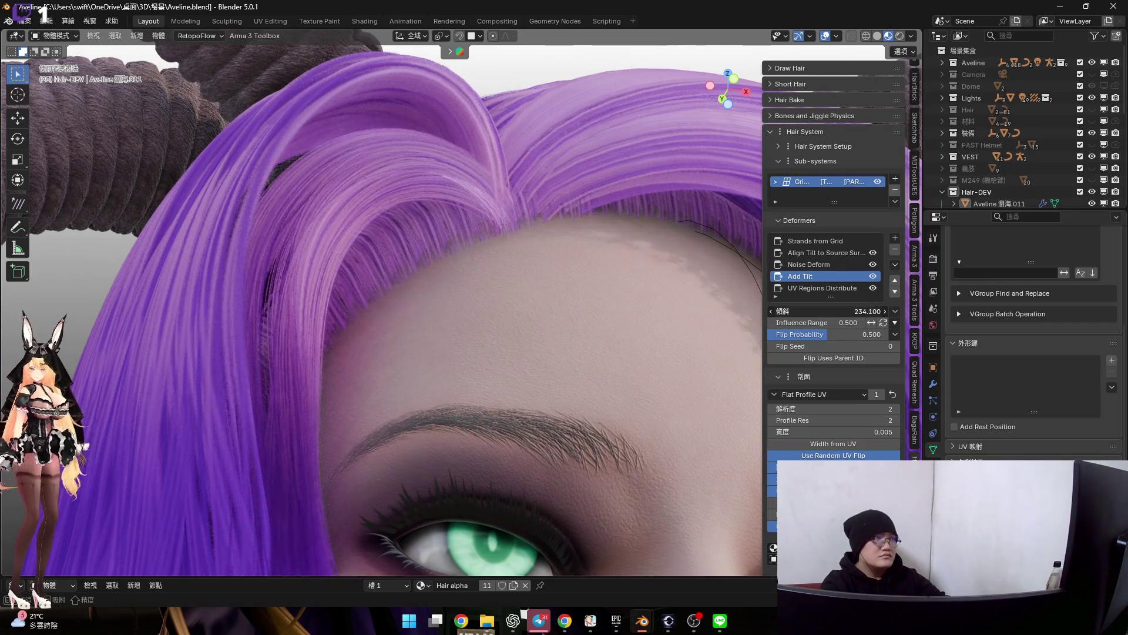
{"action": "left_click_drag", "start_coordinate": [831, 311], "coordinate": [821, 311]}
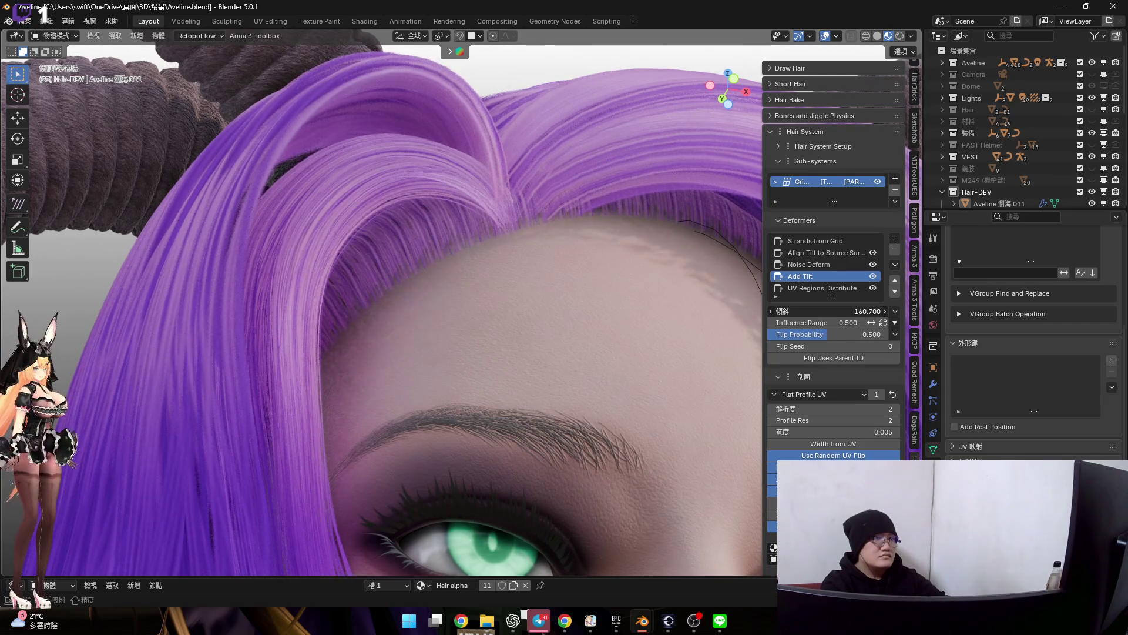
{"action": "left_click", "coordinate": [836, 312]}
{"action": "type", "text": "160"}
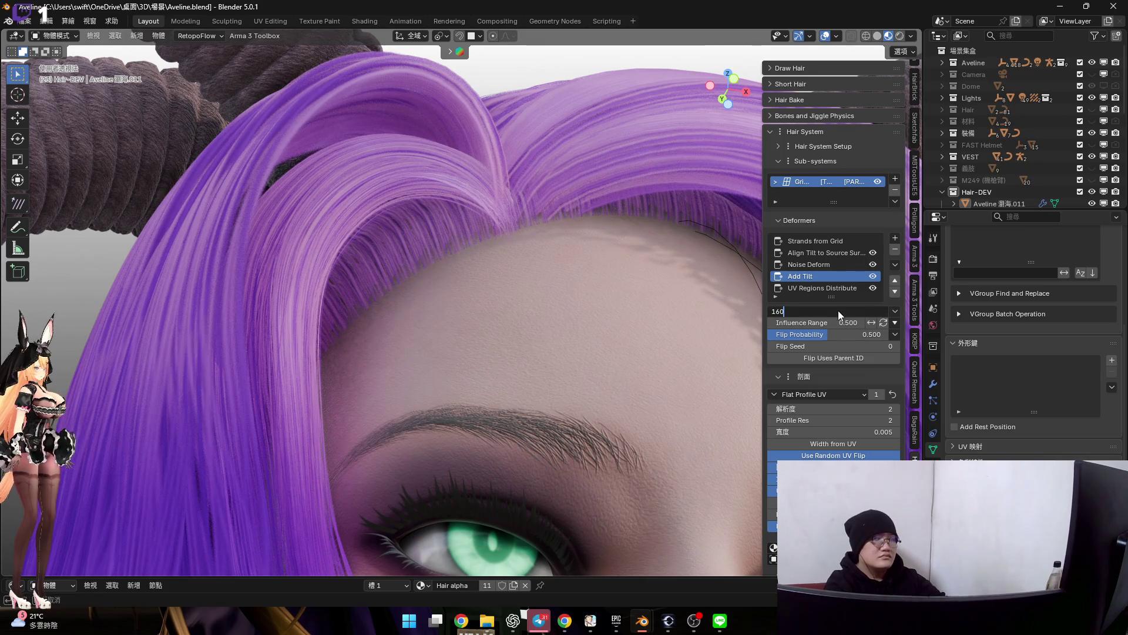
{"action": "key", "text": "Return"}
{"action": "scroll", "coordinate": [613, 249], "scroll_direction": "down", "scroll_amount": 3}
Review the whole head and select the side hair strands object 側髮.002
{"action": "mouse_move", "coordinate": [534, 278]}
{"action": "middle_mouse_down"}
{"action": "mouse_move", "coordinate": [525, 215]}
{"action": "mouse_move", "coordinate": [587, 275]}
{"action": "mouse_move", "coordinate": [509, 273]}
{"action": "middle_mouse_up"}
{"action": "scroll", "coordinate": [526, 210], "scroll_direction": "down", "scroll_amount": 3}
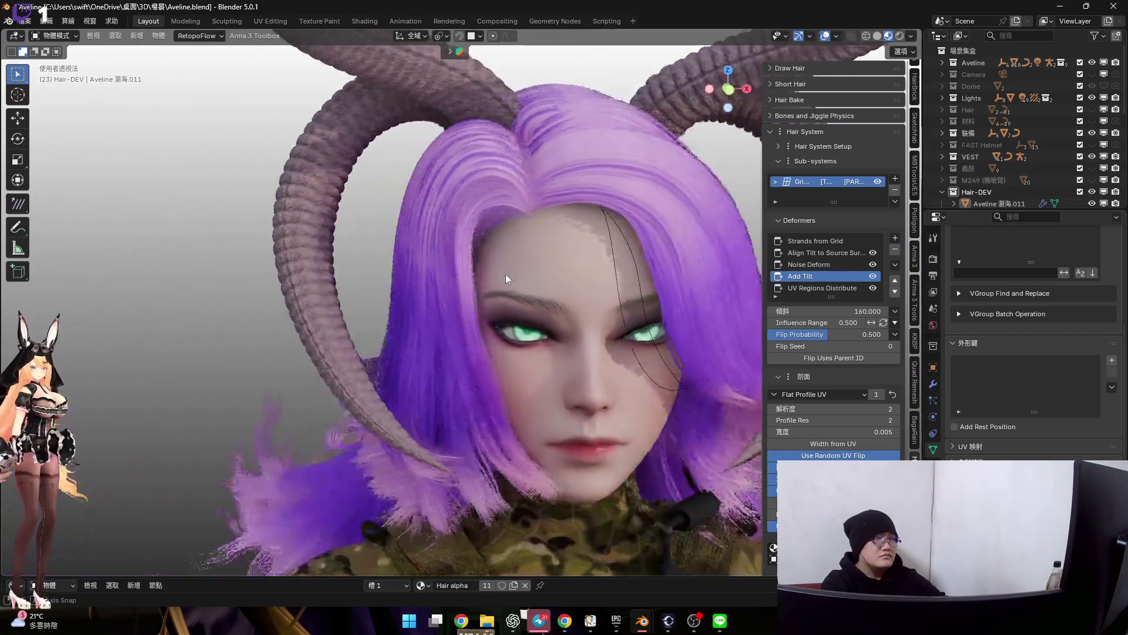
{"action": "scroll", "coordinate": [507, 371], "scroll_direction": "up", "scroll_amount": 4}
{"action": "scroll", "coordinate": [507, 371], "scroll_direction": "down", "scroll_amount": 3}
{"action": "middle_click_drag", "start_coordinate": [513, 356], "coordinate": [585, 345]}
{"action": "scroll", "coordinate": [513, 341], "scroll_direction": "down", "scroll_amount": 2}
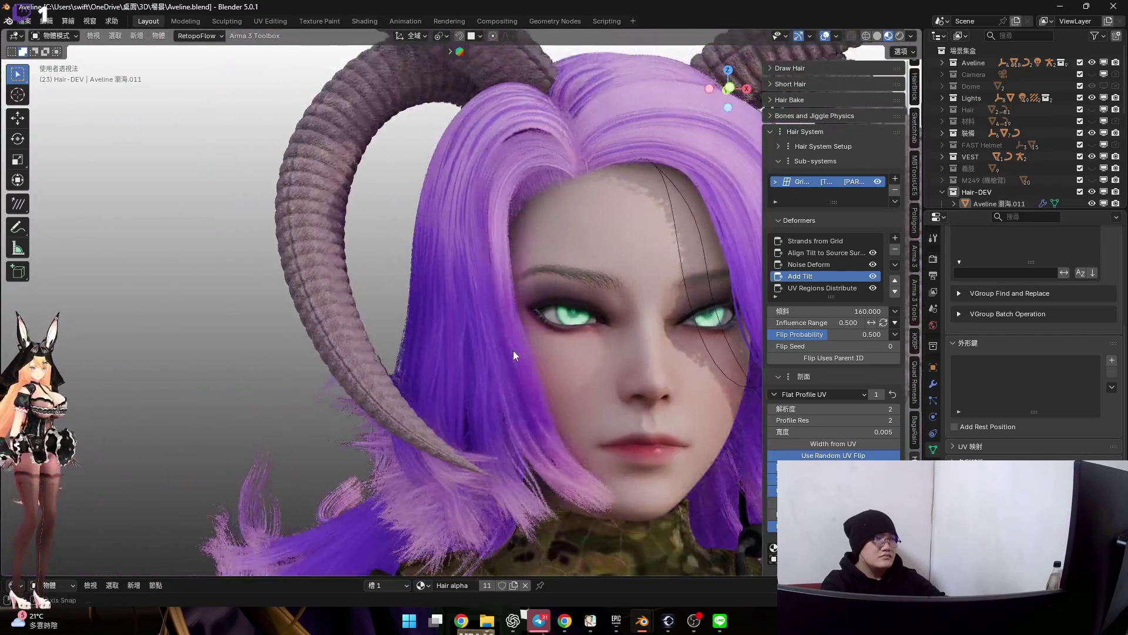
{"action": "scroll", "coordinate": [505, 347], "scroll_direction": "up", "scroll_amount": 6}
{"action": "mouse_move", "coordinate": [505, 346]}
{"action": "middle_mouse_down"}
{"action": "mouse_move", "coordinate": [469, 336]}
{"action": "mouse_move", "coordinate": [549, 303]}
{"action": "mouse_move", "coordinate": [552, 370]}
{"action": "mouse_move", "coordinate": [542, 285]}
{"action": "middle_mouse_up"}
{"action": "scroll", "coordinate": [550, 365], "scroll_direction": "down", "scroll_amount": 4}
{"action": "scroll", "coordinate": [525, 338], "scroll_direction": "up", "scroll_amount": 3}
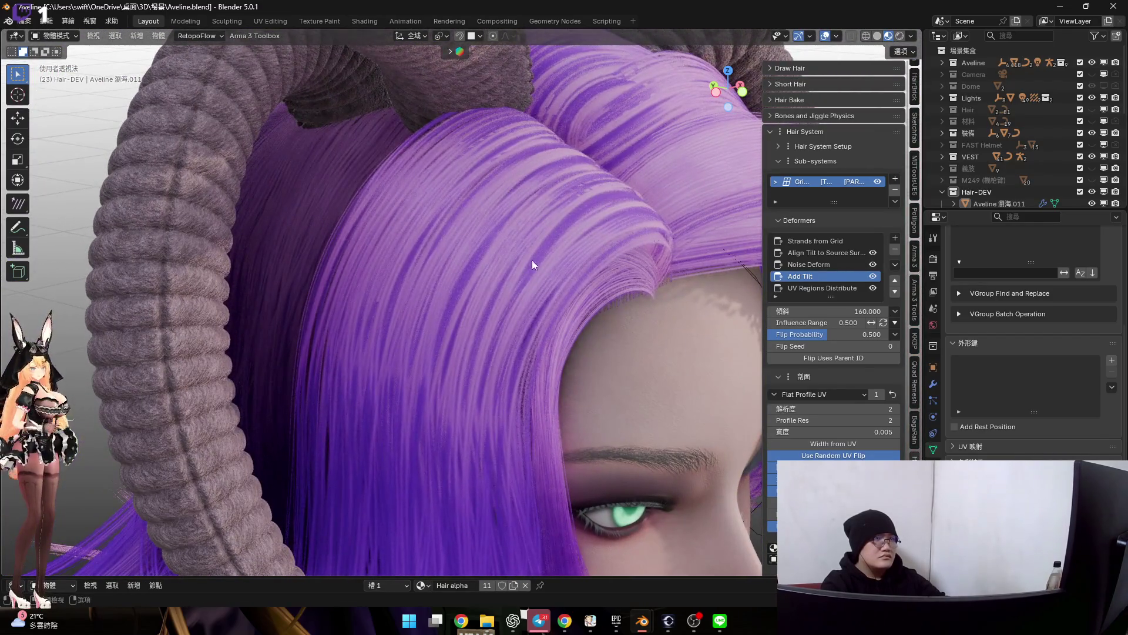
{"action": "left_click", "coordinate": [631, 245]}
{"action": "scroll", "coordinate": [531, 187], "scroll_direction": "down", "scroll_amount": 3}
{"action": "scroll", "coordinate": [532, 187], "scroll_direction": "down", "scroll_amount": 2}
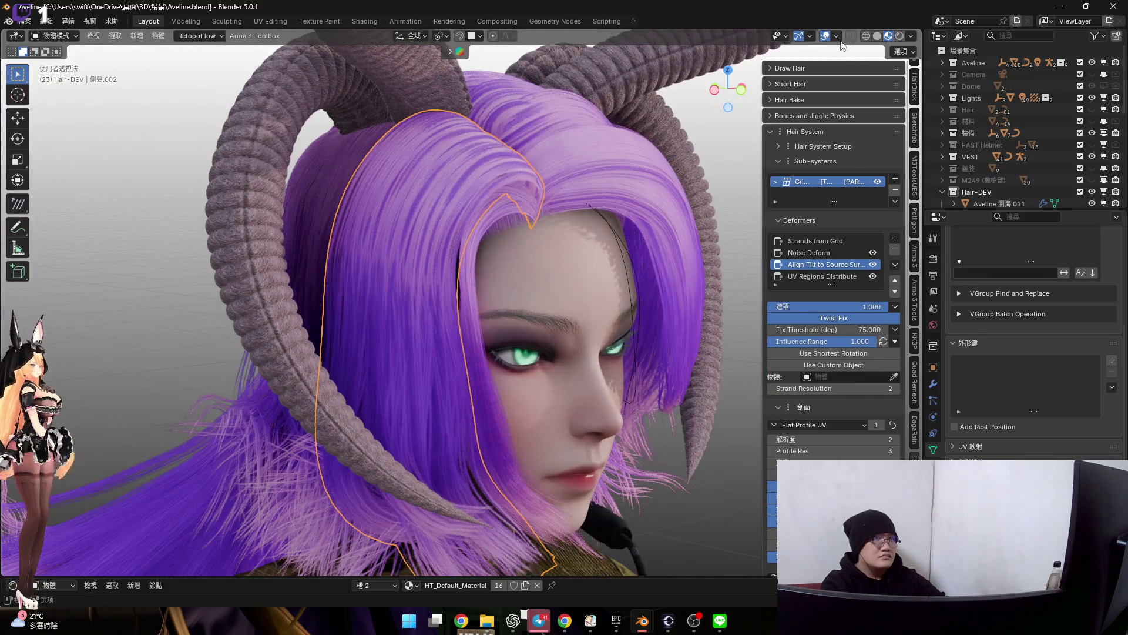
{"action": "scroll", "coordinate": [546, 275], "scroll_direction": "up", "scroll_amount": 3}
Add a tilt deformer to the side hair, hide selection outlines, and test tilt values below 180
{"action": "left_click", "coordinate": [895, 239]}
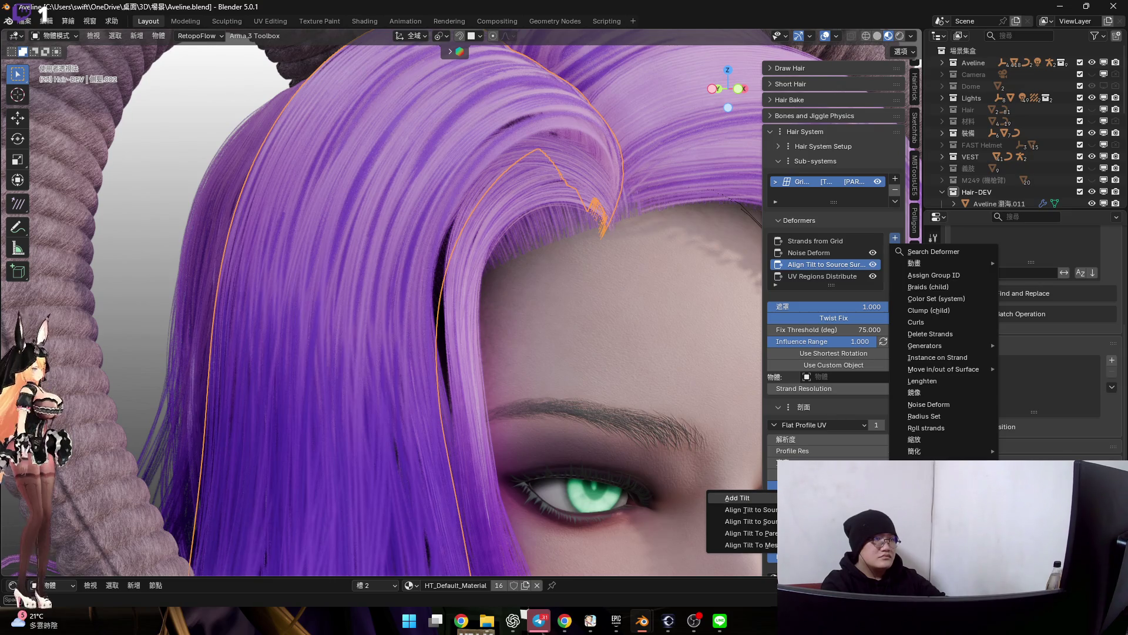
{"action": "key", "text": "Return"}
{"action": "scroll", "coordinate": [613, 357], "scroll_direction": "down", "scroll_amount": 5}
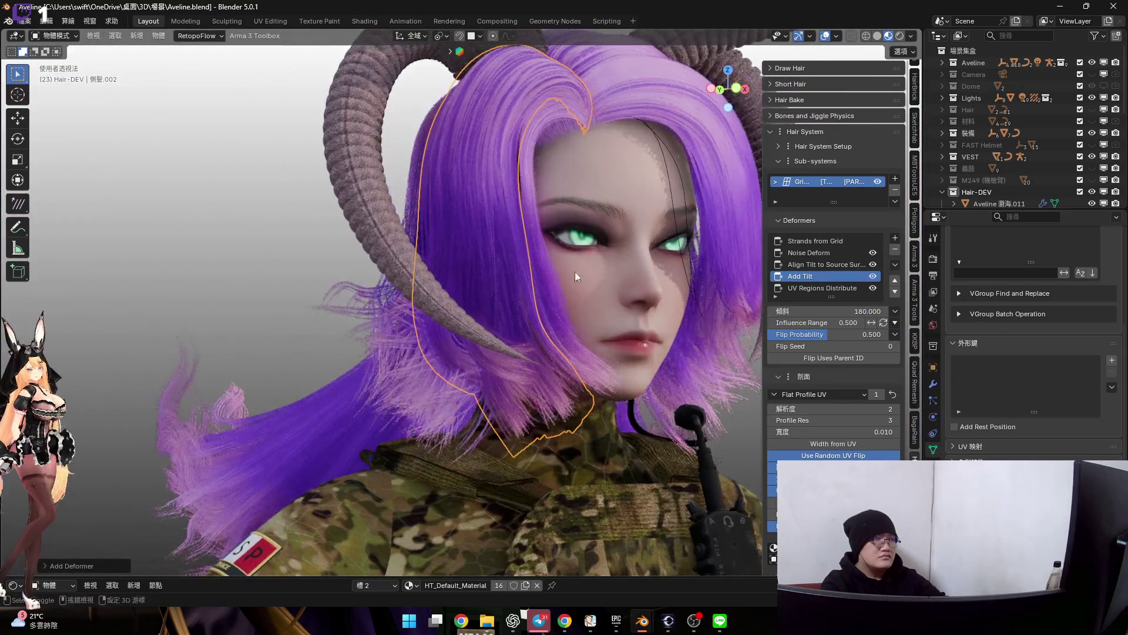
{"action": "scroll", "coordinate": [577, 259], "scroll_direction": "up", "scroll_amount": 2}
{"action": "left_click", "coordinate": [827, 36]}
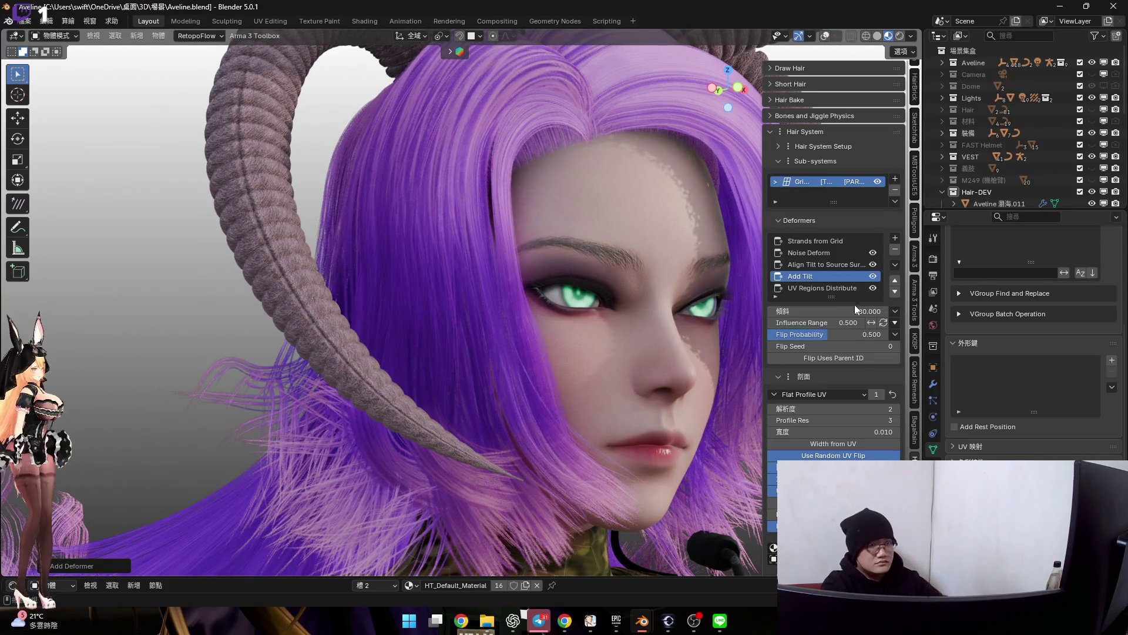
{"action": "left_click_drag", "start_coordinate": [829, 311], "coordinate": [794, 311]}
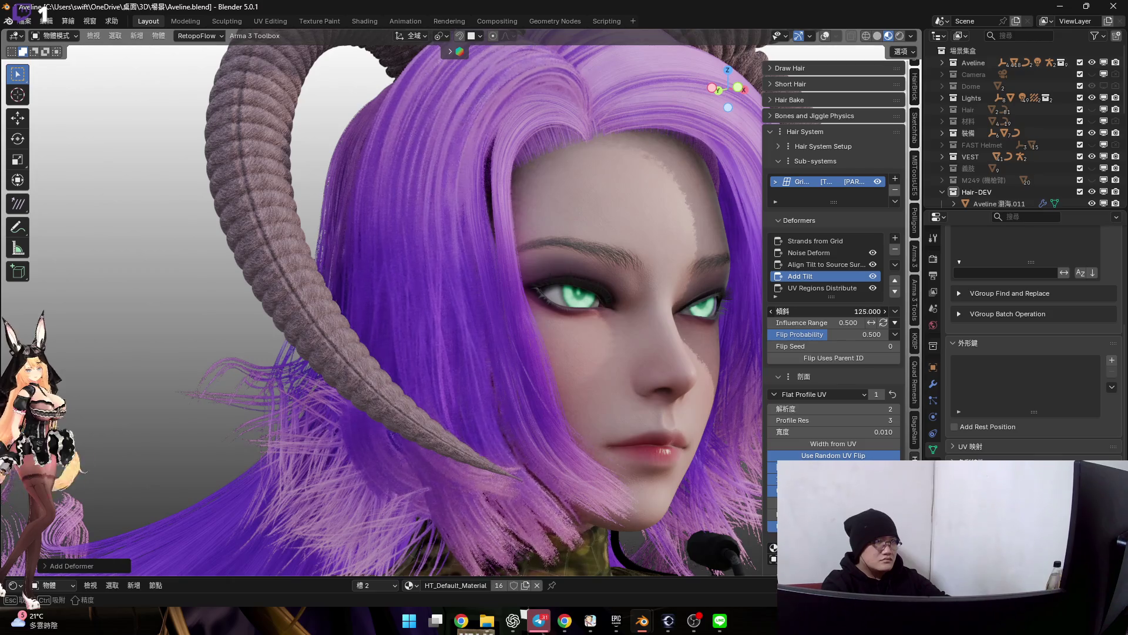
{"action": "key", "text": "Escape"}
{"action": "scroll", "coordinate": [615, 238], "scroll_direction": "up", "scroll_amount": 5}
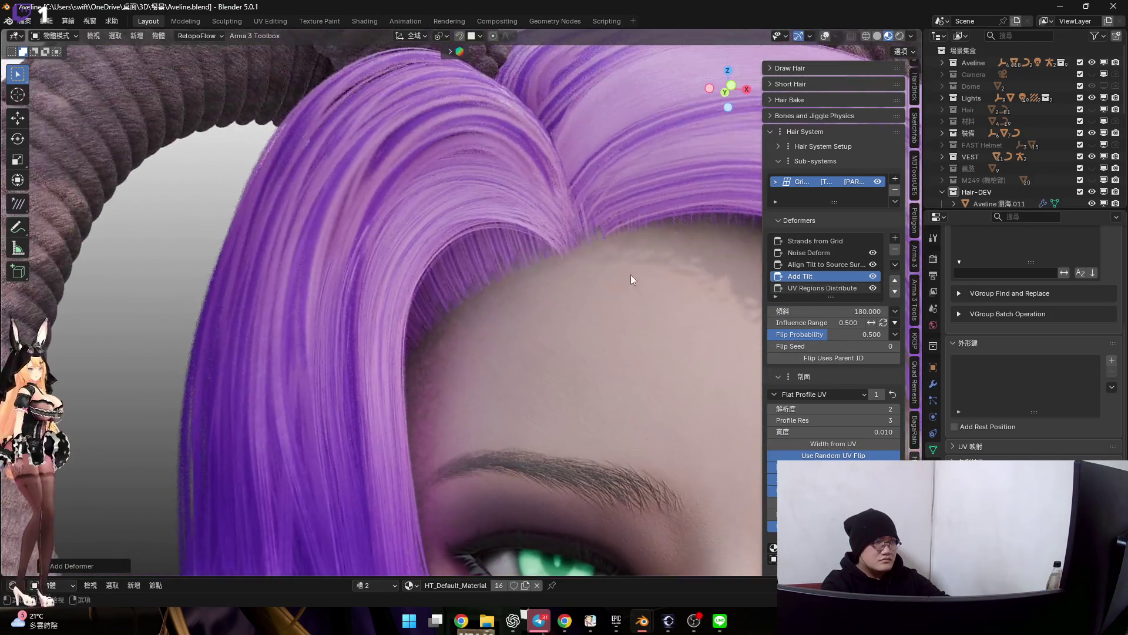
{"action": "mouse_move", "coordinate": [829, 311]}
{"action": "left_mouse_down"}
{"action": "mouse_move", "coordinate": [776, 311]}
{"action": "mouse_move", "coordinate": [842, 310]}
{"action": "mouse_move", "coordinate": [802, 310]}
{"action": "left_mouse_up"}
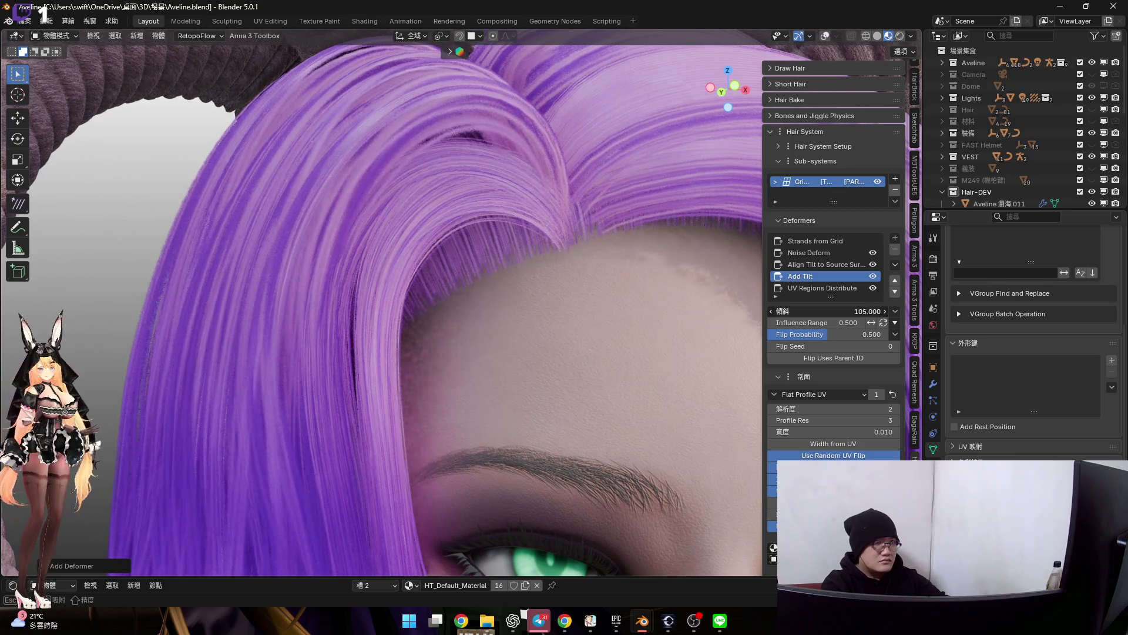
{"action": "scroll", "coordinate": [552, 228], "scroll_direction": "down", "scroll_amount": 5}
Compare with the tilt deformer disabled, then remove it from the side hair
{"action": "mouse_move", "coordinate": [612, 267]}
{"action": "middle_mouse_down"}
{"action": "mouse_move", "coordinate": [533, 244]}
{"action": "mouse_move", "coordinate": [668, 257]}
{"action": "mouse_move", "coordinate": [628, 251]}
{"action": "mouse_move", "coordinate": [572, 276]}
{"action": "mouse_move", "coordinate": [612, 316]}
{"action": "mouse_move", "coordinate": [552, 310]}
{"action": "mouse_move", "coordinate": [621, 303]}
{"action": "mouse_move", "coordinate": [648, 285]}
{"action": "mouse_move", "coordinate": [522, 264]}
{"action": "middle_mouse_up"}
{"action": "scroll", "coordinate": [503, 175], "scroll_direction": "up", "scroll_amount": 3}
{"action": "mouse_move", "coordinate": [504, 175]}
{"action": "middle_mouse_down"}
{"action": "mouse_move", "coordinate": [540, 278]}
{"action": "mouse_move", "coordinate": [575, 269]}
{"action": "mouse_move", "coordinate": [599, 279]}
{"action": "middle_mouse_up"}
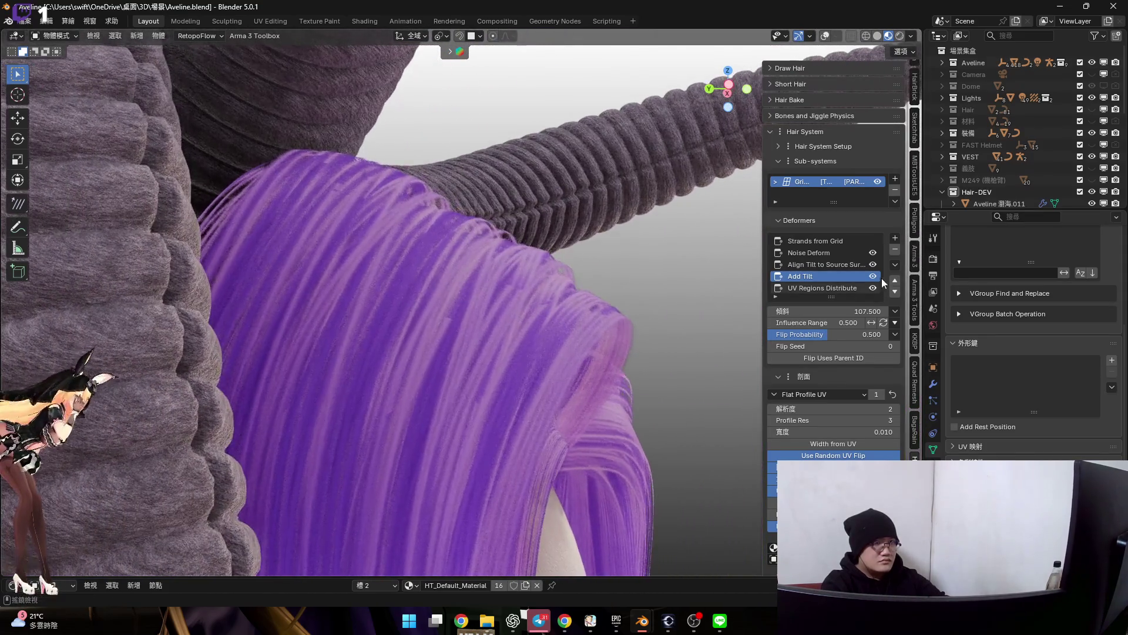
{"action": "left_click", "coordinate": [873, 276]}
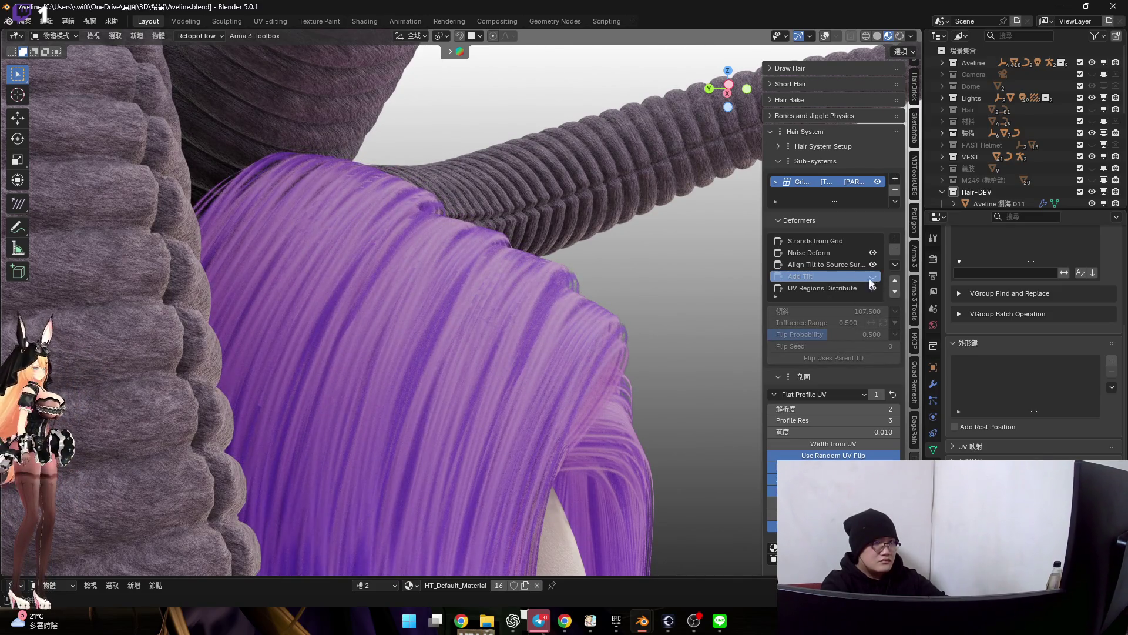
{"action": "left_click", "coordinate": [893, 253]}
{"action": "scroll", "coordinate": [488, 340], "scroll_direction": "down", "scroll_amount": 4}
{"action": "mouse_move", "coordinate": [486, 354]}
{"action": "middle_mouse_down"}
{"action": "mouse_move", "coordinate": [546, 335]}
{"action": "mouse_move", "coordinate": [515, 269]}
{"action": "mouse_move", "coordinate": [556, 279]}
{"action": "mouse_move", "coordinate": [543, 280]}
{"action": "middle_mouse_up"}
Show the Strands from Grid deformer settings and orbit around the head to review the hairline
{"action": "left_click", "coordinate": [813, 240]}
{"action": "scroll", "coordinate": [544, 280], "scroll_direction": "up", "scroll_amount": 2}
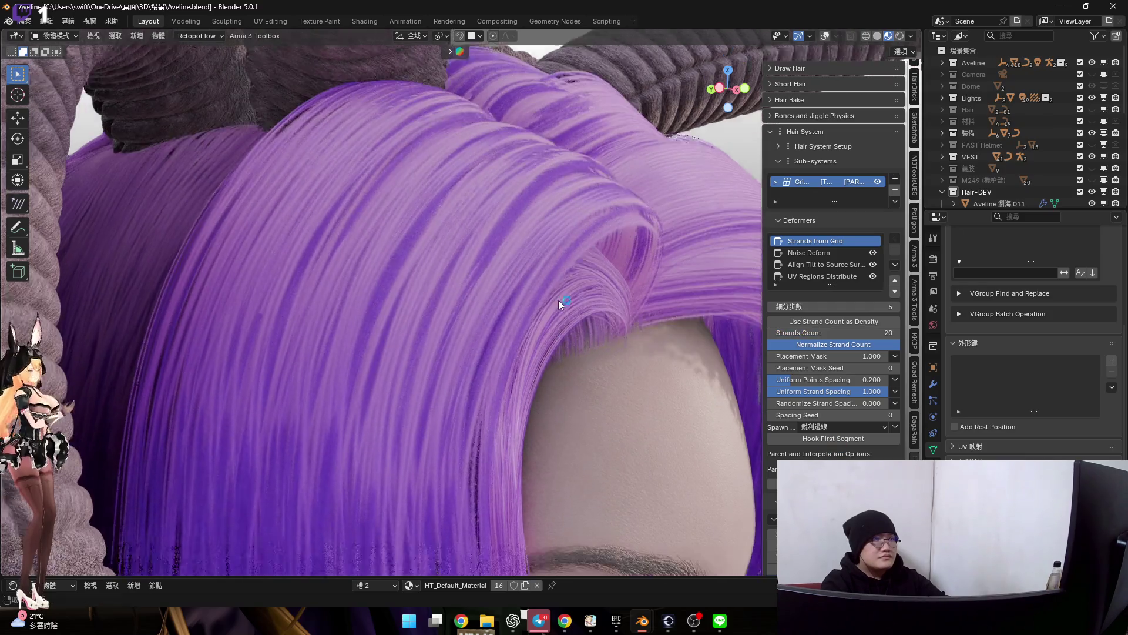
{"action": "middle_click_drag", "start_coordinate": [557, 299], "coordinate": [560, 273], "text": "shift"}
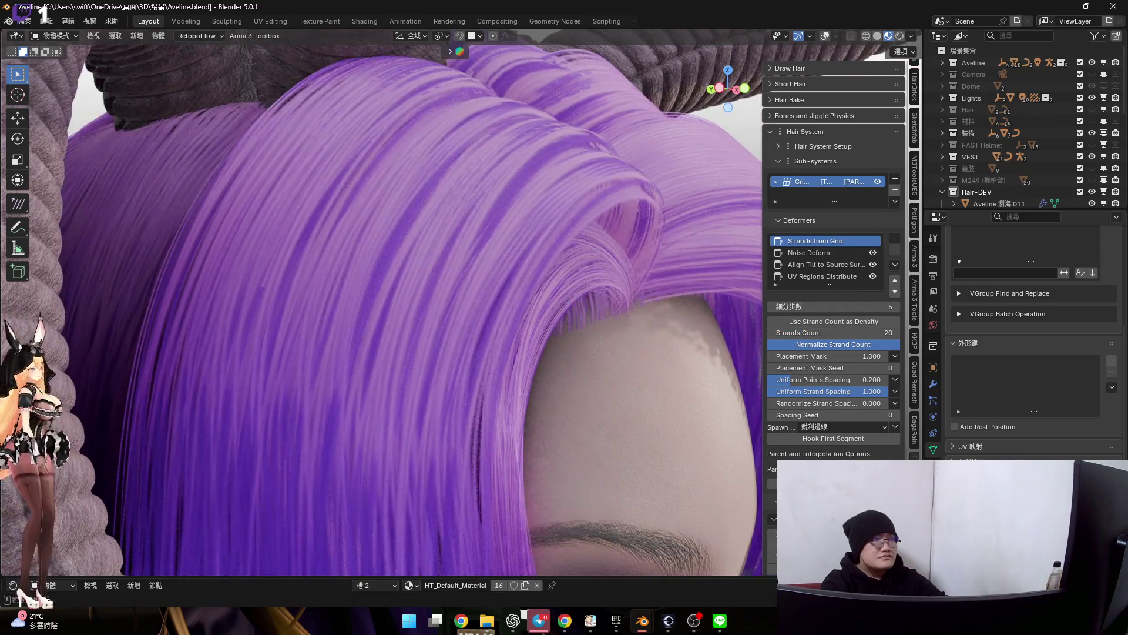
{"action": "scroll", "coordinate": [829, 353], "scroll_direction": "down", "scroll_amount": 2}
{"action": "middle_click_drag", "start_coordinate": [667, 371], "coordinate": [247, 57]}
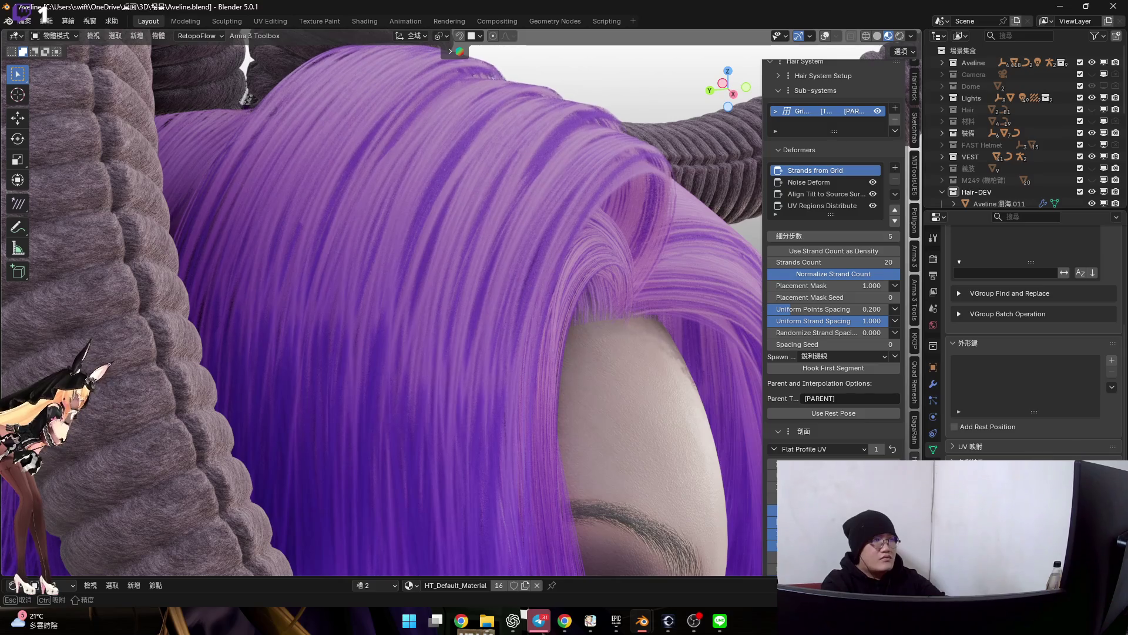
{"action": "middle_click_drag", "start_coordinate": [632, 287], "coordinate": [592, 329]}
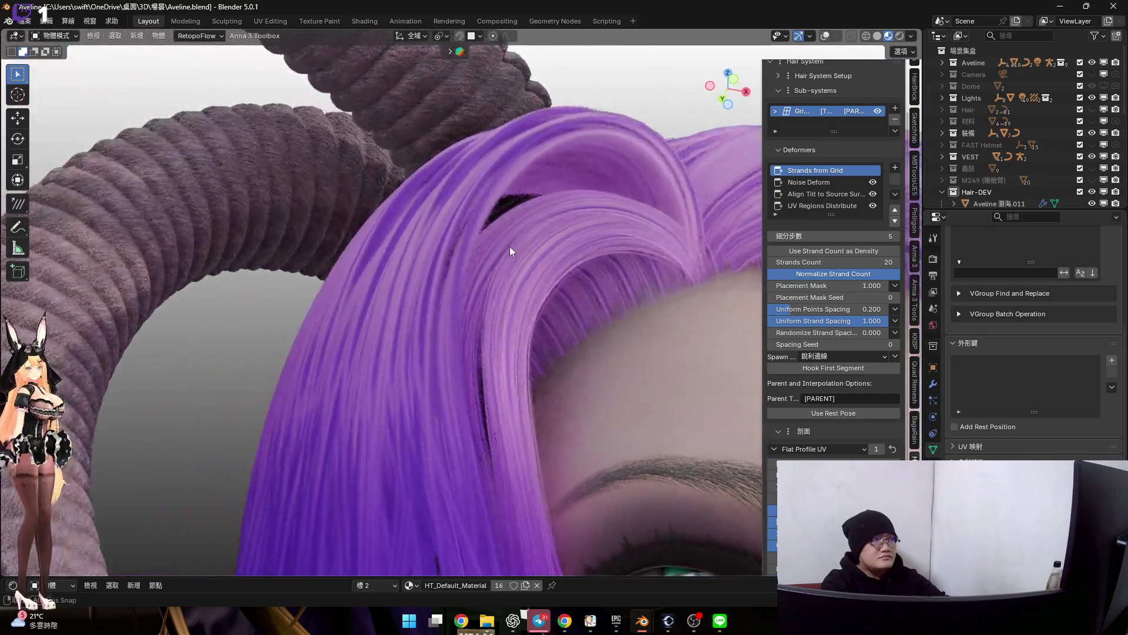
{"action": "scroll", "coordinate": [592, 329], "scroll_direction": "down", "scroll_amount": 3}
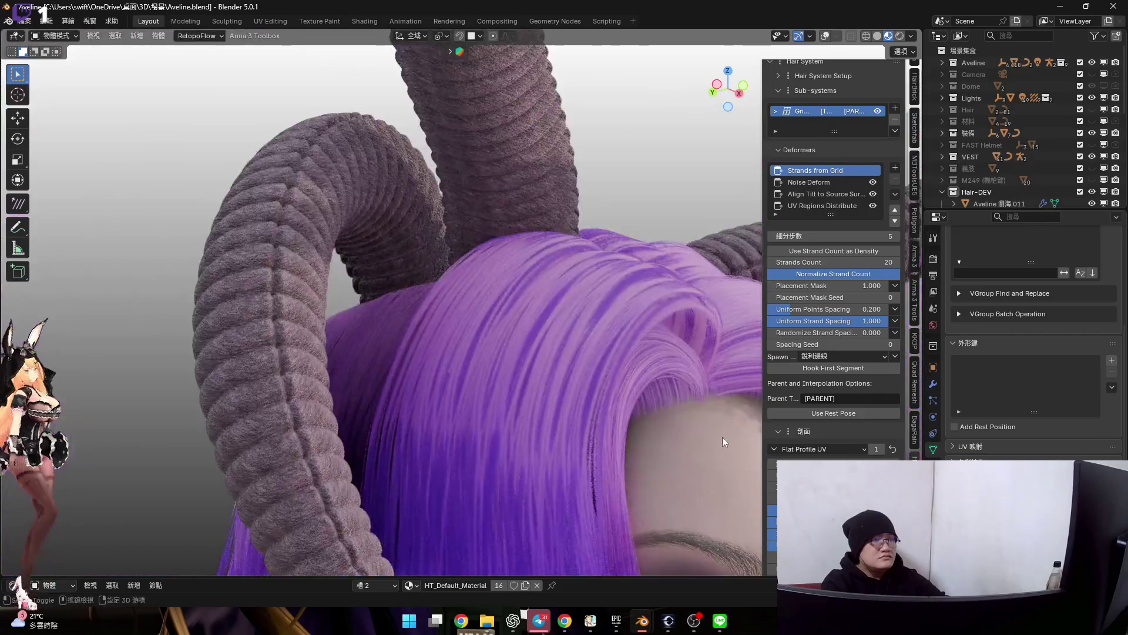
{"action": "middle_click_drag", "start_coordinate": [724, 437], "coordinate": [719, 388]}
{"action": "scroll", "coordinate": [834, 265], "scroll_direction": "up", "scroll_amount": 1}
{"action": "scroll", "coordinate": [833, 265], "scroll_direction": "down", "scroll_amount": 2}
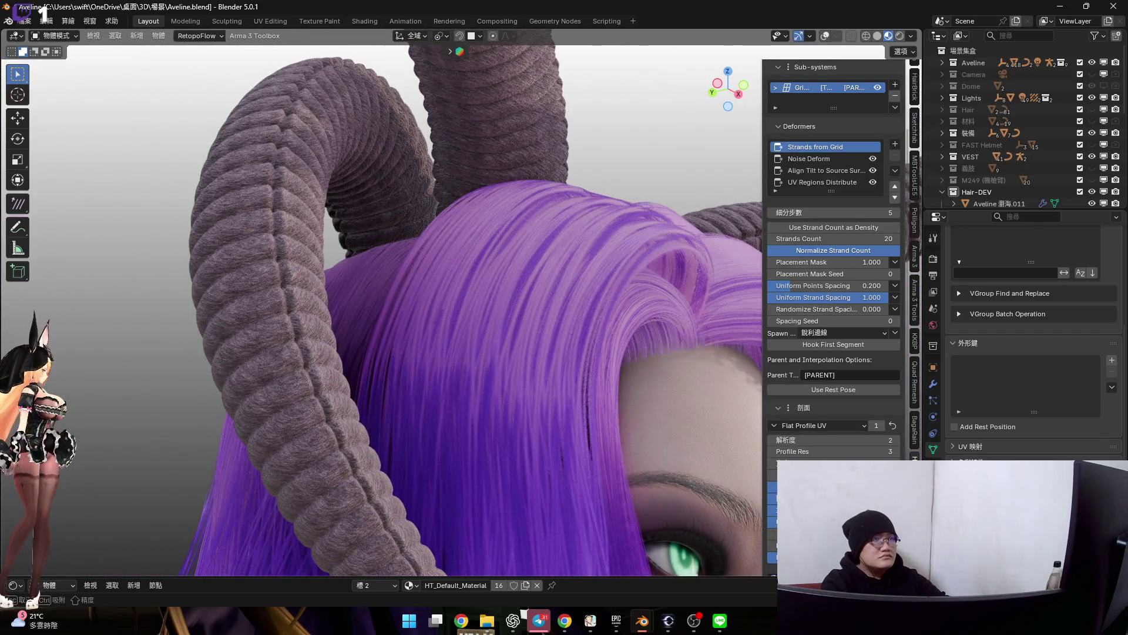
{"action": "middle_click_drag", "start_coordinate": [523, 371], "coordinate": [589, 381]}
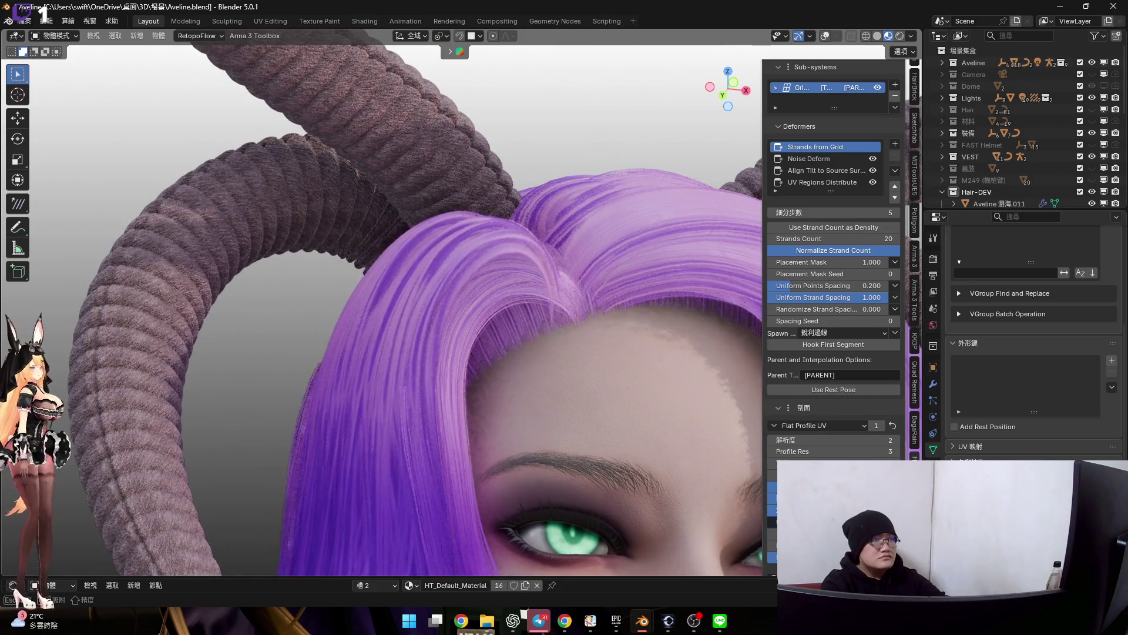
{"action": "mouse_move", "coordinate": [559, 327]}
{"action": "middle_mouse_down"}
{"action": "mouse_move", "coordinate": [589, 260]}
{"action": "mouse_move", "coordinate": [651, 350]}
{"action": "mouse_move", "coordinate": [639, 371]}
{"action": "mouse_move", "coordinate": [579, 262]}
{"action": "mouse_move", "coordinate": [599, 313]}
{"action": "mouse_move", "coordinate": [584, 245]}
{"action": "mouse_move", "coordinate": [521, 303]}
{"action": "middle_mouse_up"}
{"action": "scroll", "coordinate": [530, 285], "scroll_direction": "down", "scroll_amount": 3}
{"action": "scroll", "coordinate": [558, 217], "scroll_direction": "down", "scroll_amount": 2}
{"action": "scroll", "coordinate": [577, 273], "scroll_direction": "up", "scroll_amount": 5}
{"action": "scroll", "coordinate": [538, 284], "scroll_direction": "up", "scroll_amount": 2}
{"action": "scroll", "coordinate": [869, 139], "scroll_direction": "up", "scroll_amount": 1}
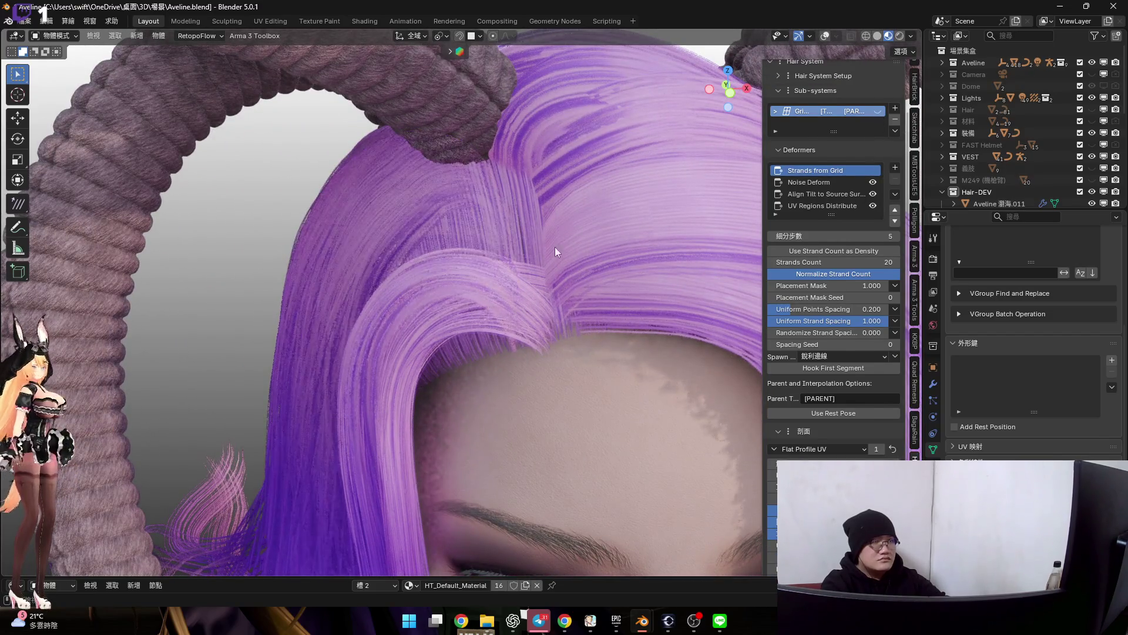
{"action": "scroll", "coordinate": [838, 176], "scroll_direction": "up", "scroll_amount": 1}
{"action": "left_click", "coordinate": [877, 134]}
{"action": "key", "text": "z"}
{"action": "key", "text": "Tab"}
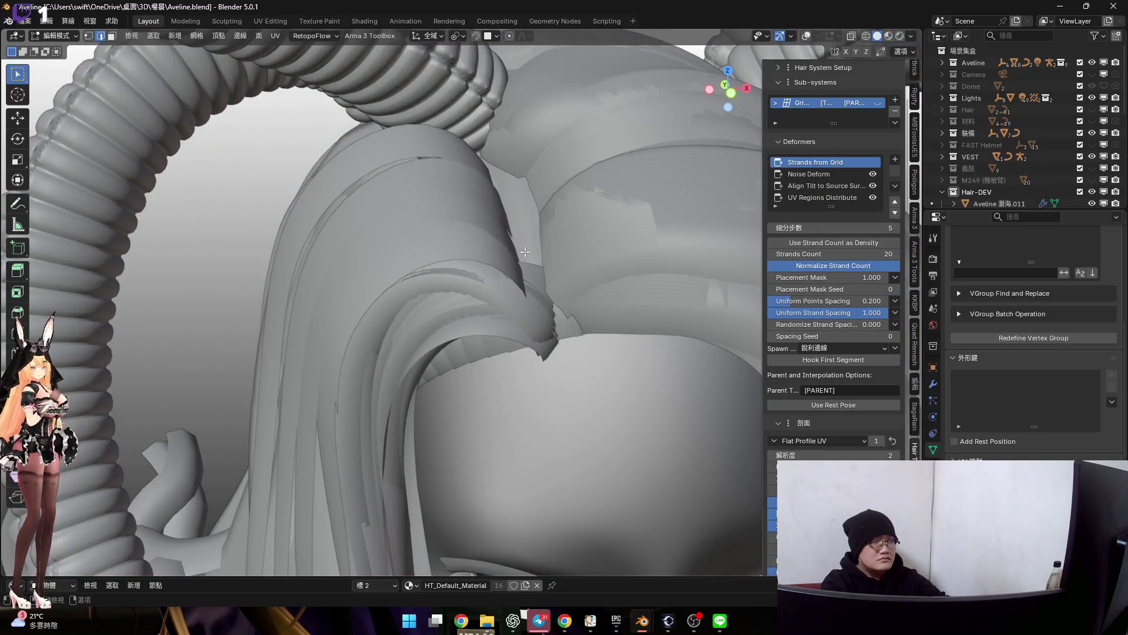
{"action": "mouse_move", "coordinate": [688, 176]}
{"action": "middle_mouse_down"}
{"action": "mouse_move", "coordinate": [511, 242]}
{"action": "mouse_move", "coordinate": [523, 252]}
{"action": "middle_mouse_up"}
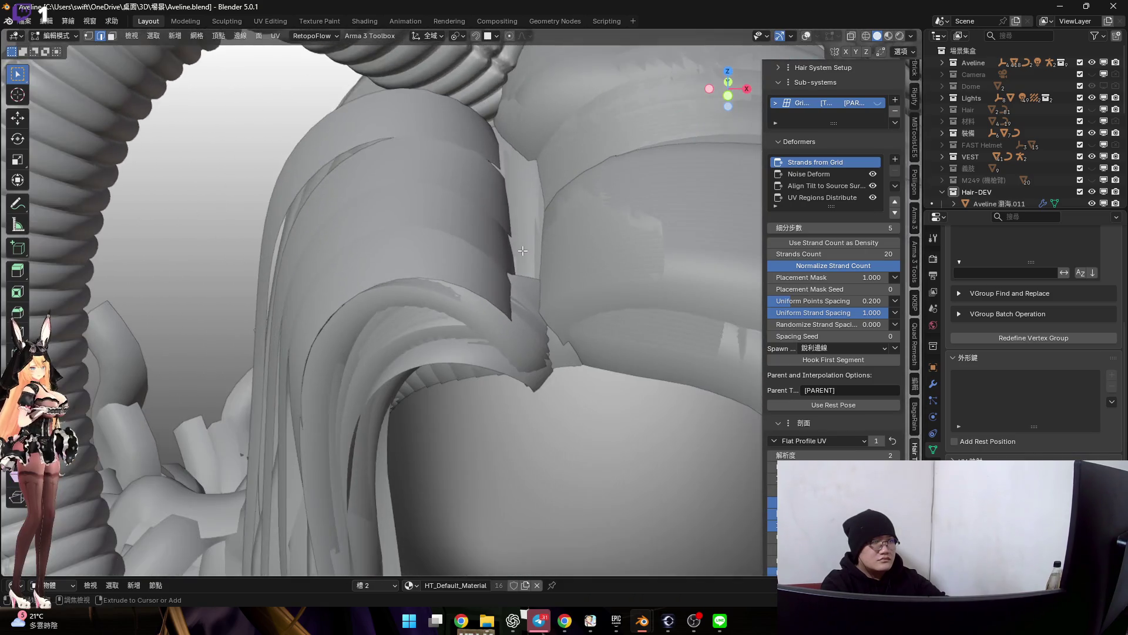
{"action": "key", "text": "ctrl+Tab"}
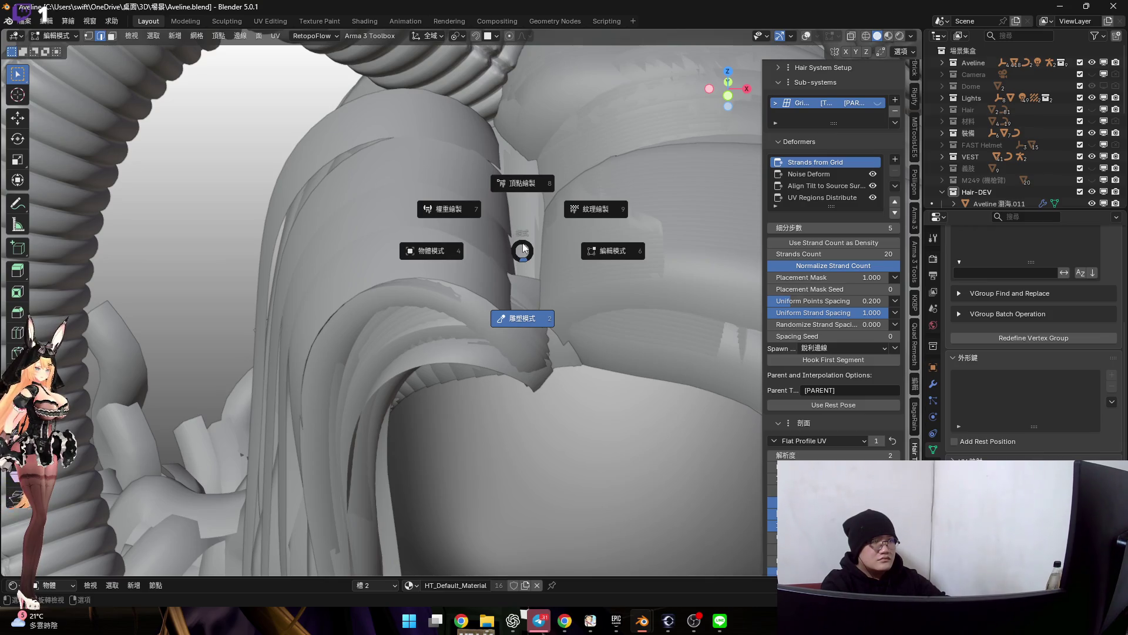
{"action": "left_click", "coordinate": [524, 250]}
{"action": "mouse_move", "coordinate": [491, 214]}
{"action": "middle_mouse_down"}
{"action": "mouse_move", "coordinate": [499, 256]}
{"action": "mouse_move", "coordinate": [491, 245]}
{"action": "middle_mouse_up"}
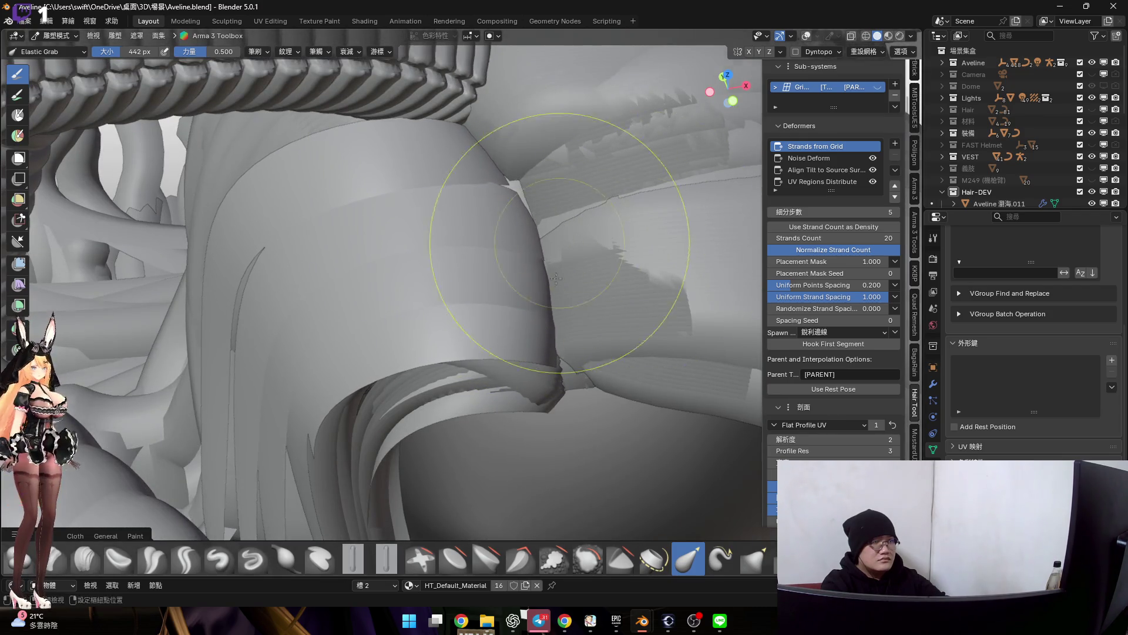
{"action": "scroll", "coordinate": [506, 261], "scroll_direction": "down", "scroll_amount": 2}
{"action": "mouse_move", "coordinate": [506, 262]}
{"action": "middle_mouse_down"}
{"action": "mouse_move", "coordinate": [530, 315]}
{"action": "mouse_move", "coordinate": [552, 300]}
{"action": "middle_mouse_up"}
{"action": "key", "text": "ctrl+Tab"}
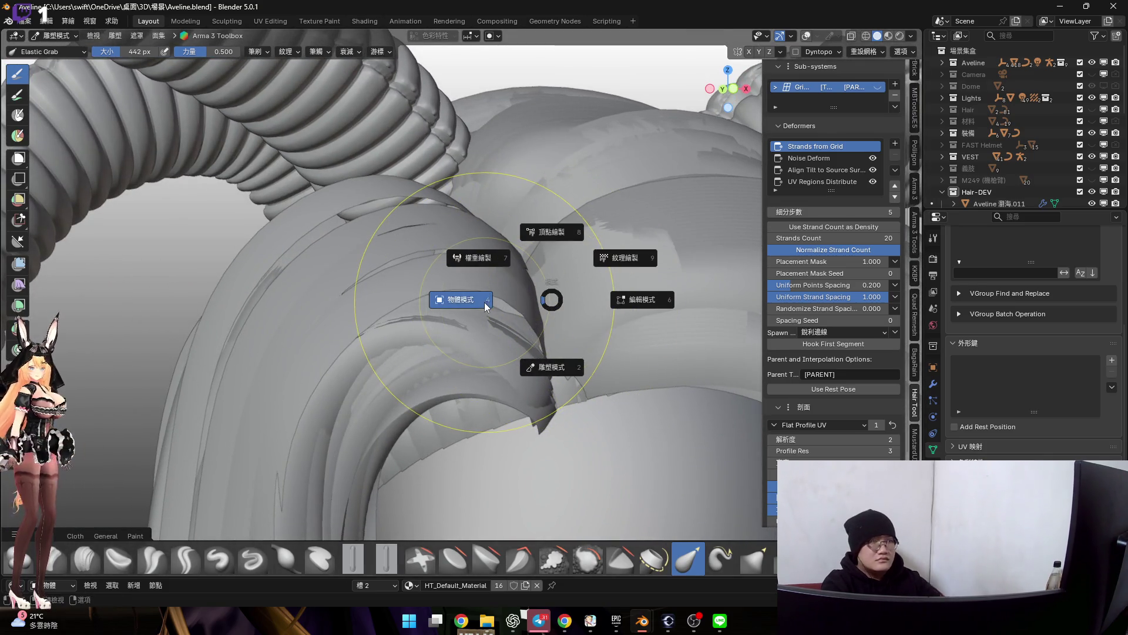
{"action": "key", "text": "4"}
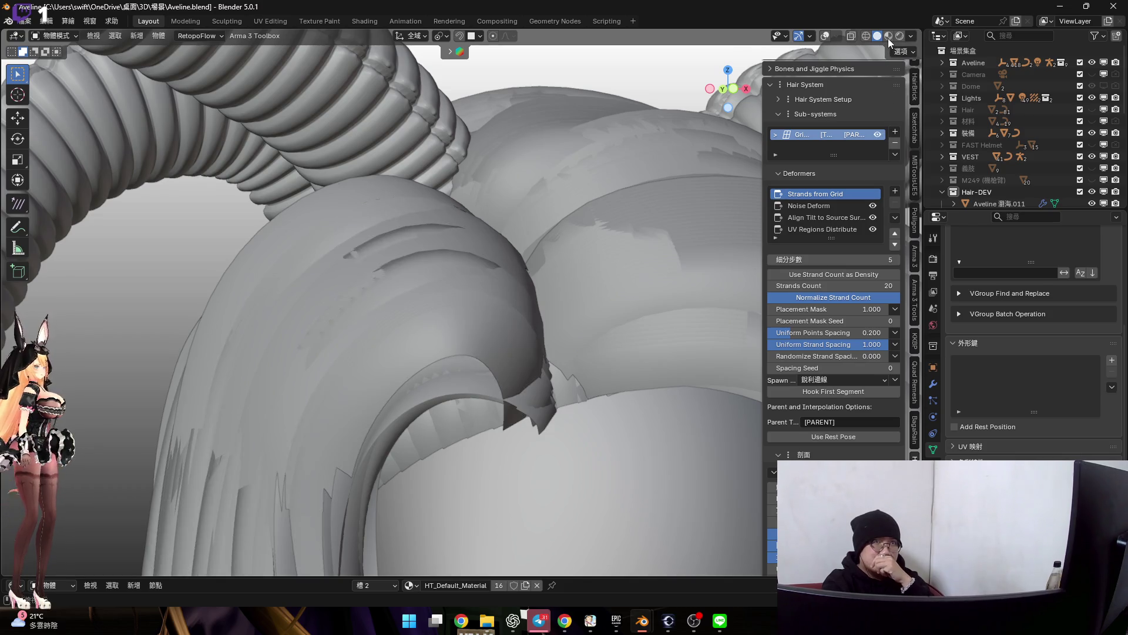
{"action": "left_click", "coordinate": [888, 39]}
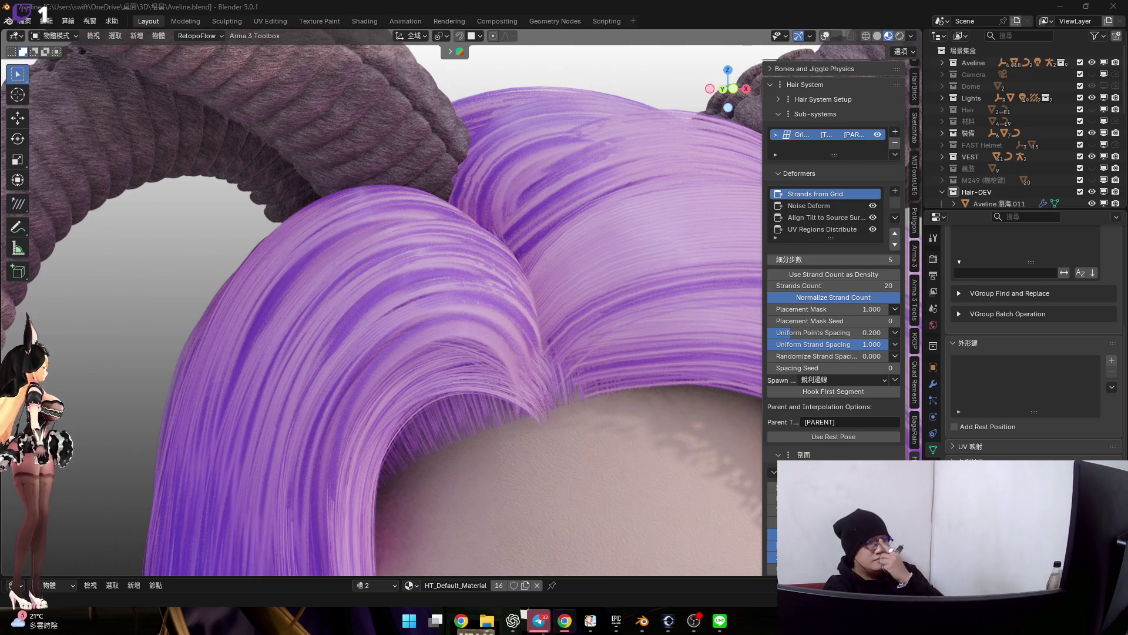
{"action": "scroll", "coordinate": [571, 348], "scroll_direction": "down", "scroll_amount": 2}
{"action": "scroll", "coordinate": [570, 356], "scroll_direction": "down", "scroll_amount": 2}
{"action": "scroll", "coordinate": [569, 351], "scroll_direction": "up", "scroll_amount": 3}
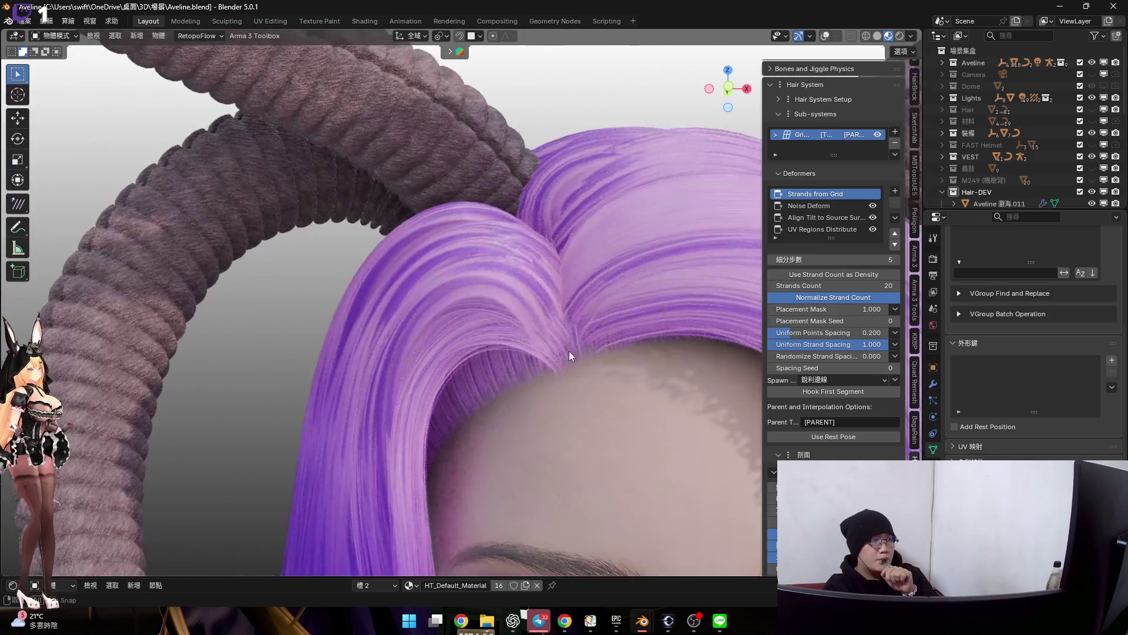
{"action": "scroll", "coordinate": [574, 351], "scroll_direction": "up", "scroll_amount": 2}
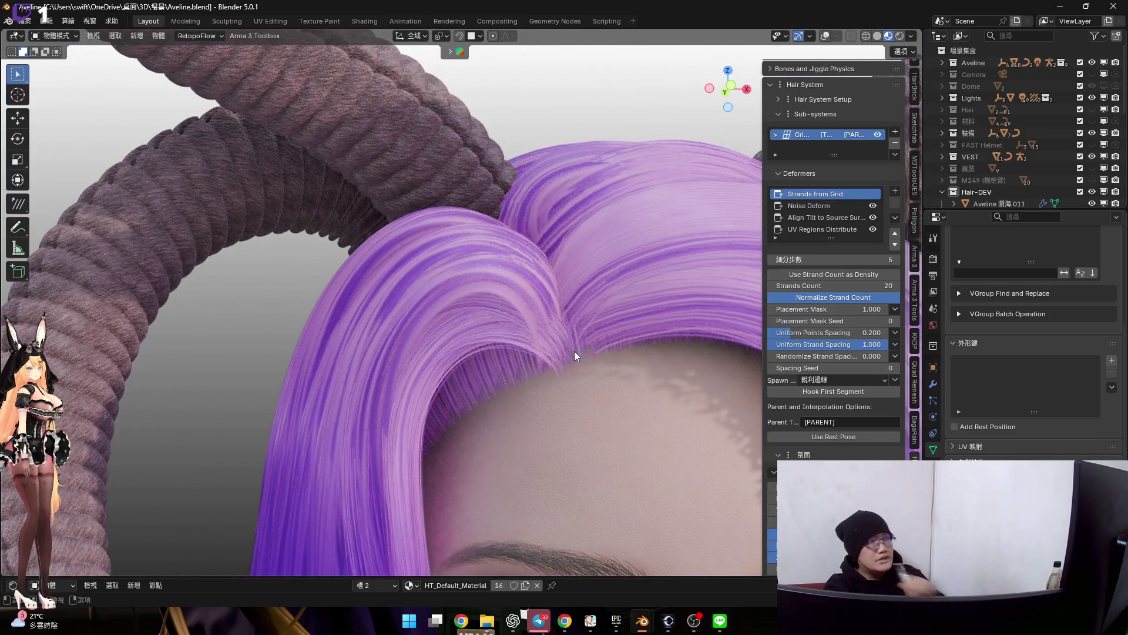
Enter Sculpt Mode on the hair and shrink the brush radius to about 254 px
{"action": "middle_click_drag", "start_coordinate": [569, 354], "coordinate": [570, 365]}
{"action": "scroll", "coordinate": [578, 363], "scroll_direction": "down", "scroll_amount": 4}
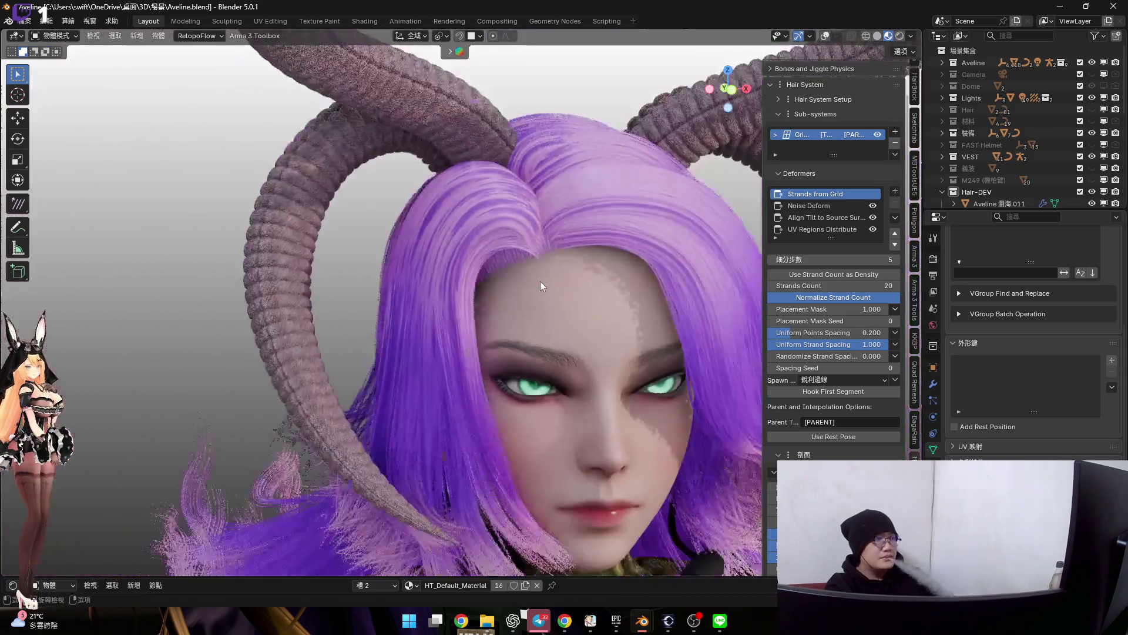
{"action": "scroll", "coordinate": [525, 284], "scroll_direction": "up", "scroll_amount": 4}
{"action": "scroll", "coordinate": [524, 285], "scroll_direction": "up", "scroll_amount": 3}
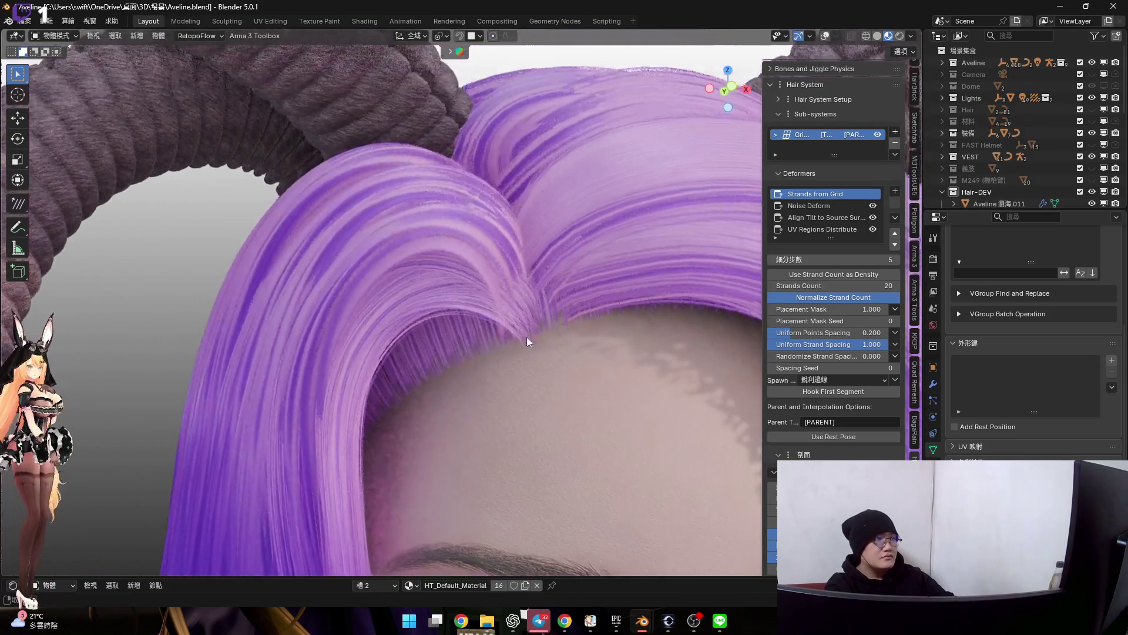
{"action": "scroll", "coordinate": [525, 345], "scroll_direction": "up", "scroll_amount": 2}
{"action": "key", "text": "ctrl+Tab"}
{"action": "left_click", "coordinate": [543, 369]}
{"action": "scroll", "coordinate": [512, 331], "scroll_direction": "down", "scroll_amount": 1}
{"action": "key", "text": "f"}
{"action": "left_click", "coordinate": [483, 276]}
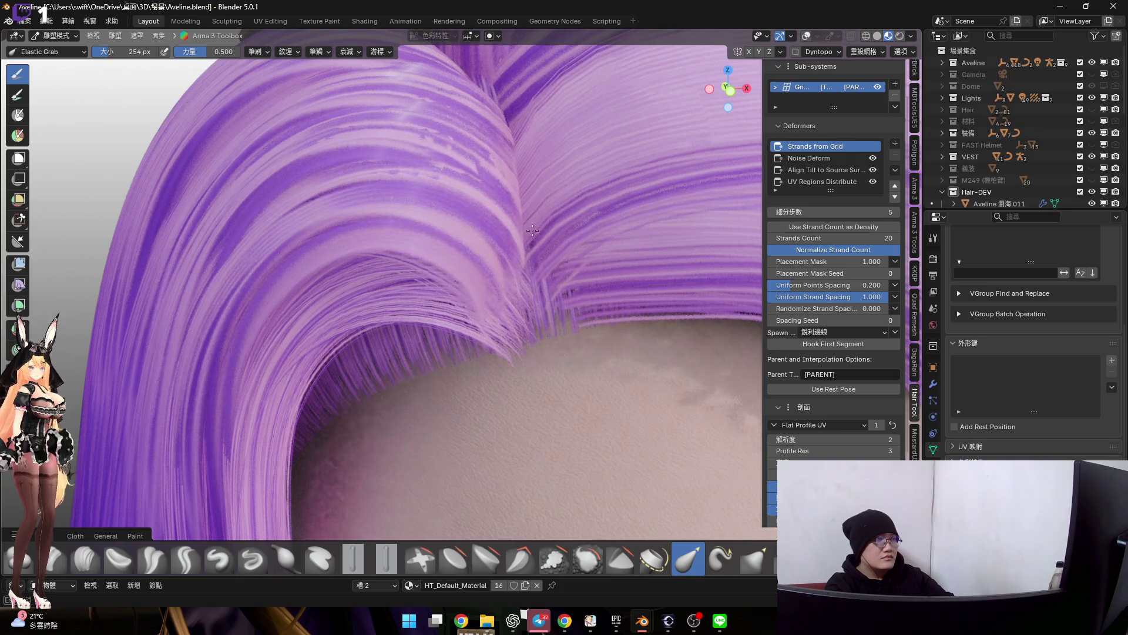
Pull the parting strands down and then rightward with Elastic Grab, checking the grid mesh between strokes
{"action": "left_click_drag", "start_coordinate": [523, 232], "coordinate": [517, 319]}
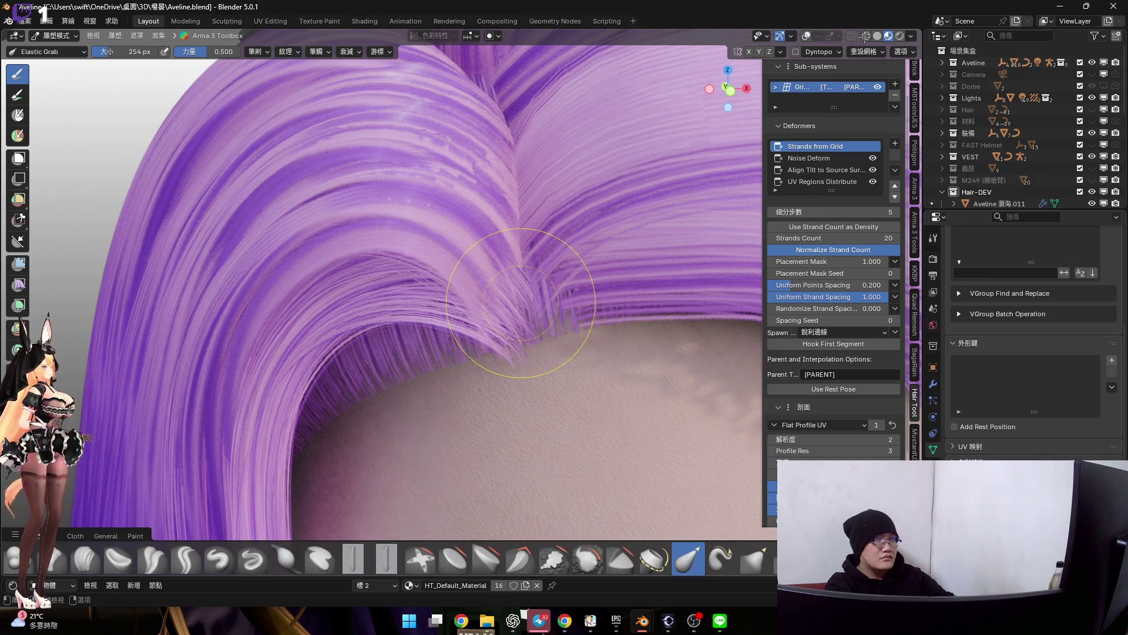
{"action": "key", "text": "Tab"}
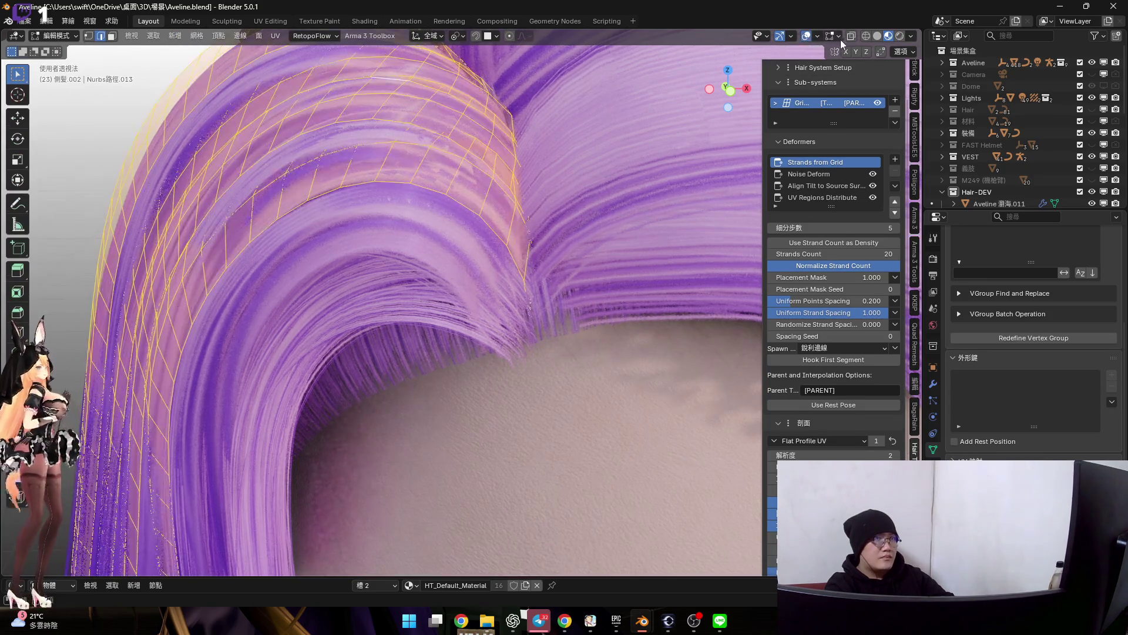
{"action": "middle_click_drag", "start_coordinate": [572, 228], "coordinate": [524, 234]}
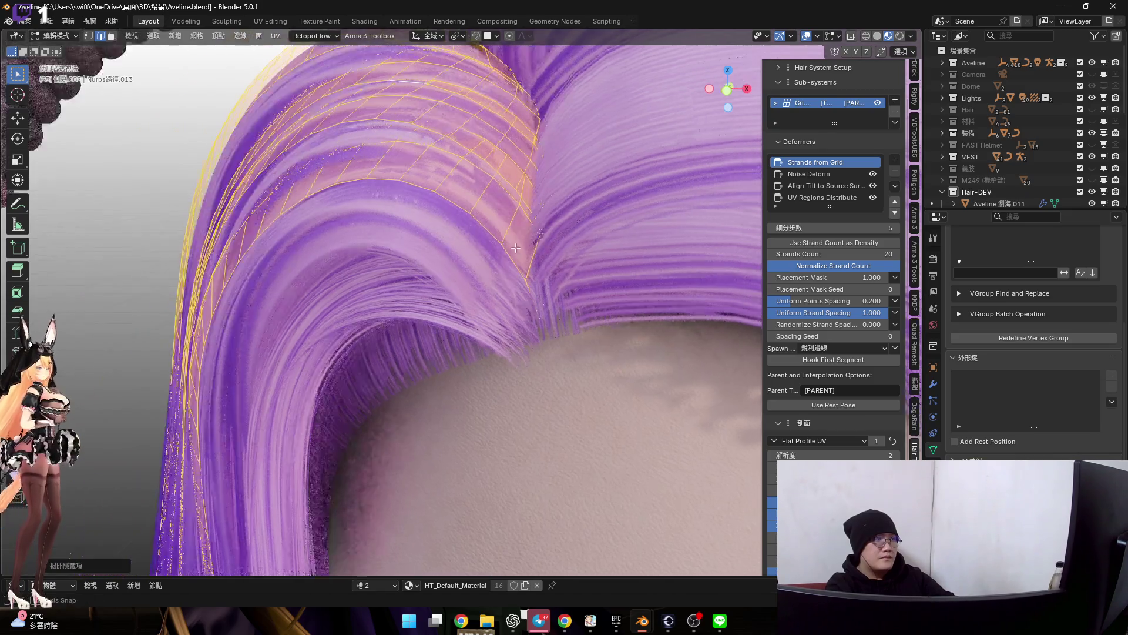
{"action": "scroll", "coordinate": [525, 234], "scroll_direction": "up", "scroll_amount": 3}
{"action": "scroll", "coordinate": [524, 233], "scroll_direction": "up", "scroll_amount": 2}
{"action": "key", "text": "ctrl+Tab"}
{"action": "left_click", "coordinate": [580, 340]}
{"action": "middle_click_drag", "start_coordinate": [533, 297], "coordinate": [523, 275]}
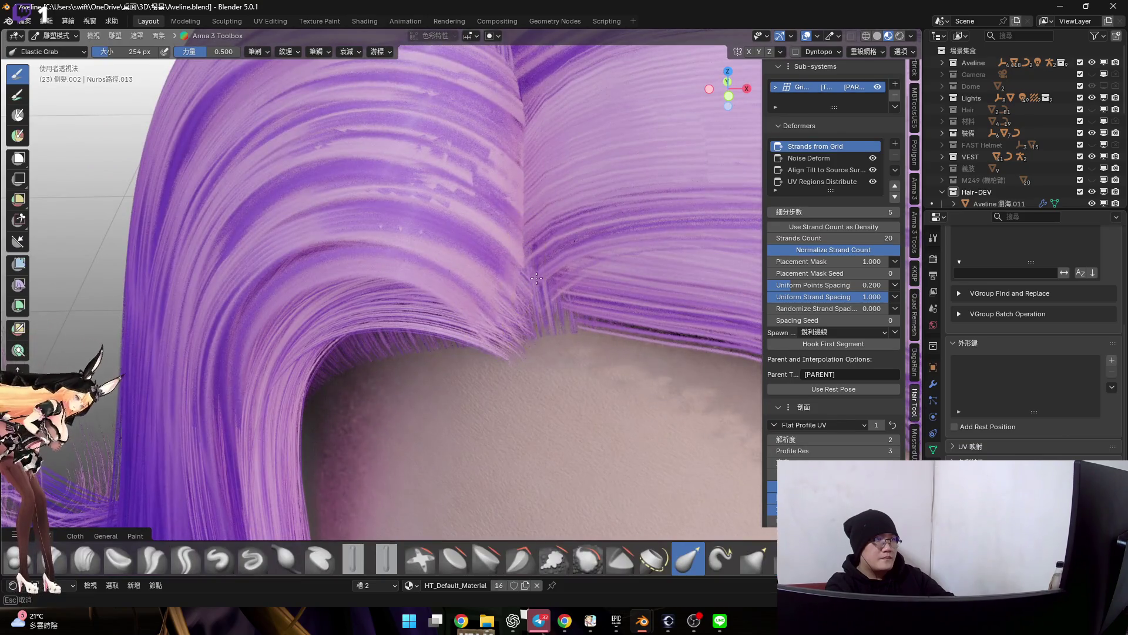
{"action": "left_click_drag", "start_coordinate": [613, 279], "coordinate": [649, 263]}
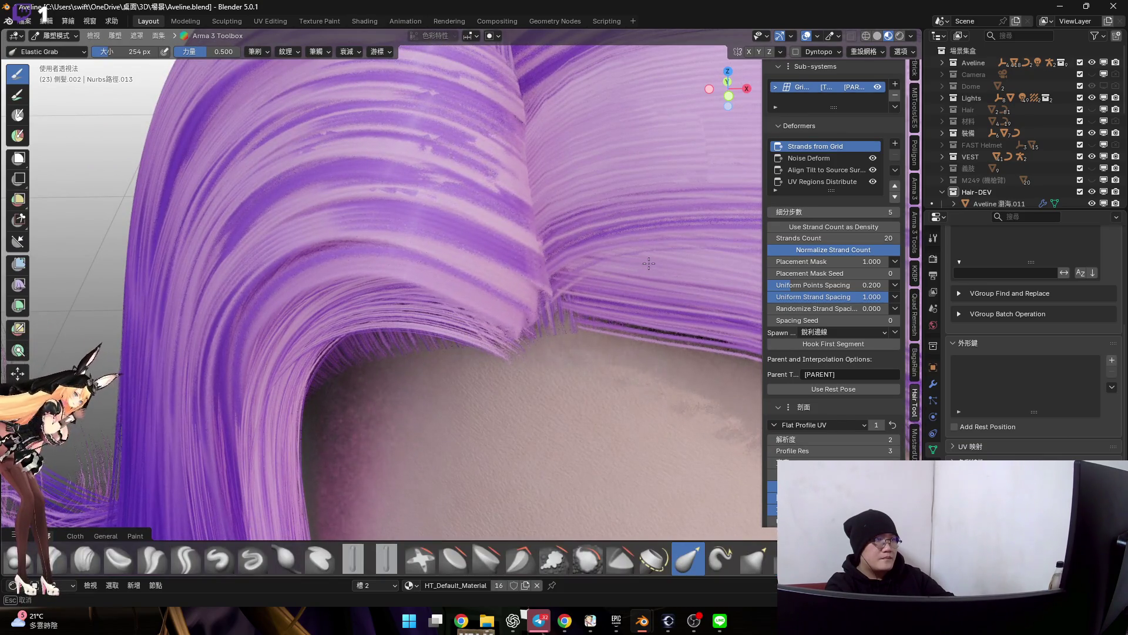
{"action": "scroll", "coordinate": [517, 252], "scroll_direction": "down", "scroll_amount": 2}
{"action": "scroll", "coordinate": [521, 264], "scroll_direction": "down", "scroll_amount": 3}
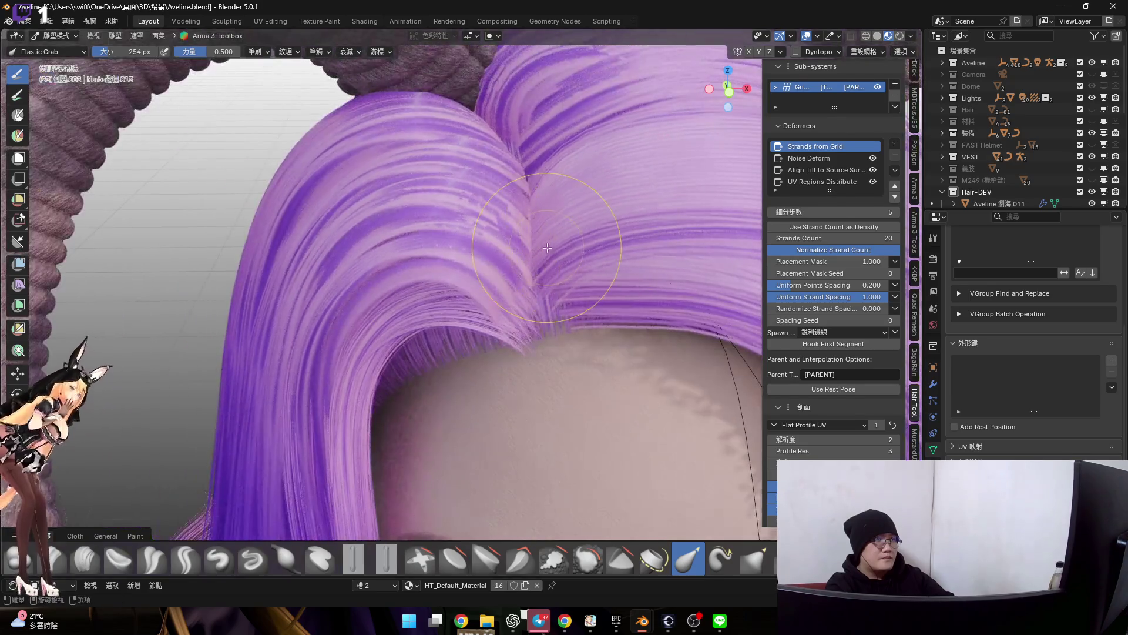
Hide a strip of hair grid faces in Edit Mode and return to sculpting
{"action": "key", "text": "Tab"}
{"action": "scroll", "coordinate": [533, 278], "scroll_direction": "up", "scroll_amount": 4}
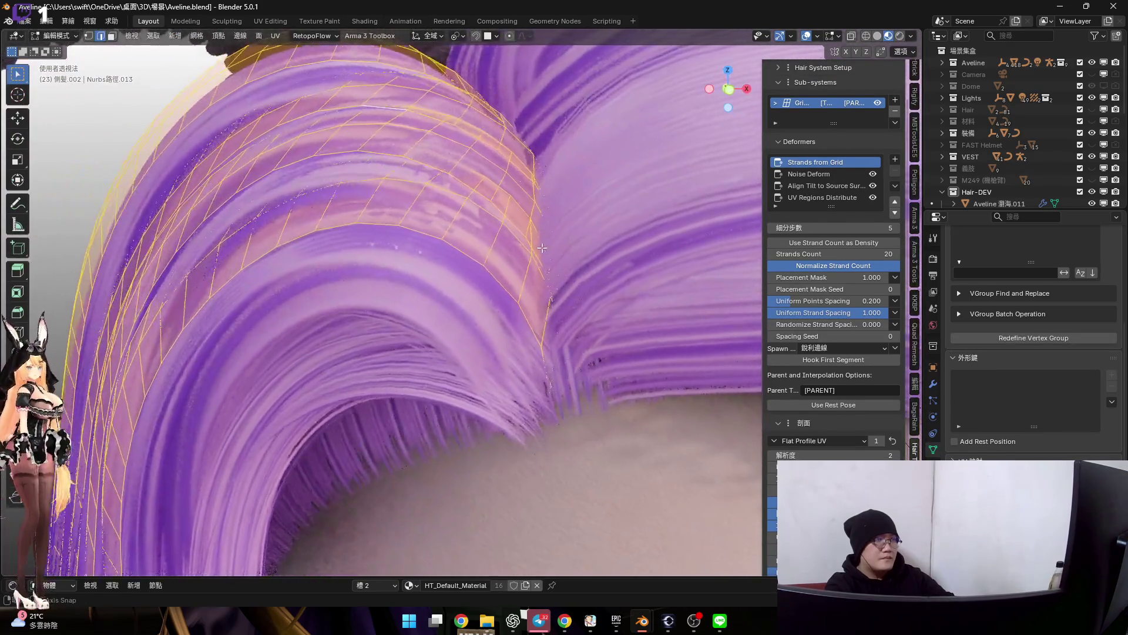
{"action": "scroll", "coordinate": [542, 249], "scroll_direction": "down", "scroll_amount": 1}
{"action": "left_click", "coordinate": [548, 301]}
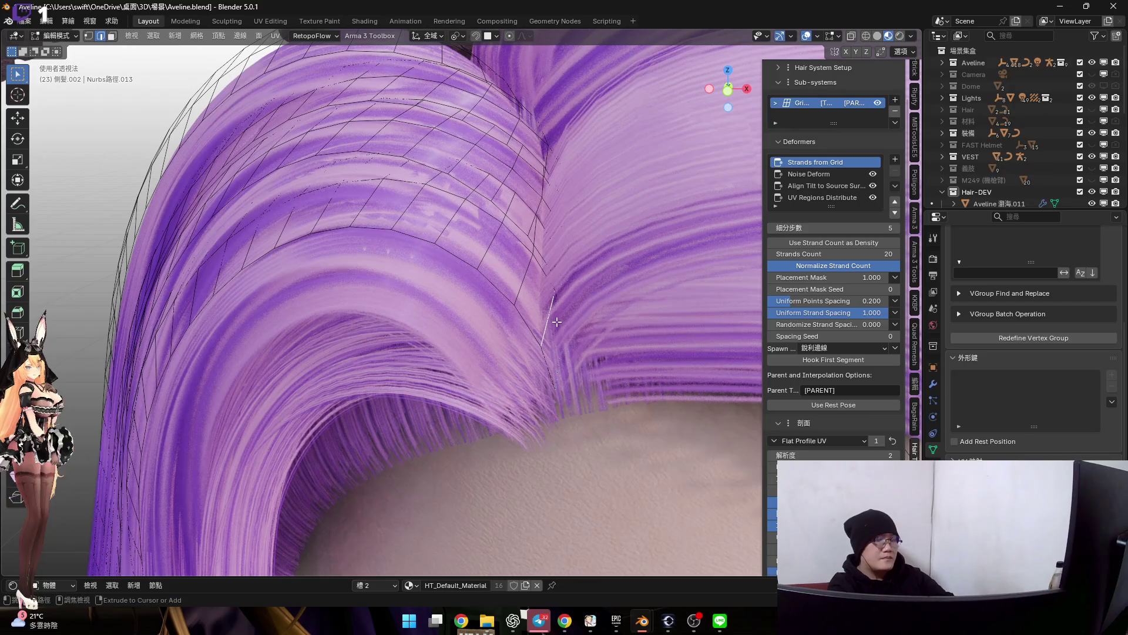
{"action": "left_click", "coordinate": [556, 321], "text": "alt"}
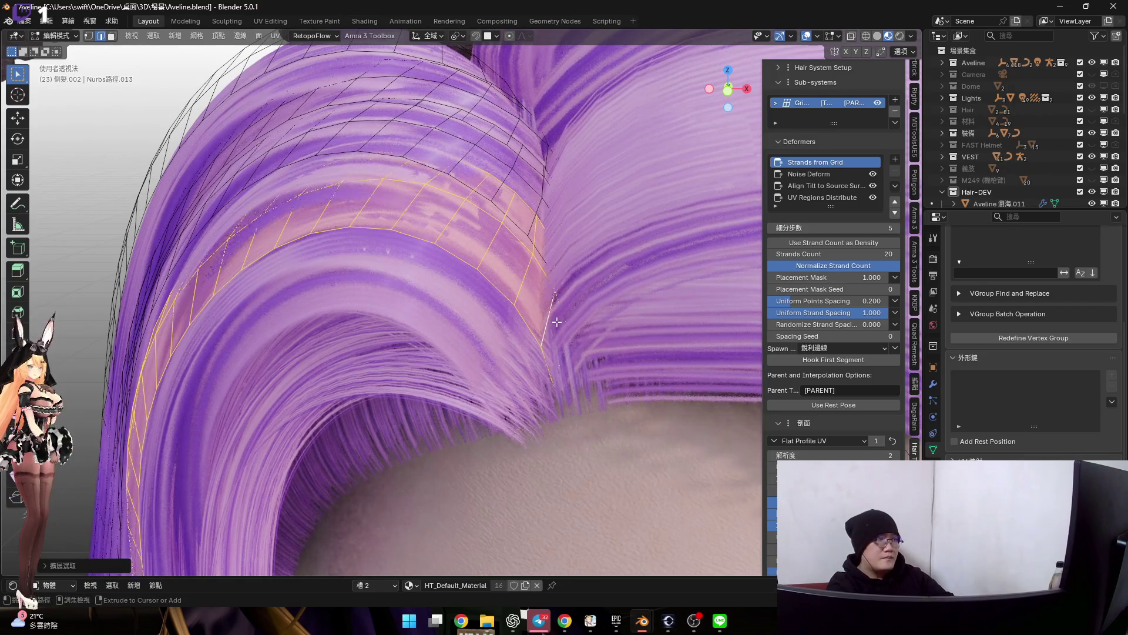
{"action": "scroll", "coordinate": [574, 284], "scroll_direction": "down", "scroll_amount": 1}
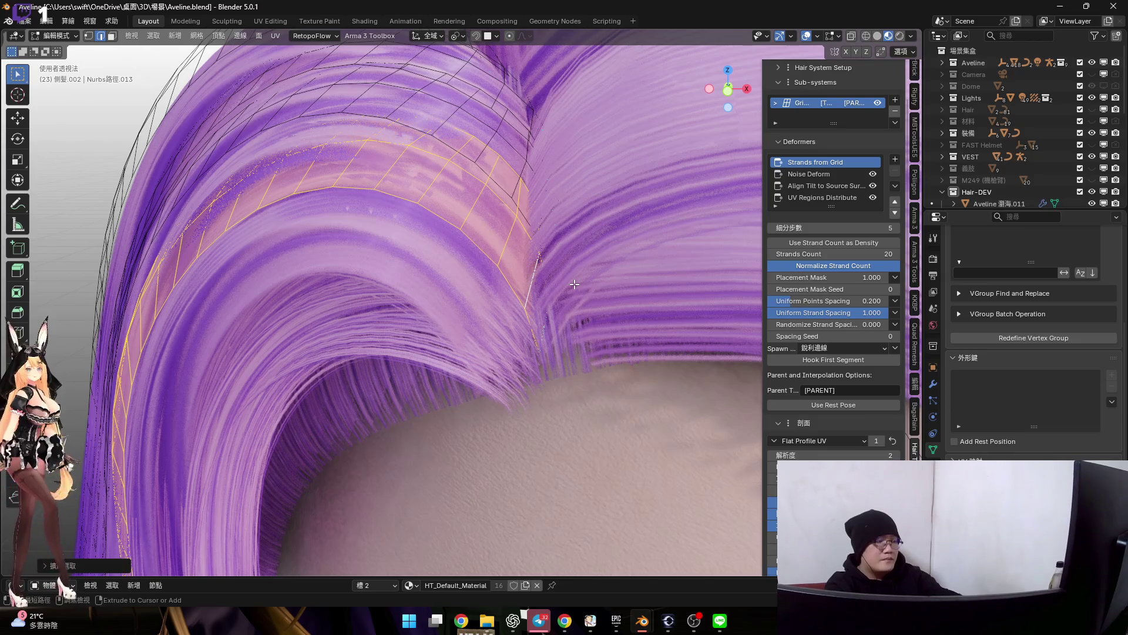
{"action": "key", "text": "h"}
{"action": "key", "text": "ctrl+Tab"}
{"action": "left_click", "coordinate": [566, 368]}
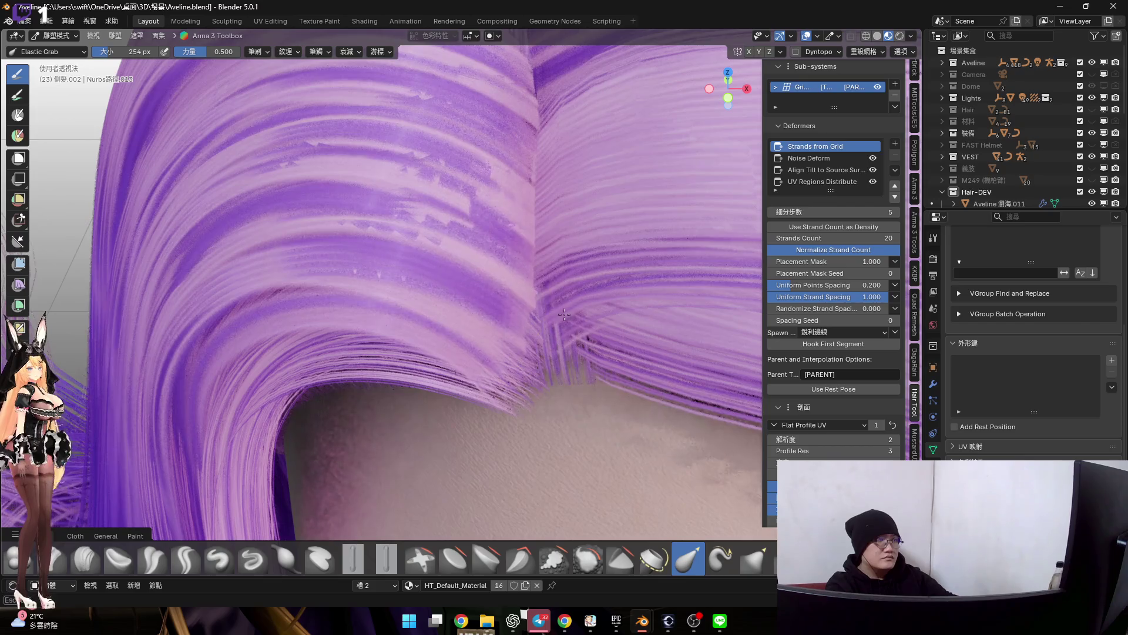
Resize the brush to 414 then 258 px and inspect the coiled strand in grey solid shading
{"action": "middle_click_drag", "start_coordinate": [538, 327], "coordinate": [507, 332]}
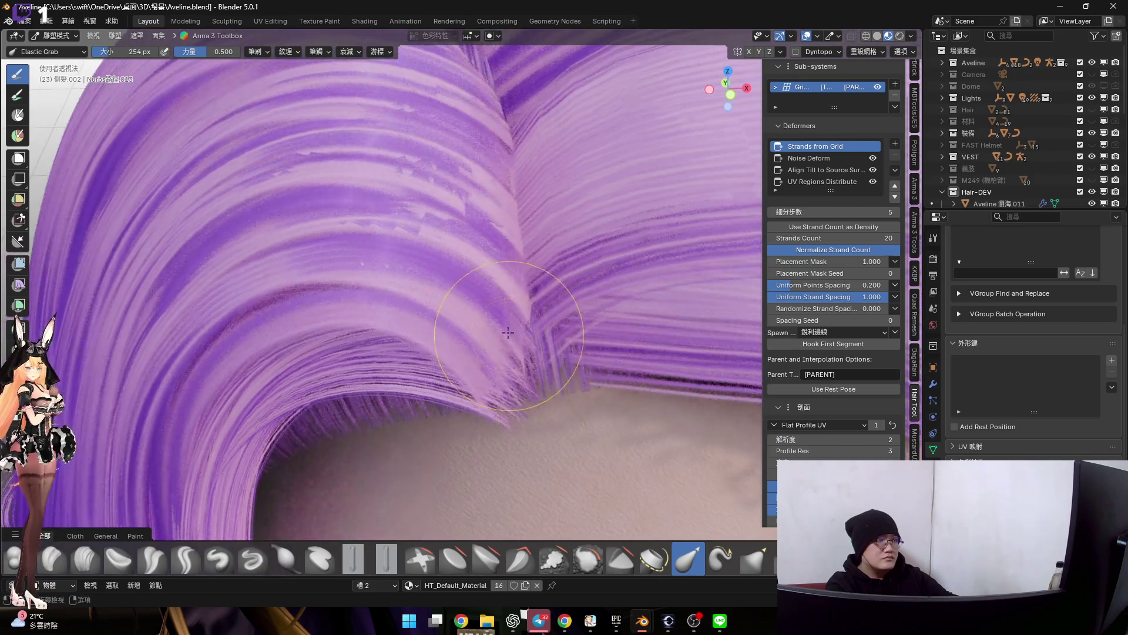
{"action": "key", "text": "f"}
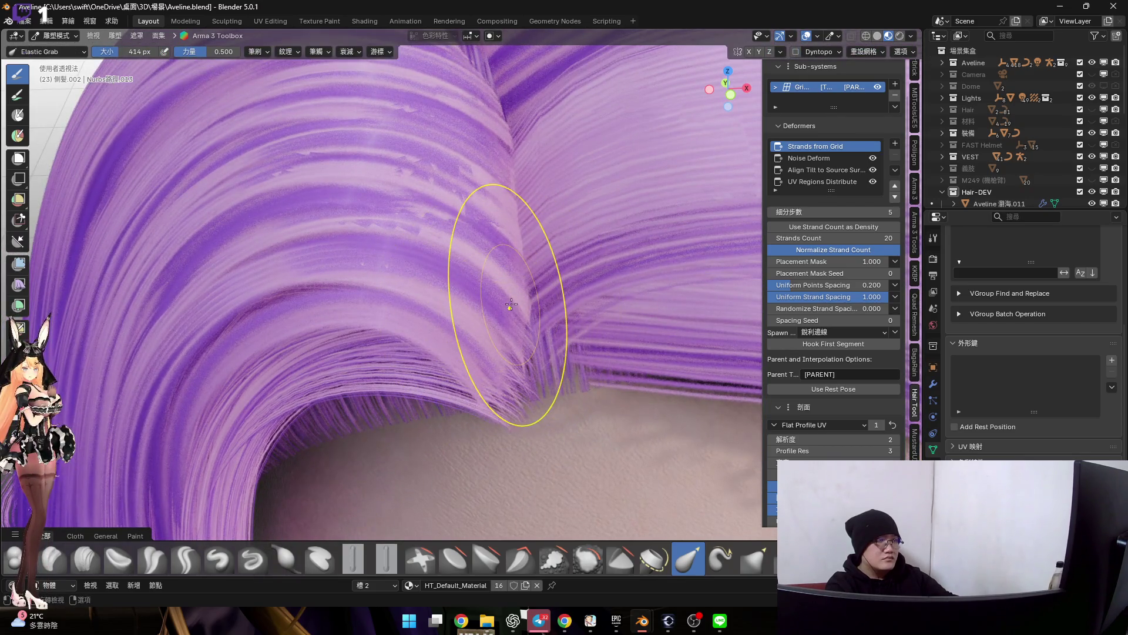
{"action": "left_click", "coordinate": [510, 305]}
{"action": "mouse_move", "coordinate": [510, 306]}
{"action": "middle_mouse_down"}
{"action": "mouse_move", "coordinate": [486, 244]}
{"action": "mouse_move", "coordinate": [468, 236]}
{"action": "middle_mouse_up"}
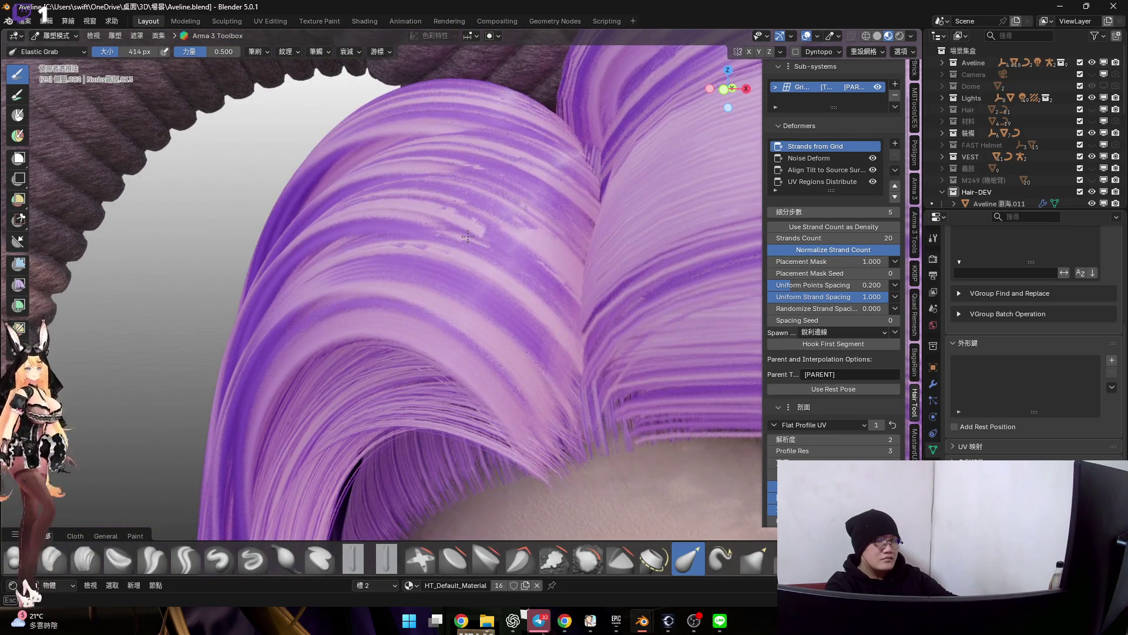
{"action": "middle_click_drag", "start_coordinate": [468, 236], "coordinate": [432, 226]}
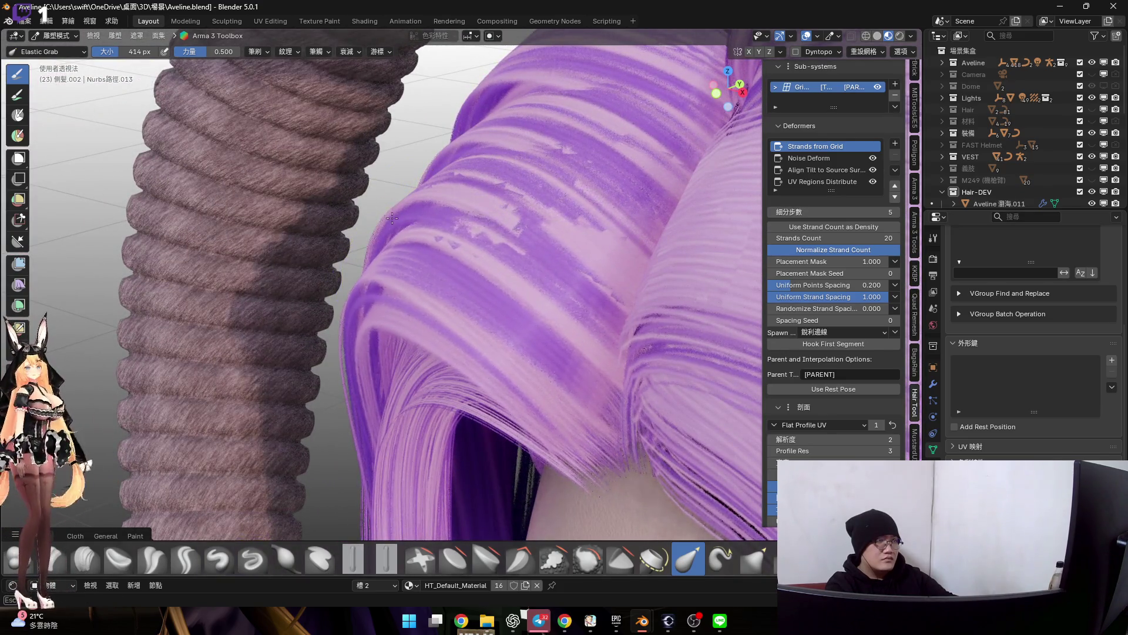
{"action": "middle_click_drag", "start_coordinate": [381, 226], "coordinate": [478, 277]}
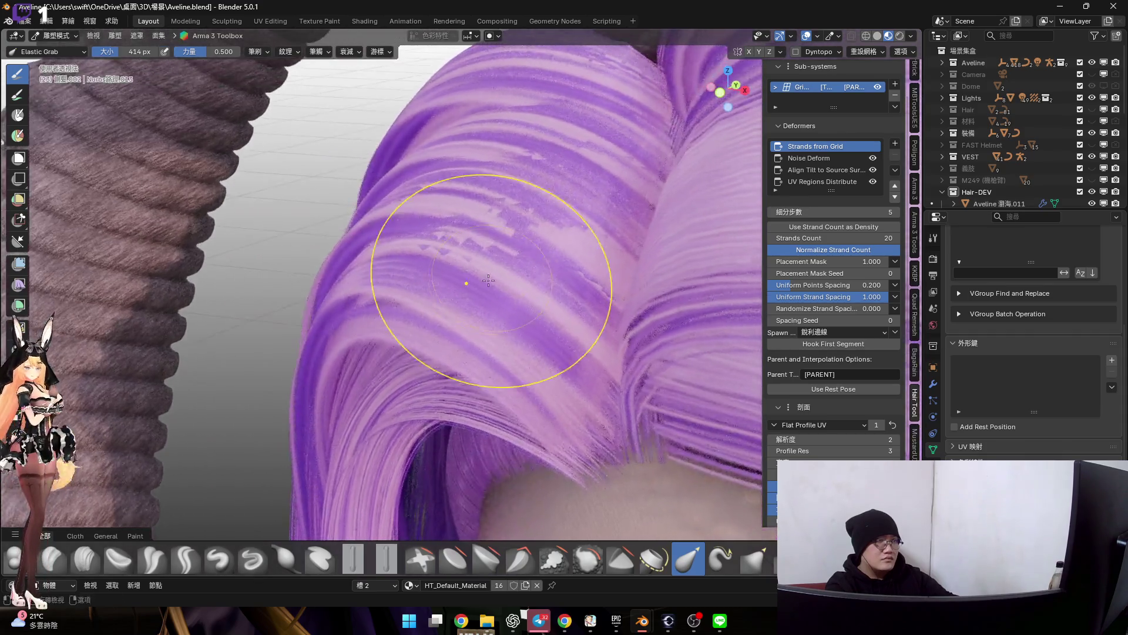
{"action": "scroll", "coordinate": [642, 557], "scroll_direction": "down", "scroll_amount": 2}
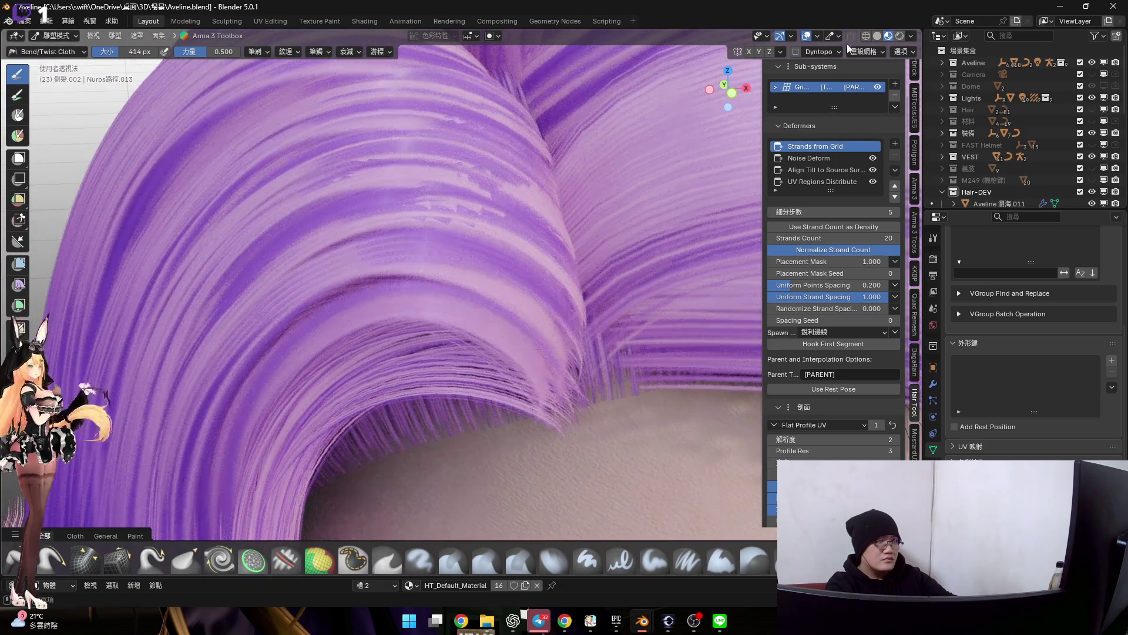
{"action": "left_click", "coordinate": [879, 36]}
{"action": "middle_click_drag", "start_coordinate": [458, 264], "coordinate": [417, 254]}
{"action": "key", "text": "f"}
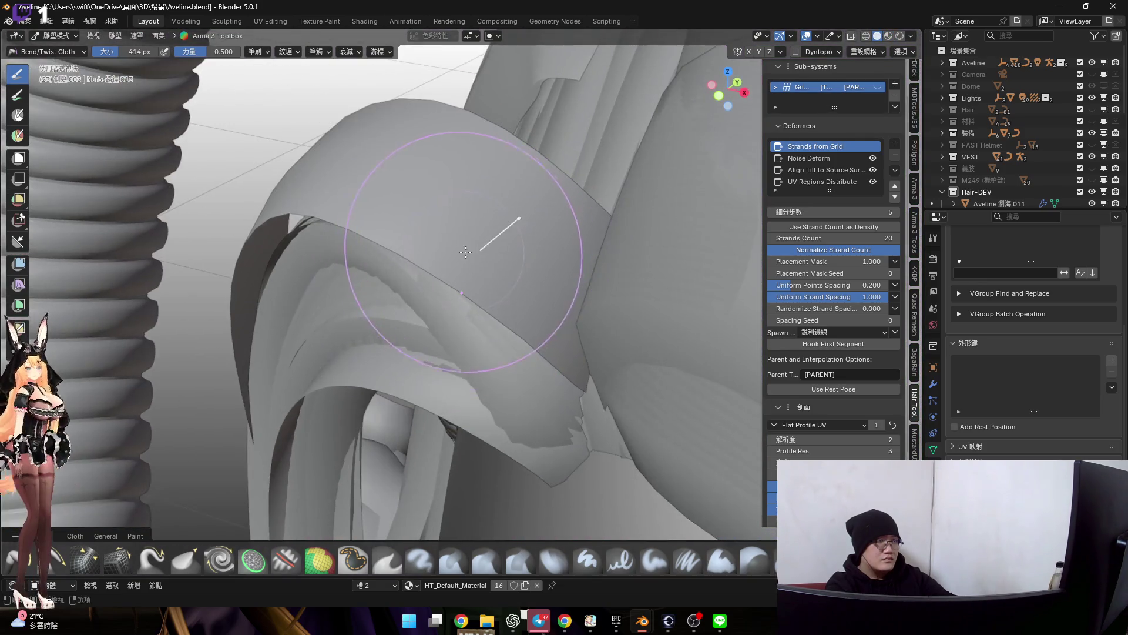
{"action": "left_click", "coordinate": [415, 252]}
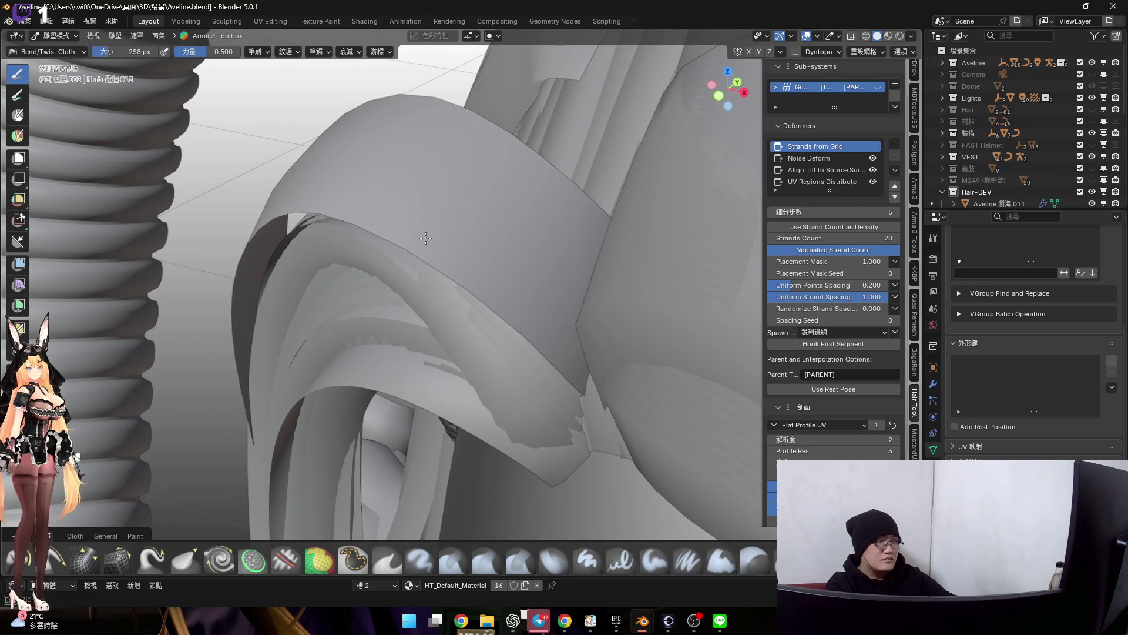
{"action": "mouse_move", "coordinate": [415, 252]}
{"action": "middle_mouse_down"}
{"action": "mouse_move", "coordinate": [399, 194]}
{"action": "mouse_move", "coordinate": [392, 218]}
{"action": "mouse_move", "coordinate": [489, 239]}
{"action": "middle_mouse_up"}
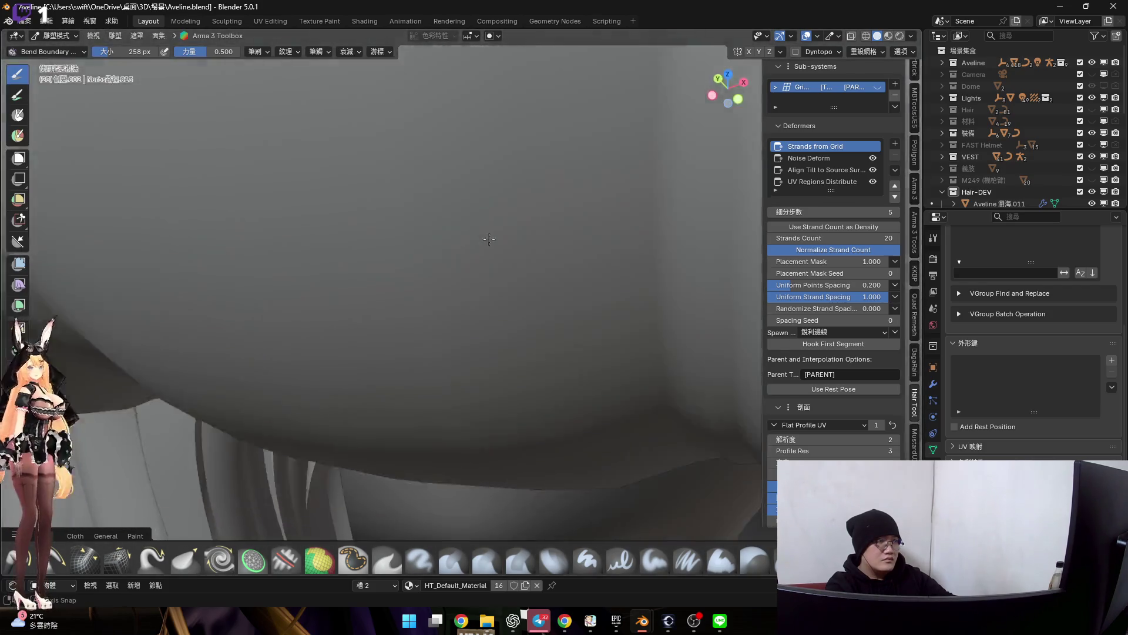
{"action": "scroll", "coordinate": [489, 239], "scroll_direction": "down", "scroll_amount": 5}
{"action": "middle_click_drag", "start_coordinate": [378, 226], "coordinate": [351, 334]}
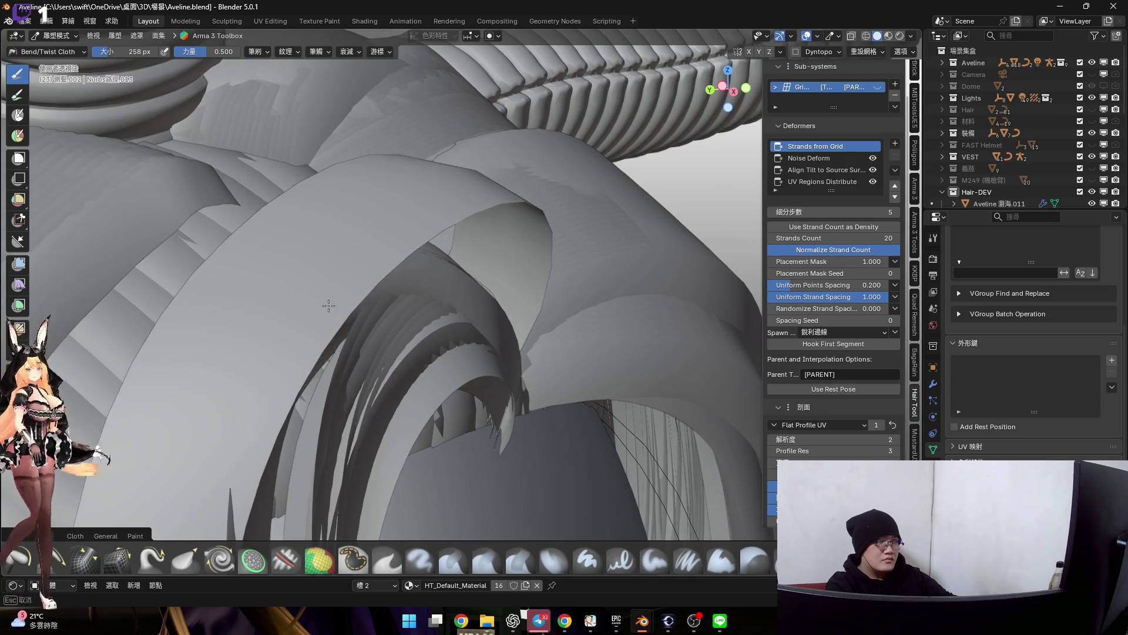
{"action": "scroll", "coordinate": [308, 560], "scroll_direction": "up", "scroll_amount": 1}
{"action": "scroll", "coordinate": [766, 557], "scroll_direction": "down", "scroll_amount": 2}
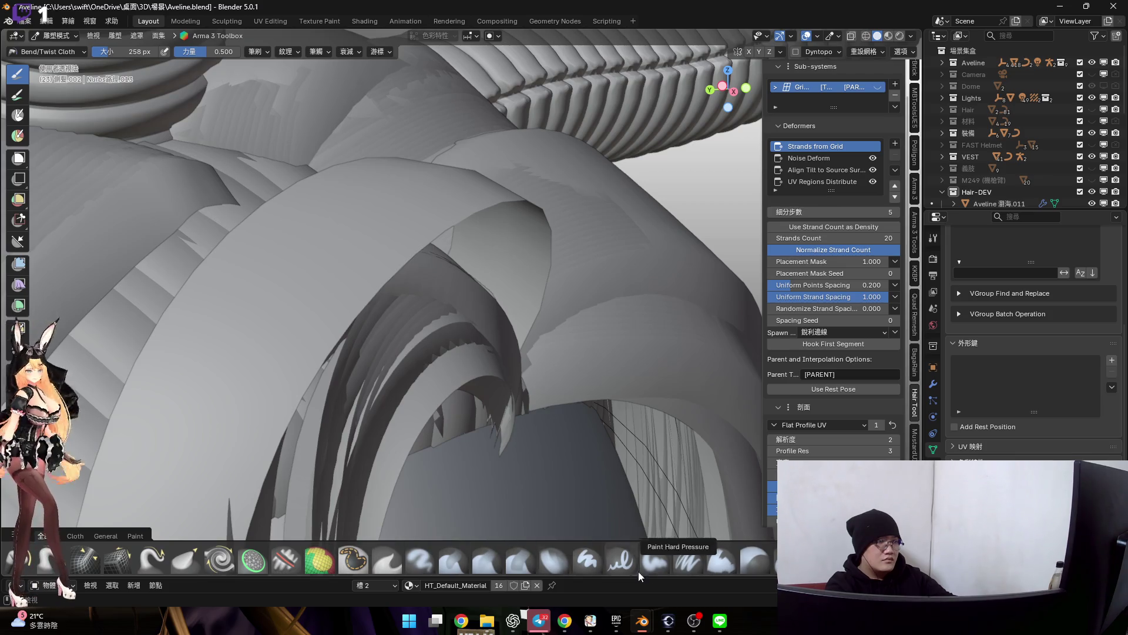
{"action": "scroll", "coordinate": [730, 560], "scroll_direction": "up", "scroll_amount": 2}
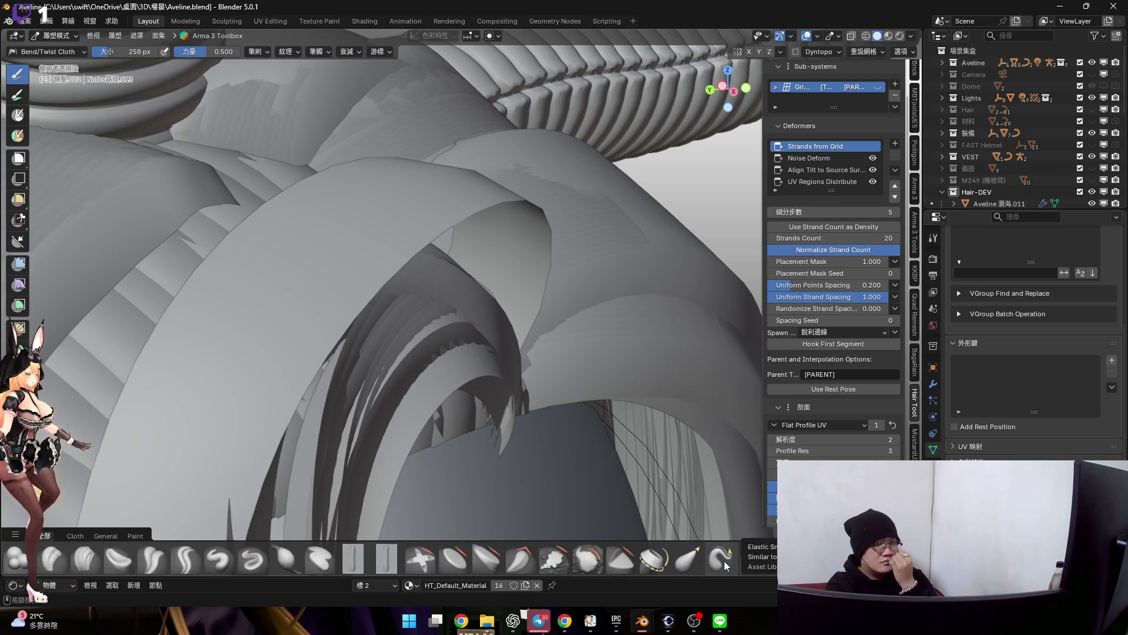
{"action": "scroll", "coordinate": [388, 560], "scroll_direction": "down", "scroll_amount": 1}
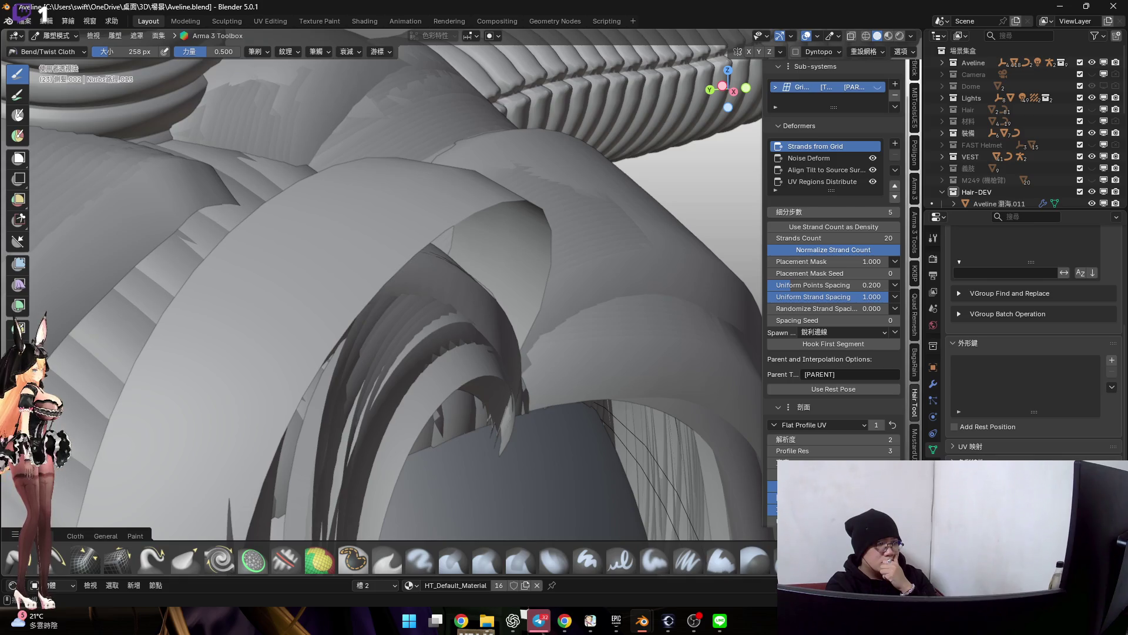
{"action": "scroll", "coordinate": [388, 559], "scroll_direction": "down", "scroll_amount": 1}
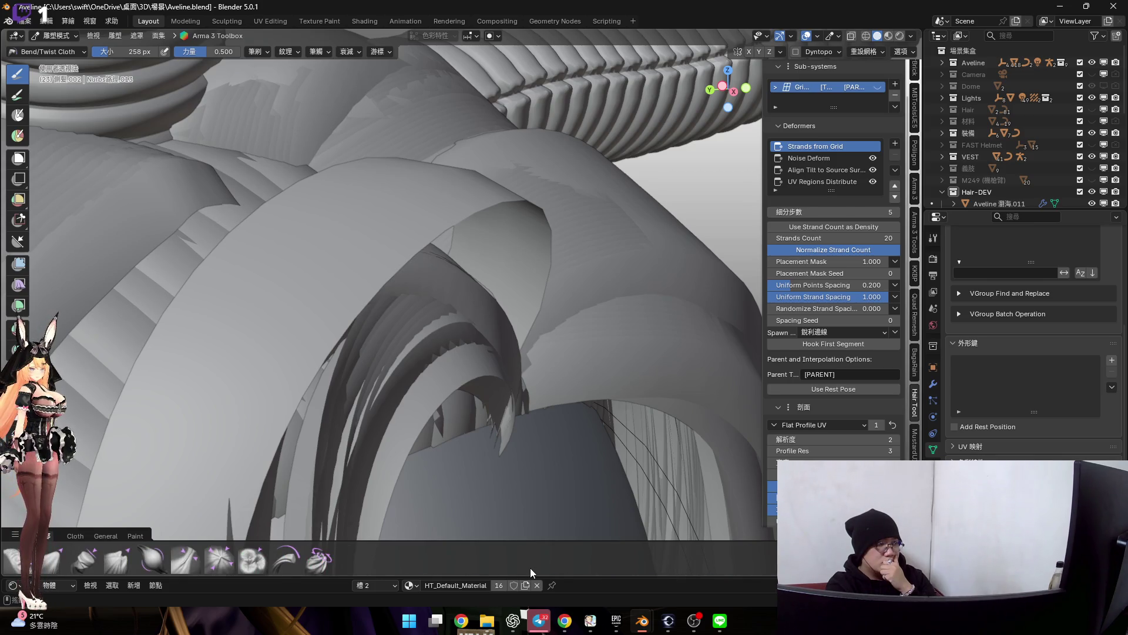
{"action": "scroll", "coordinate": [530, 567], "scroll_direction": "up", "scroll_amount": 1}
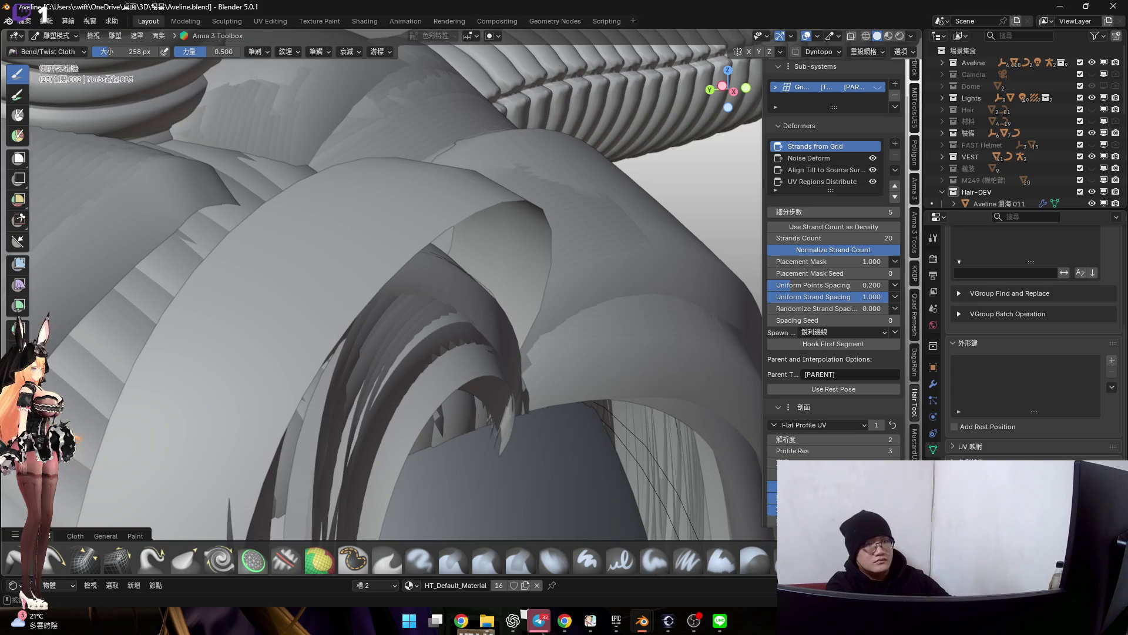
{"action": "scroll", "coordinate": [537, 564], "scroll_direction": "down", "scroll_amount": 1}
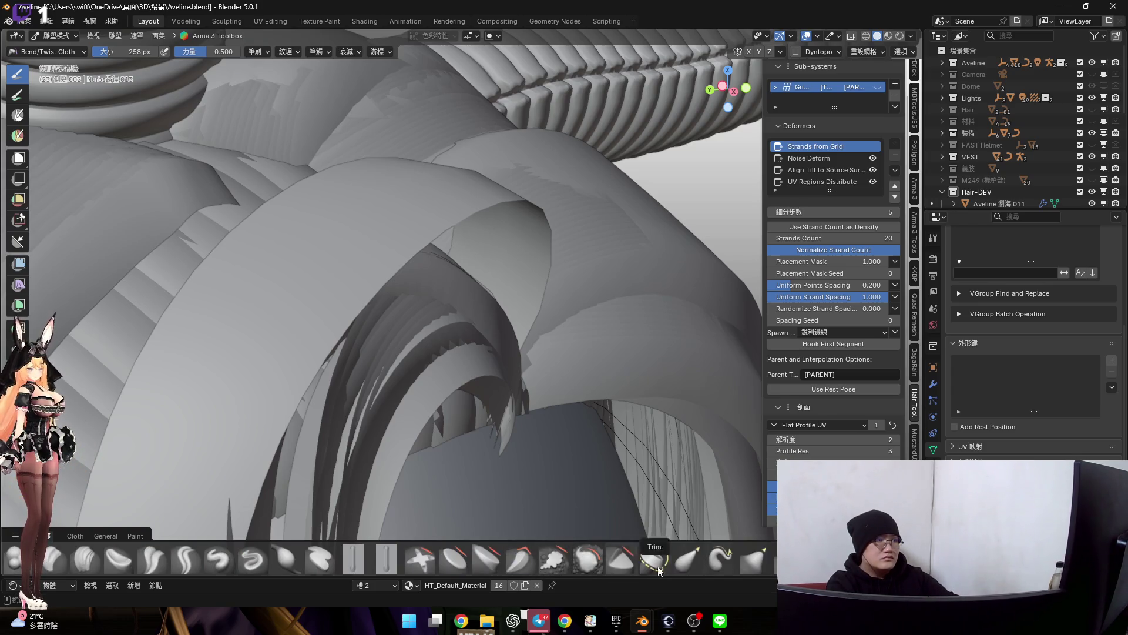
{"action": "scroll", "coordinate": [727, 557], "scroll_direction": "down", "scroll_amount": 1}
Bend the curled strand surface with the Bend Boundary Cloth brush and raise its Strength to 1.000
{"action": "left_click", "coordinate": [727, 559]}
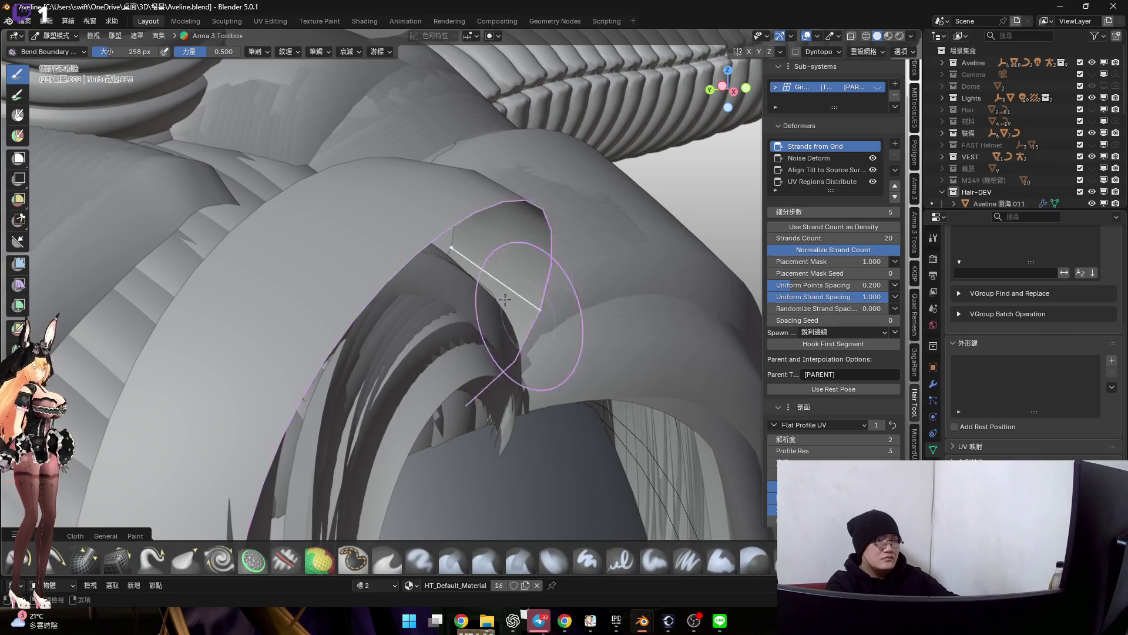
{"action": "left_click_drag", "start_coordinate": [373, 276], "coordinate": [364, 268]}
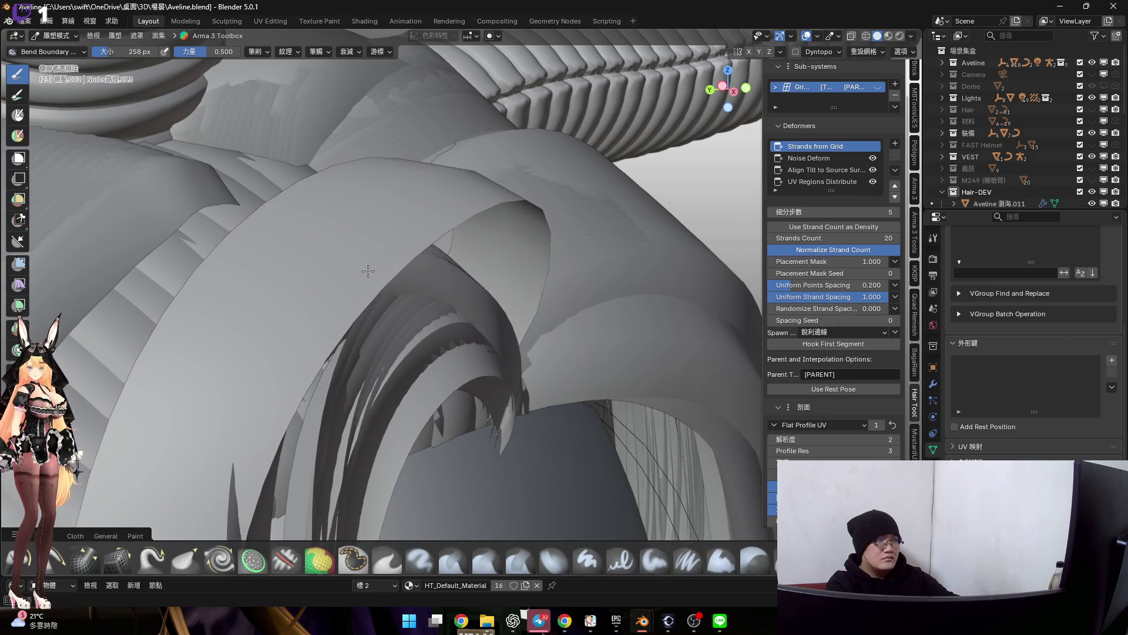
{"action": "mouse_move", "coordinate": [413, 275]}
{"action": "middle_mouse_down"}
{"action": "mouse_move", "coordinate": [344, 253]}
{"action": "mouse_move", "coordinate": [335, 220]}
{"action": "middle_mouse_up"}
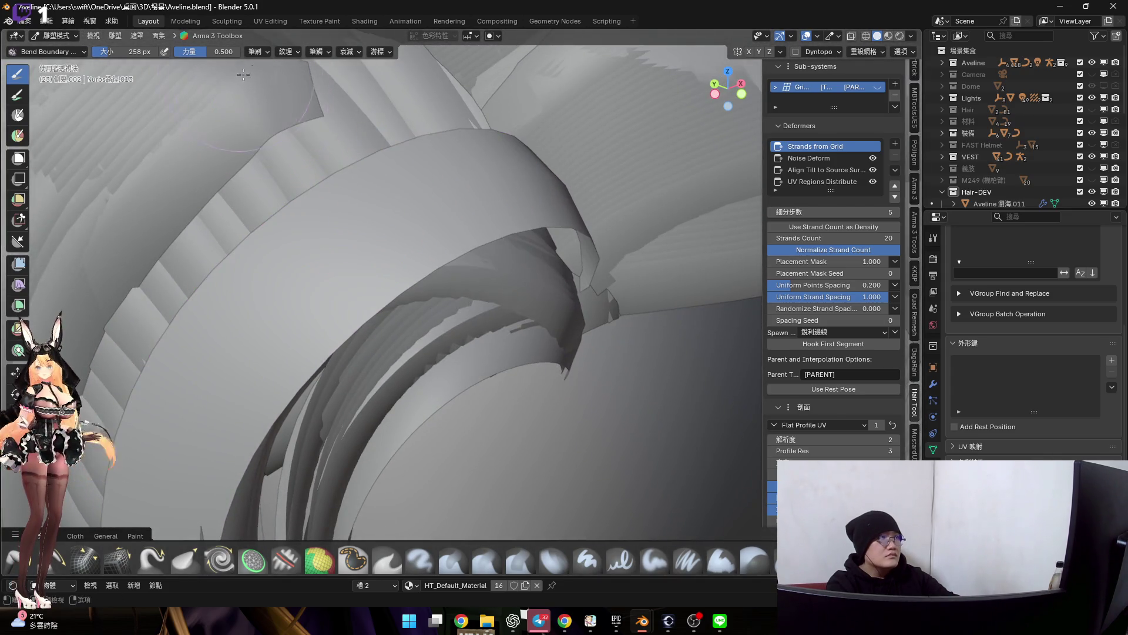
{"action": "left_click", "coordinate": [268, 52]}
{"action": "left_click", "coordinate": [236, 57]}
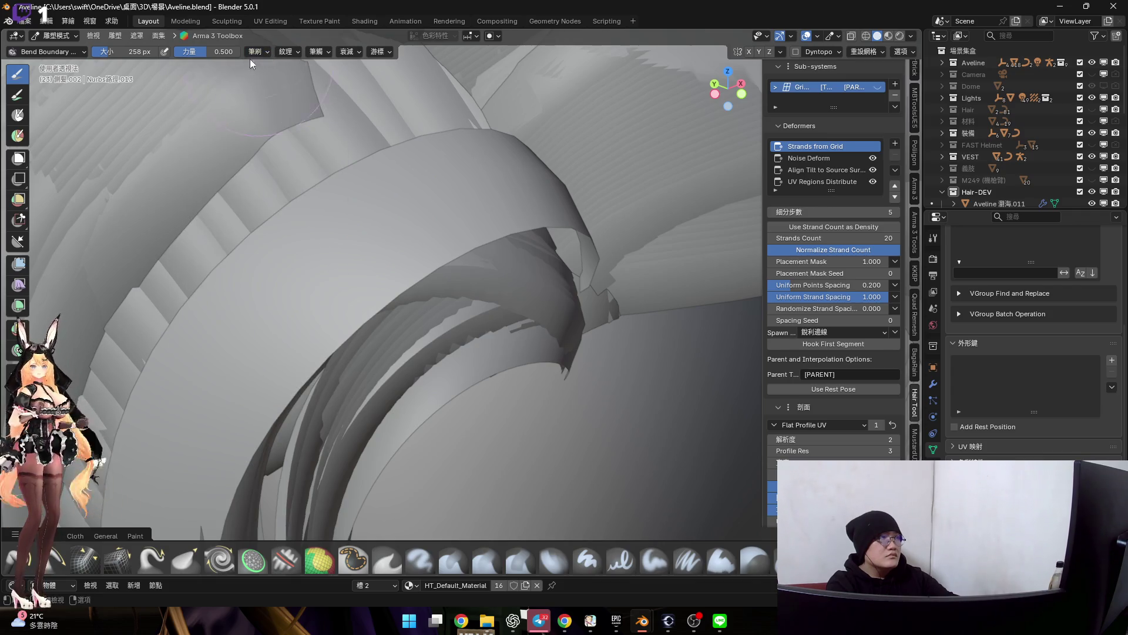
{"action": "left_click_drag", "start_coordinate": [221, 53], "coordinate": [238, 53]}
Bend the ribbon centre and edge with a 114 px brush, then show the hair in Material Preview
{"action": "left_click_drag", "start_coordinate": [327, 253], "coordinate": [351, 307]}
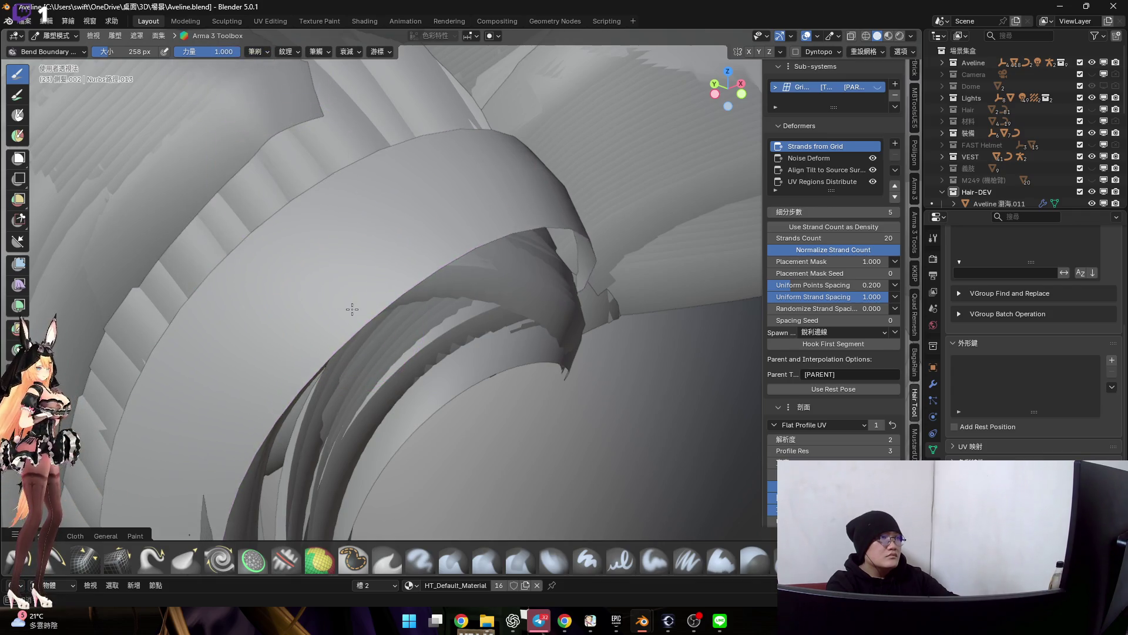
{"action": "middle_click_drag", "start_coordinate": [353, 302], "coordinate": [407, 254]}
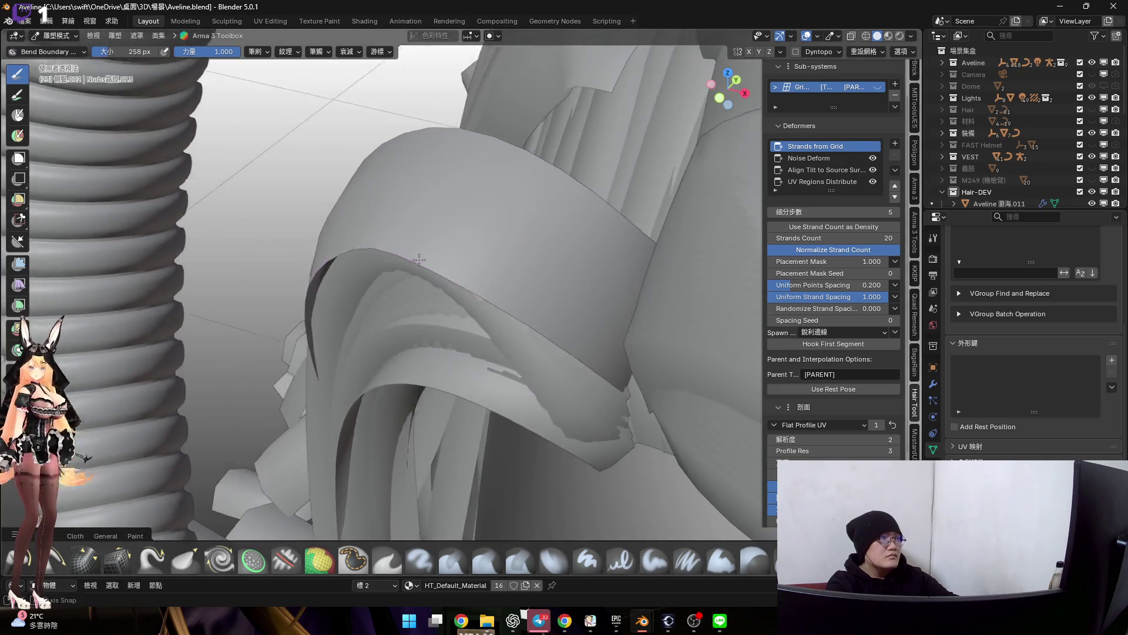
{"action": "left_click", "coordinate": [388, 242]}
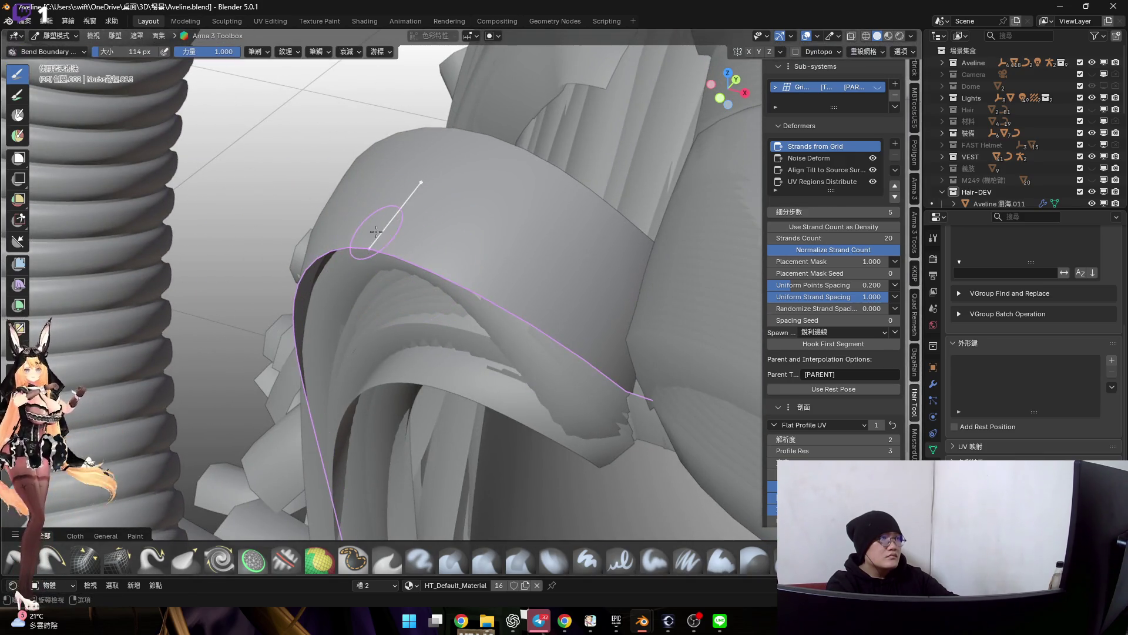
{"action": "left_click_drag", "start_coordinate": [376, 234], "coordinate": [389, 221]}
{"action": "mouse_move", "coordinate": [388, 221]}
{"action": "middle_mouse_down"}
{"action": "mouse_move", "coordinate": [462, 218]}
{"action": "mouse_move", "coordinate": [438, 267]}
{"action": "middle_mouse_up"}
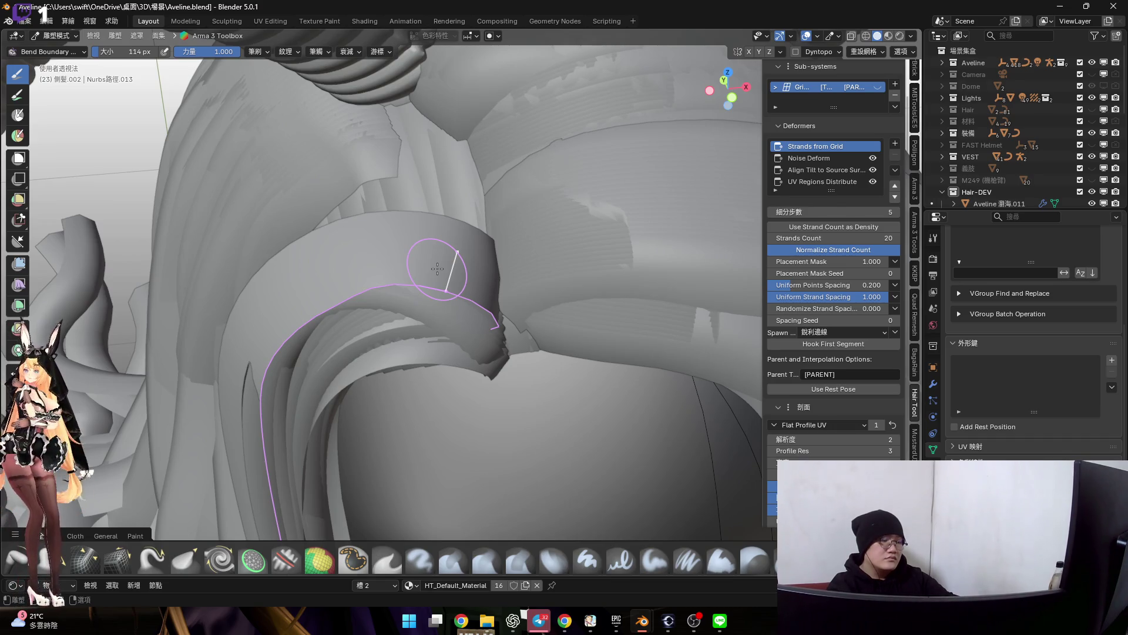
{"action": "middle_click_drag", "start_coordinate": [438, 267], "coordinate": [622, 223]}
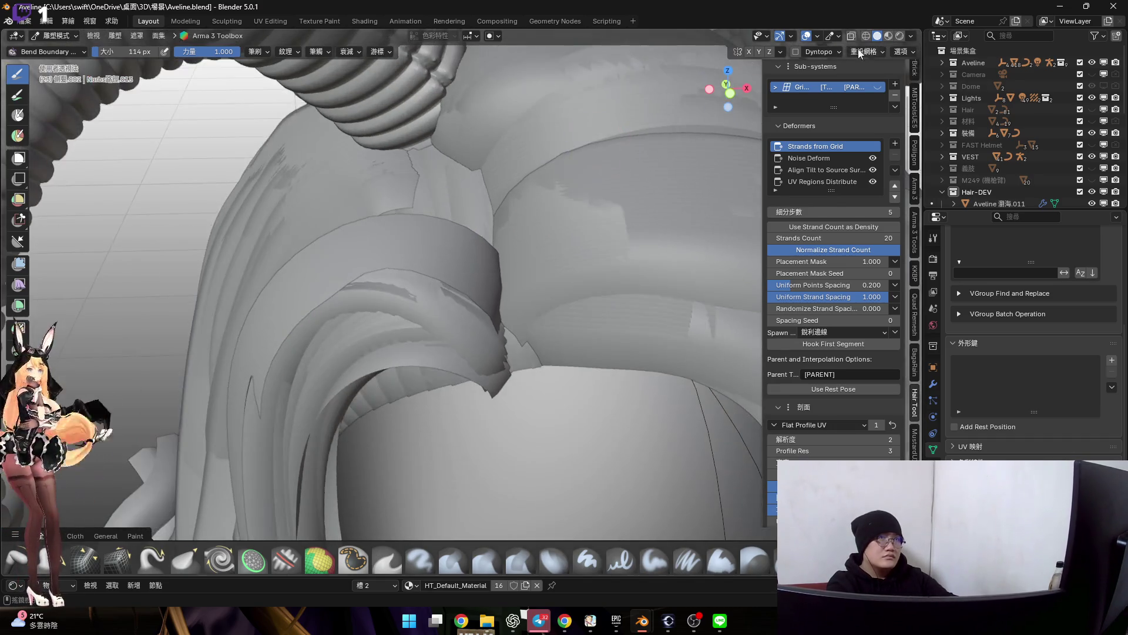
{"action": "key", "text": "z"}
{"action": "key", "text": "ctrl+Tab"}
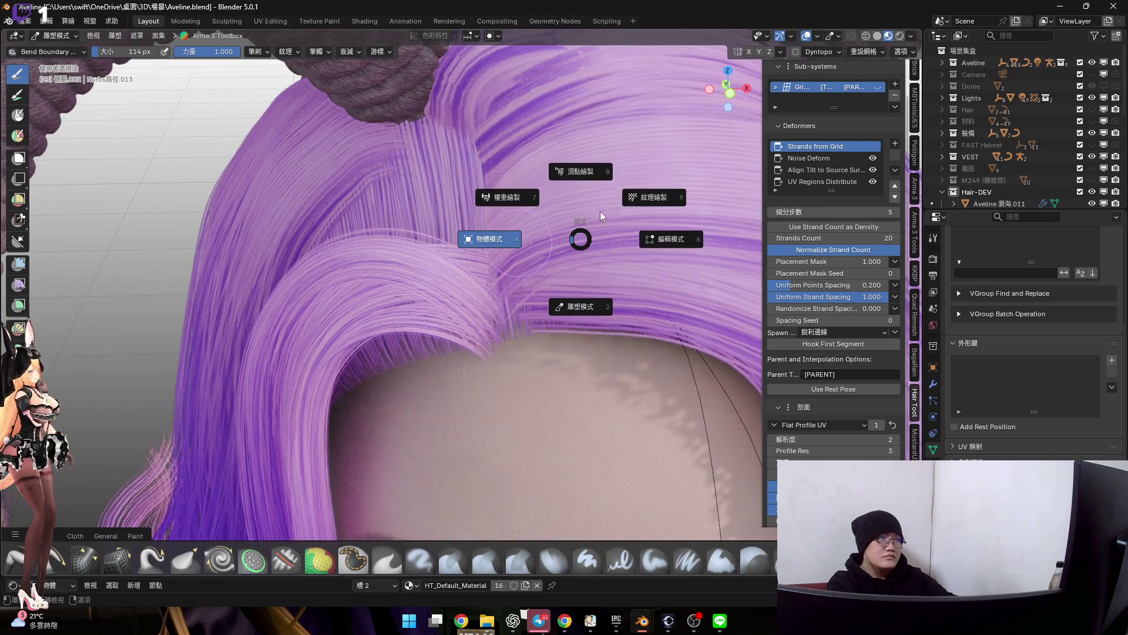
Step out to Object Mode and back into Sculpt Mode, then pick the Elastic Grab brush
{"action": "left_click", "coordinate": [486, 236]}
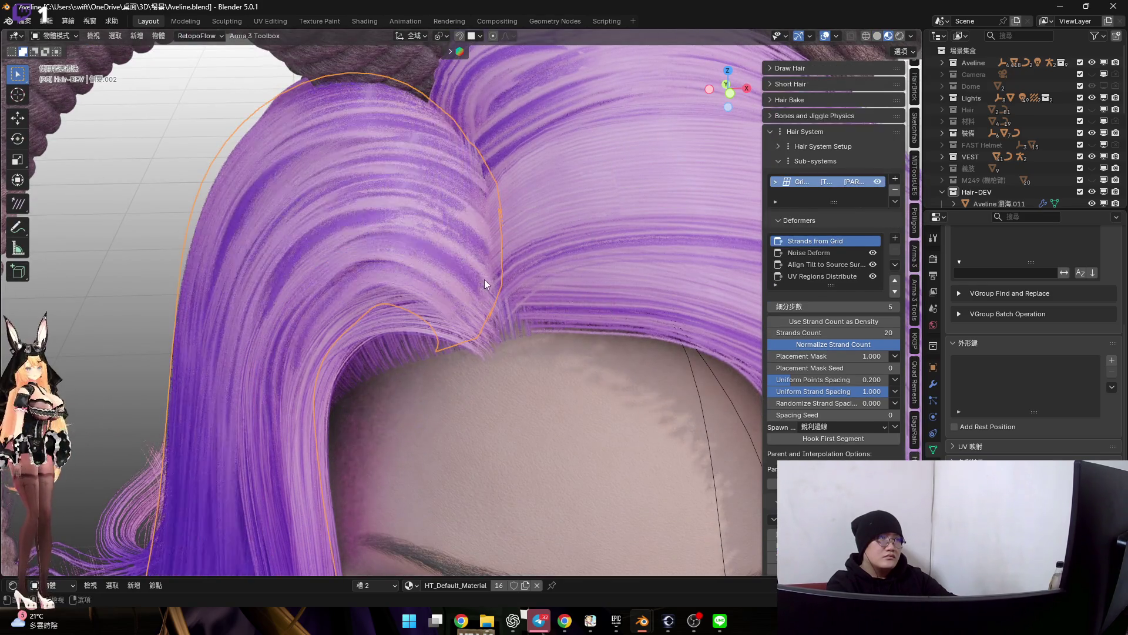
{"action": "key", "text": "ctrl+Tab"}
{"action": "left_click", "coordinate": [484, 319]}
{"action": "mouse_move", "coordinate": [483, 320]}
{"action": "middle_mouse_down"}
{"action": "mouse_move", "coordinate": [399, 215]}
{"action": "mouse_move", "coordinate": [639, 498]}
{"action": "middle_mouse_up"}
{"action": "scroll", "coordinate": [494, 335], "scroll_direction": "down", "scroll_amount": 3}
{"action": "left_click", "coordinate": [683, 560]}
{"action": "scroll", "coordinate": [414, 264], "scroll_direction": "up", "scroll_amount": 2}
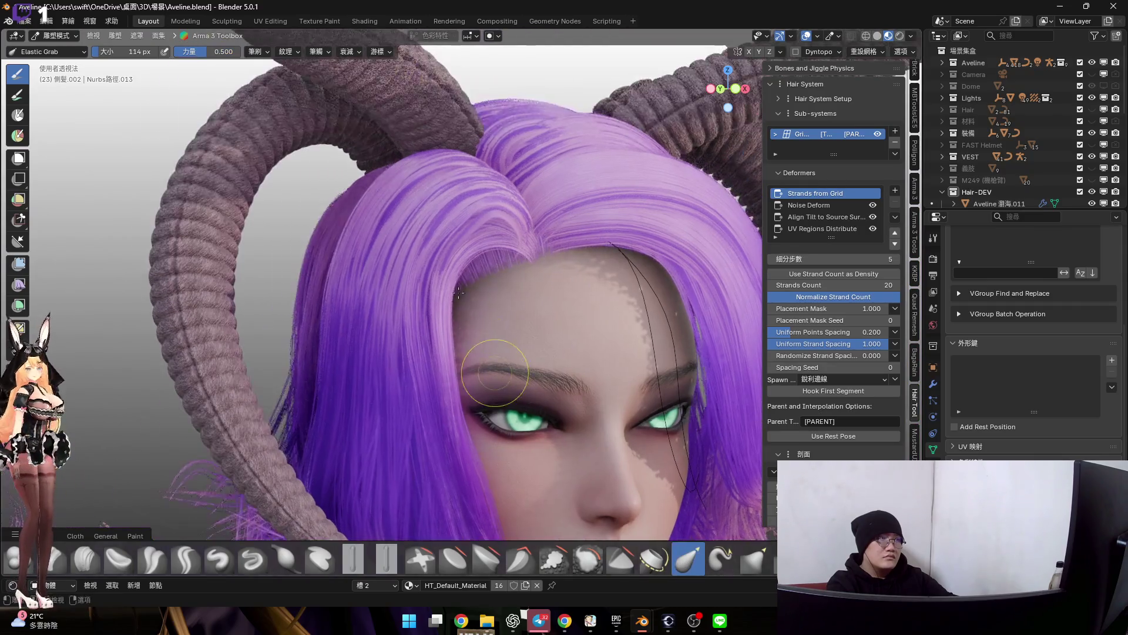
{"action": "scroll", "coordinate": [414, 247], "scroll_direction": "up", "scroll_amount": 2}
{"action": "scroll", "coordinate": [414, 264], "scroll_direction": "up", "scroll_amount": 2}
{"action": "scroll", "coordinate": [409, 276], "scroll_direction": "up", "scroll_amount": 2}
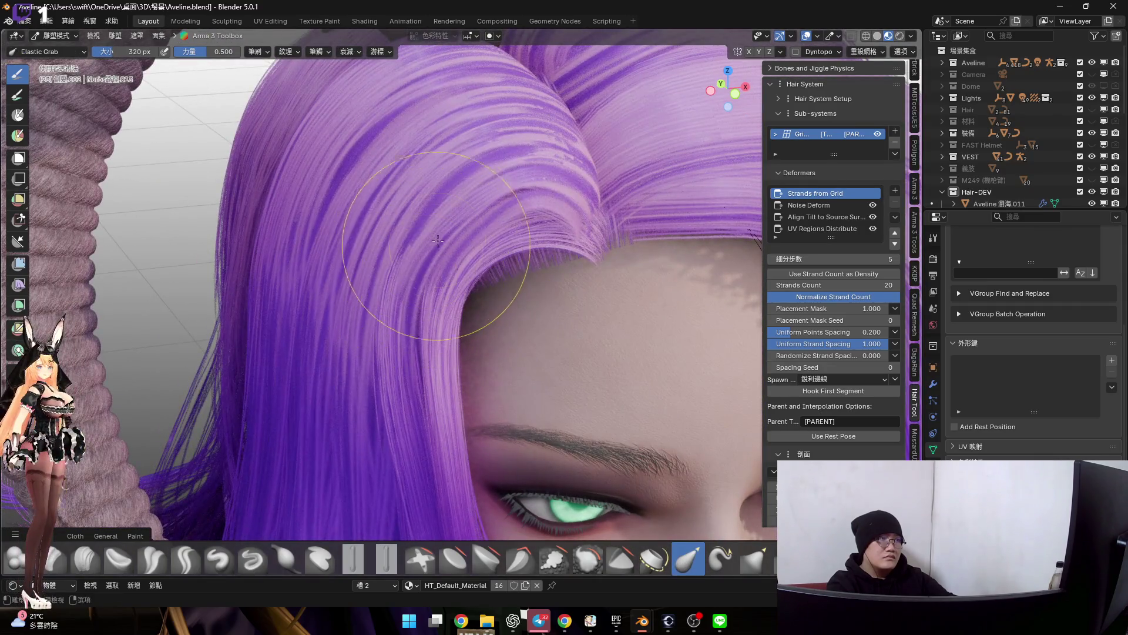
Hide the grid-generated strands and smooth the curled hair ribbon with the Smooth brush
{"action": "middle_click_drag", "start_coordinate": [408, 276], "coordinate": [434, 249]}
{"action": "scroll", "coordinate": [434, 249], "scroll_direction": "up", "scroll_amount": 2}
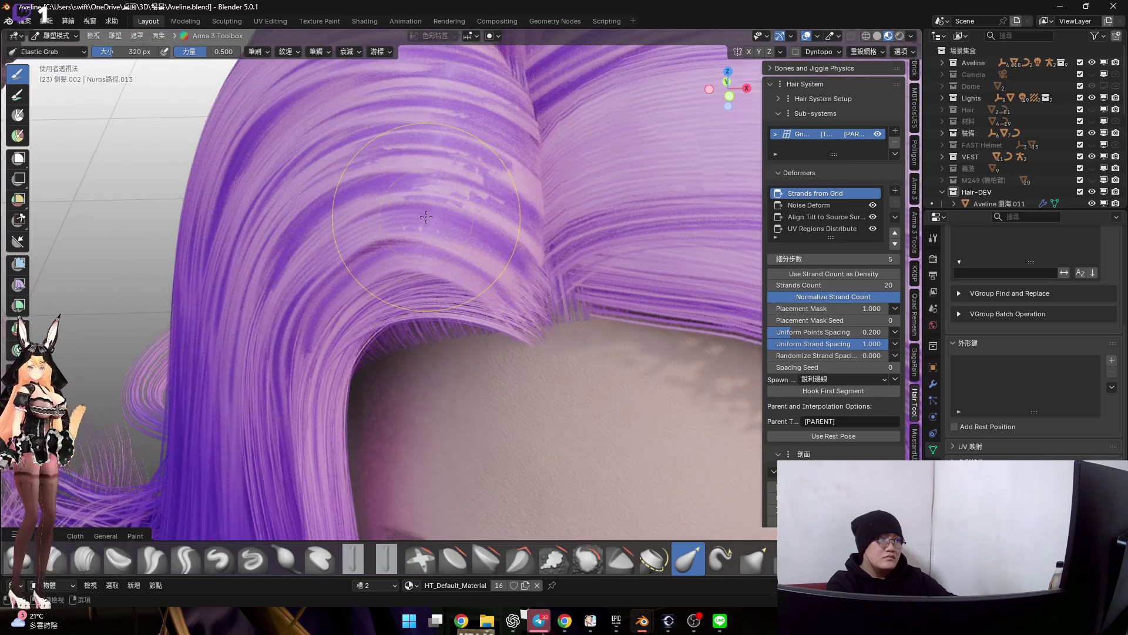
{"action": "left_click", "coordinate": [878, 133]}
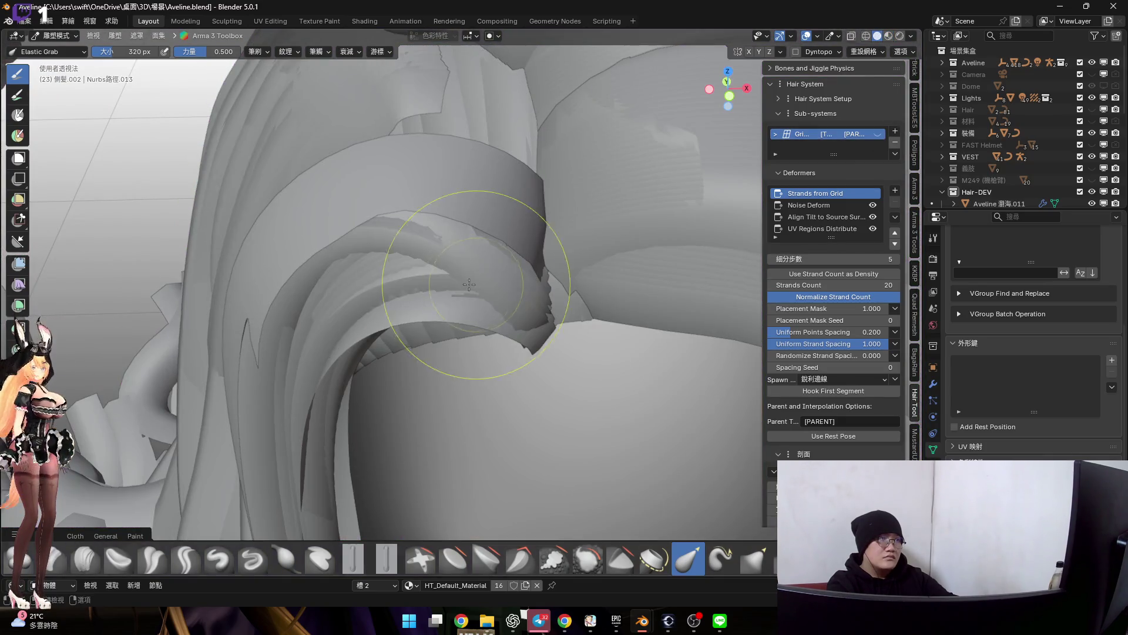
{"action": "mouse_move", "coordinate": [504, 272]}
{"action": "middle_mouse_down"}
{"action": "mouse_move", "coordinate": [385, 206]}
{"action": "mouse_move", "coordinate": [397, 147]}
{"action": "mouse_move", "coordinate": [453, 205]}
{"action": "middle_mouse_up"}
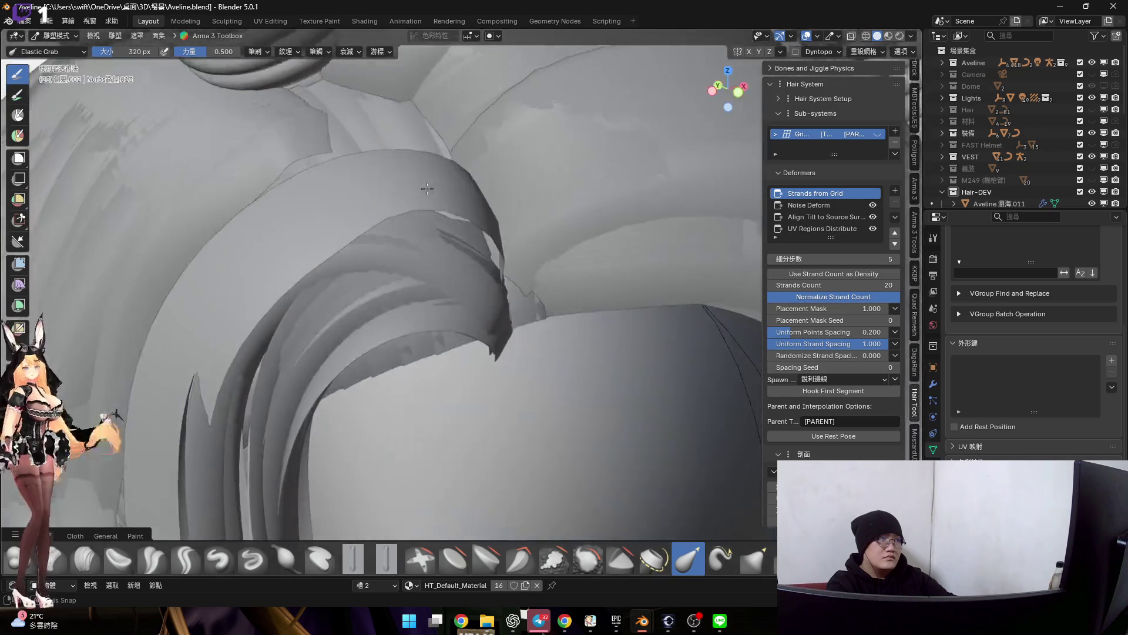
{"action": "left_click", "coordinate": [576, 562]}
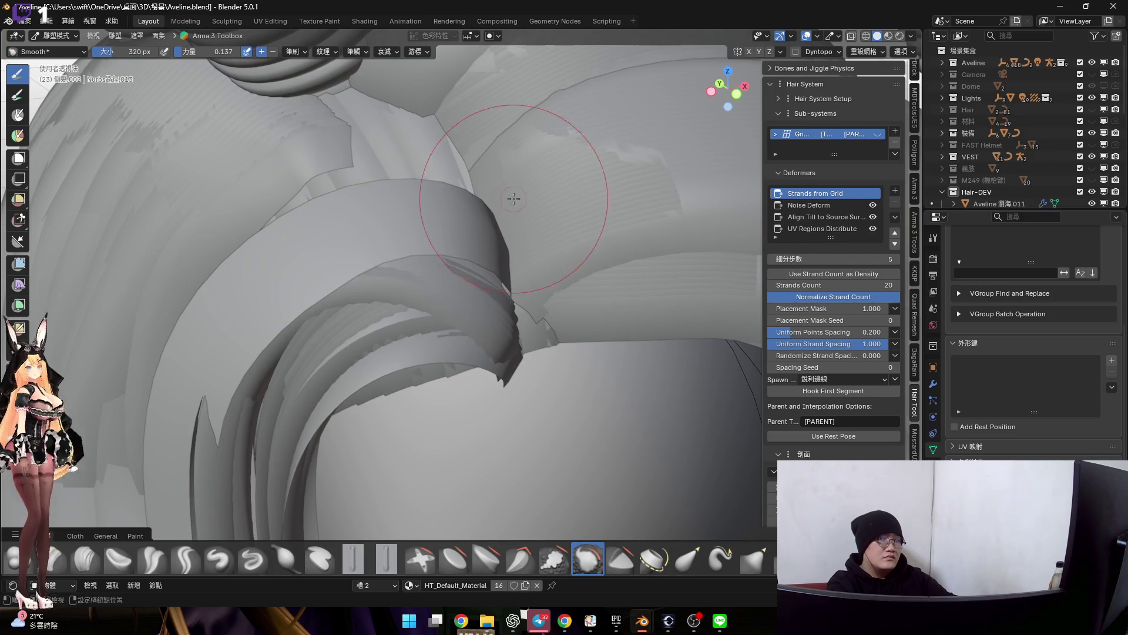
{"action": "left_click_drag", "start_coordinate": [459, 221], "coordinate": [402, 255]}
{"action": "mouse_move", "coordinate": [475, 264]}
{"action": "middle_mouse_down"}
{"action": "mouse_move", "coordinate": [387, 253]}
{"action": "mouse_move", "coordinate": [464, 264]}
{"action": "middle_mouse_up"}
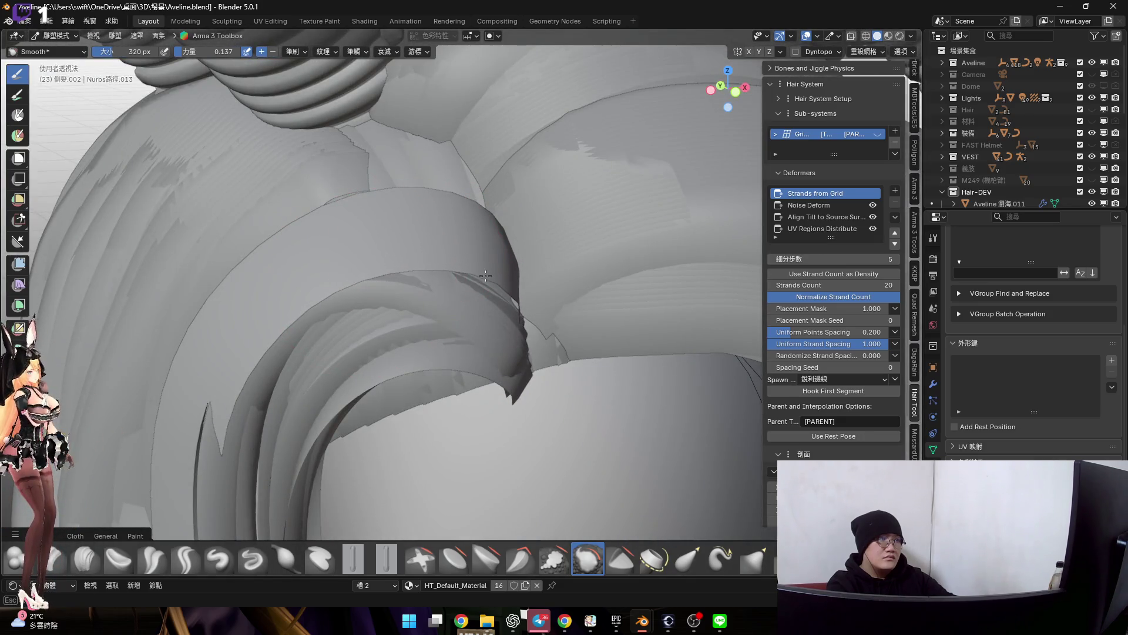
Return to the Elastic Grab brush and show the purple hair in Material Preview again
{"action": "left_click", "coordinate": [688, 558]}
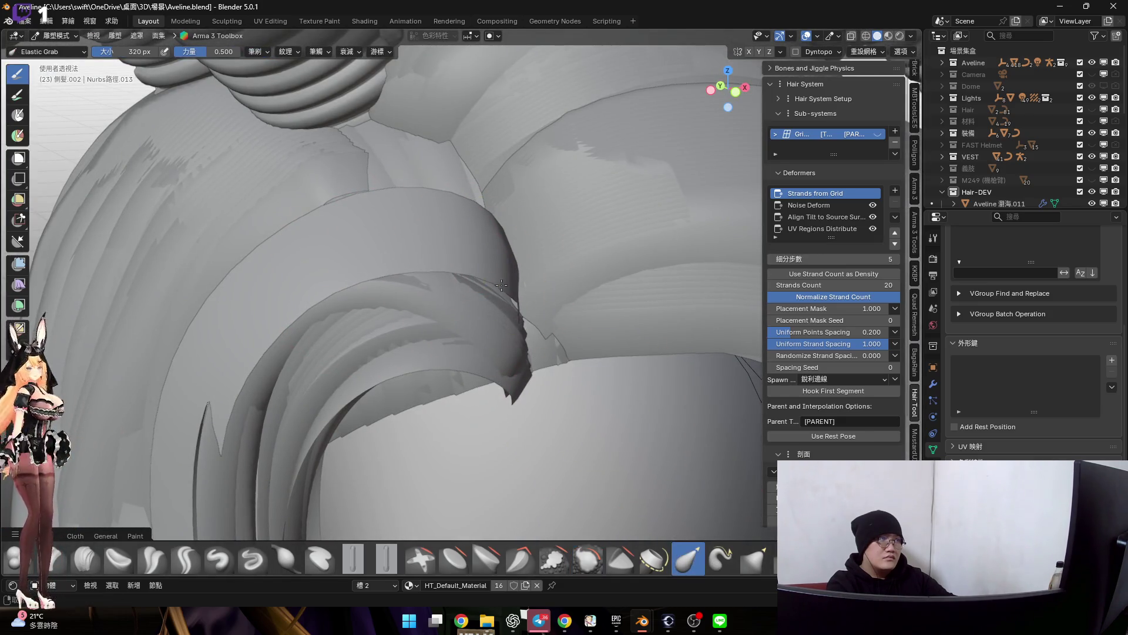
{"action": "middle_click_drag", "start_coordinate": [547, 371], "coordinate": [441, 277]}
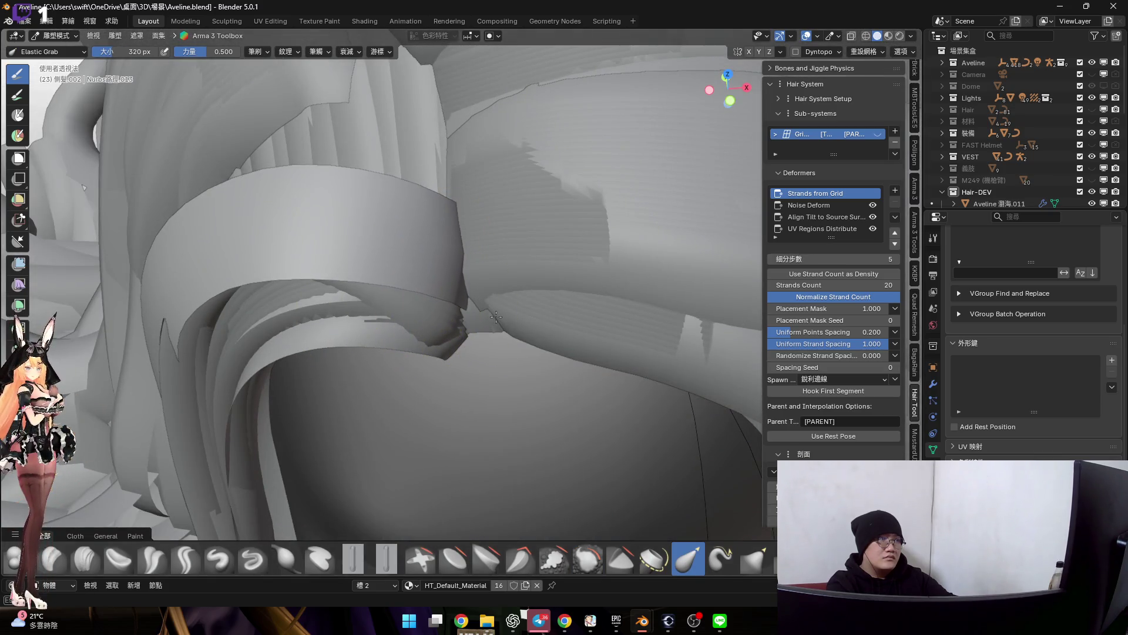
{"action": "scroll", "coordinate": [449, 253], "scroll_direction": "down", "scroll_amount": 5}
{"action": "left_click", "coordinate": [888, 35]}
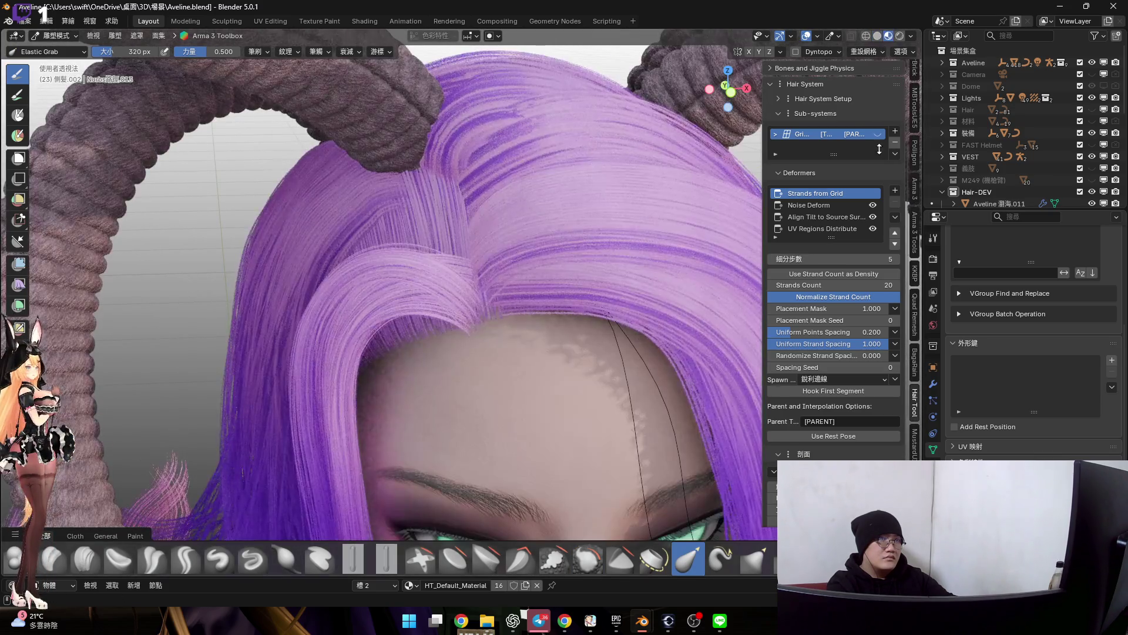
{"action": "scroll", "coordinate": [441, 265], "scroll_direction": "down", "scroll_amount": 3}
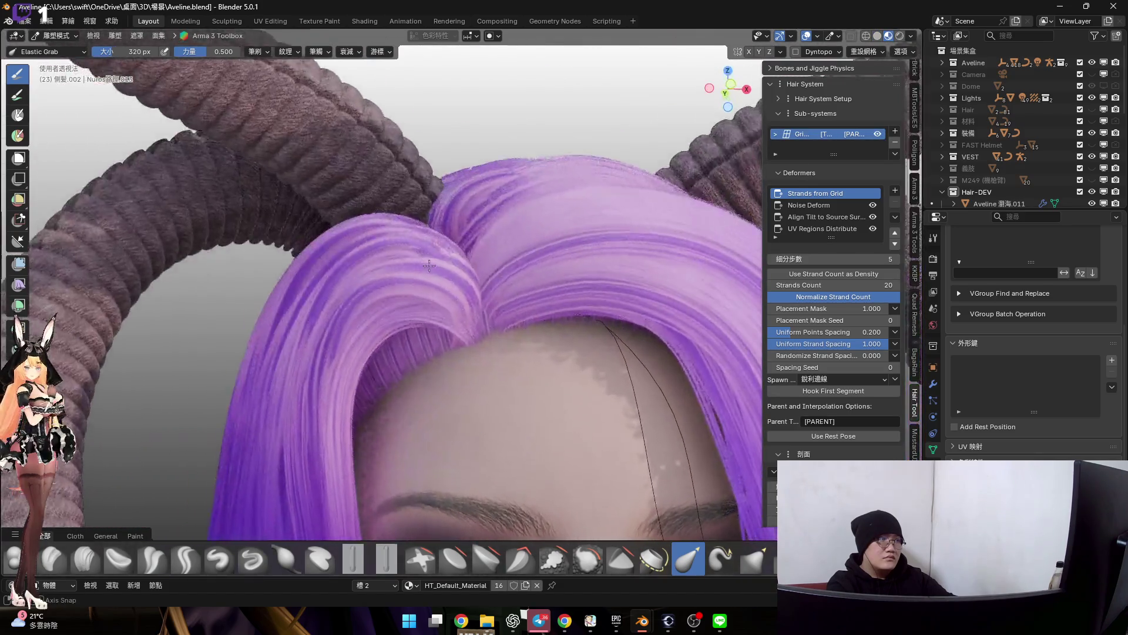
{"action": "mouse_move", "coordinate": [441, 264]}
{"action": "middle_mouse_down"}
{"action": "mouse_move", "coordinate": [433, 232]}
{"action": "mouse_move", "coordinate": [367, 293]}
{"action": "mouse_move", "coordinate": [366, 273]}
{"action": "middle_mouse_up"}
{"action": "scroll", "coordinate": [367, 293], "scroll_direction": "up", "scroll_amount": 2}
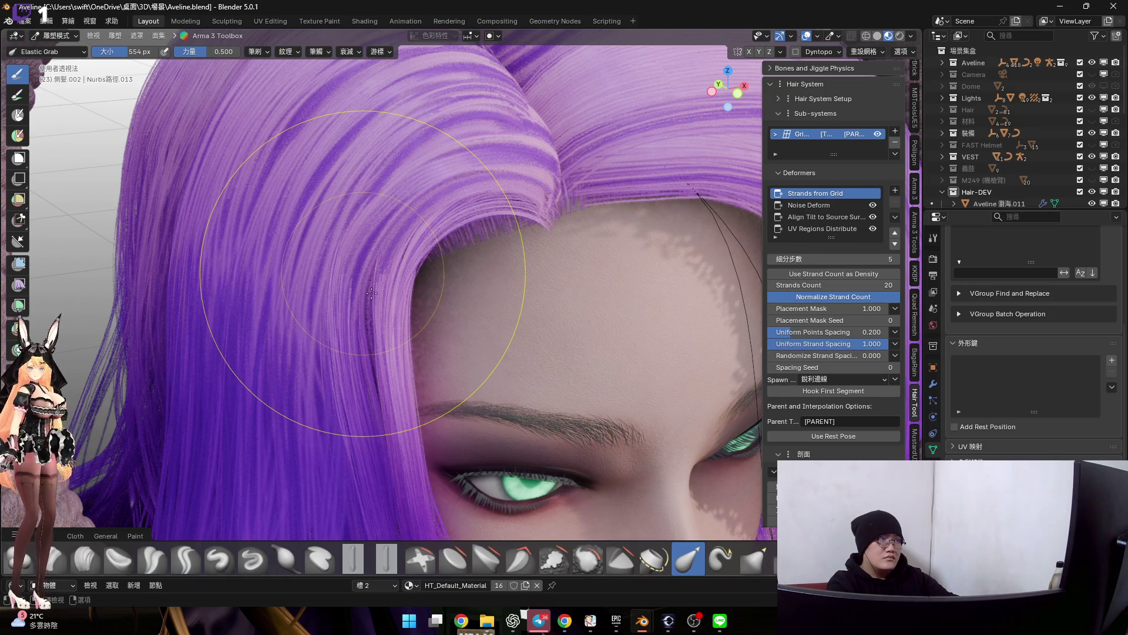
{"action": "scroll", "coordinate": [371, 293], "scroll_direction": "down", "scroll_amount": 3}
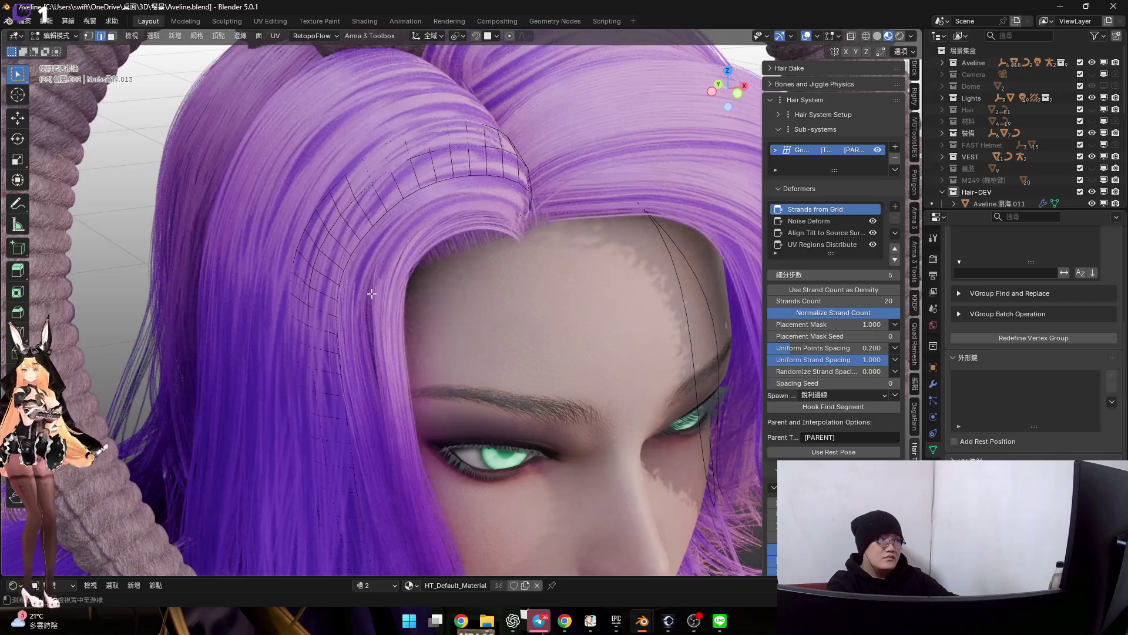
{"action": "scroll", "coordinate": [389, 253], "scroll_direction": "up", "scroll_amount": 3}
{"action": "scroll", "coordinate": [388, 253], "scroll_direction": "up", "scroll_amount": 2}
{"action": "left_click_drag", "start_coordinate": [390, 265], "coordinate": [344, 260]}
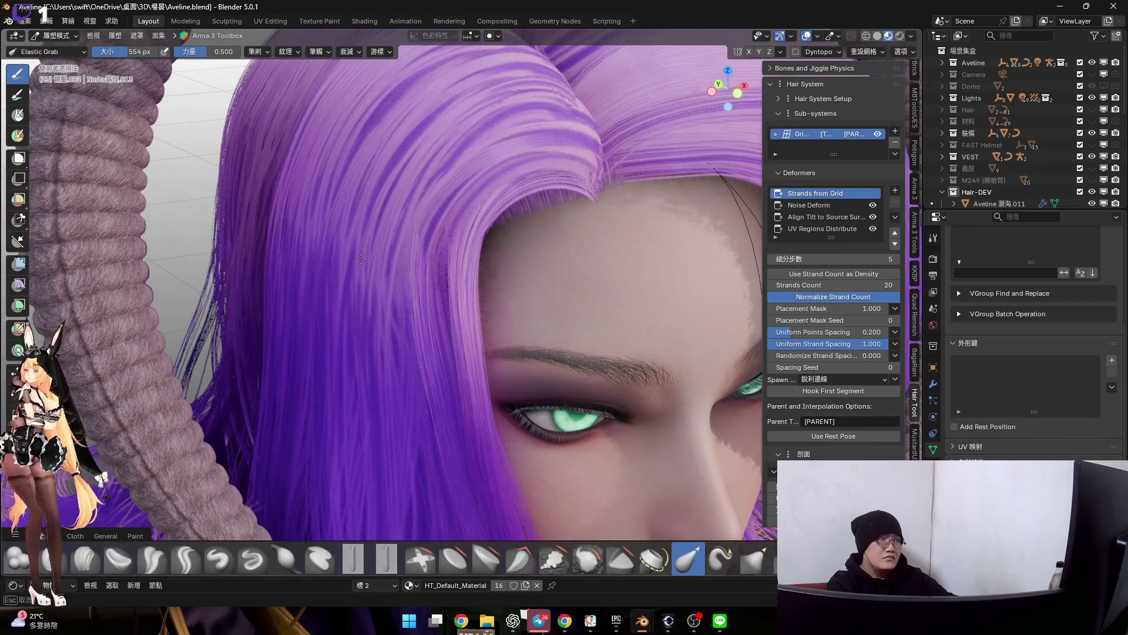
{"action": "key", "text": "f"}
{"action": "left_click", "coordinate": [344, 265]}
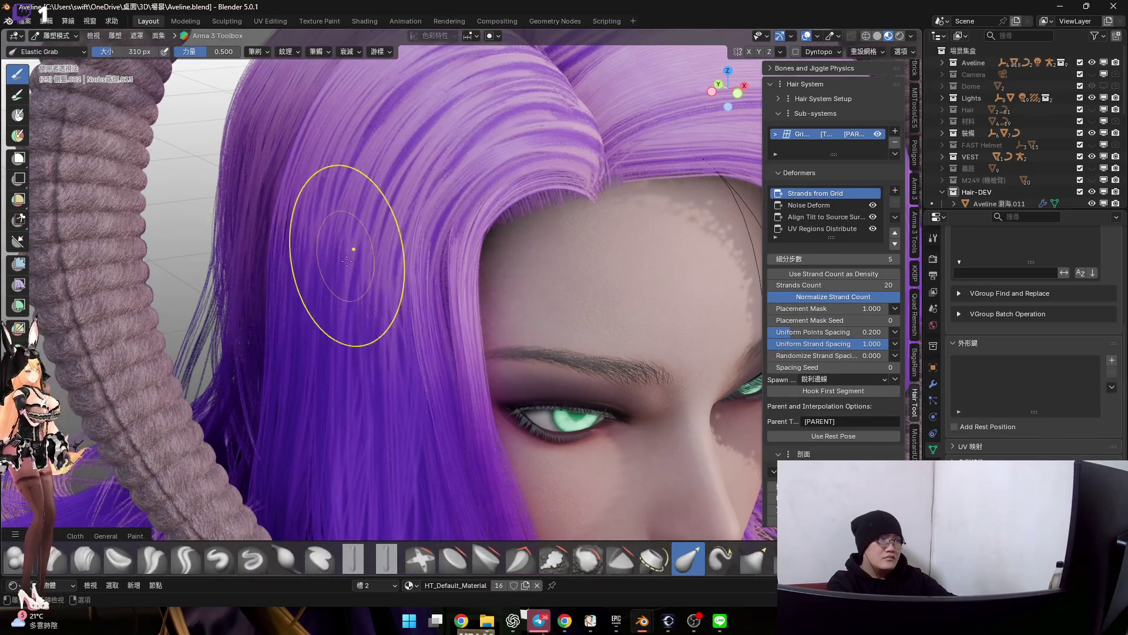
{"action": "scroll", "coordinate": [379, 287], "scroll_direction": "down", "scroll_amount": 1}
{"action": "left_click_drag", "start_coordinate": [376, 288], "coordinate": [289, 290]}
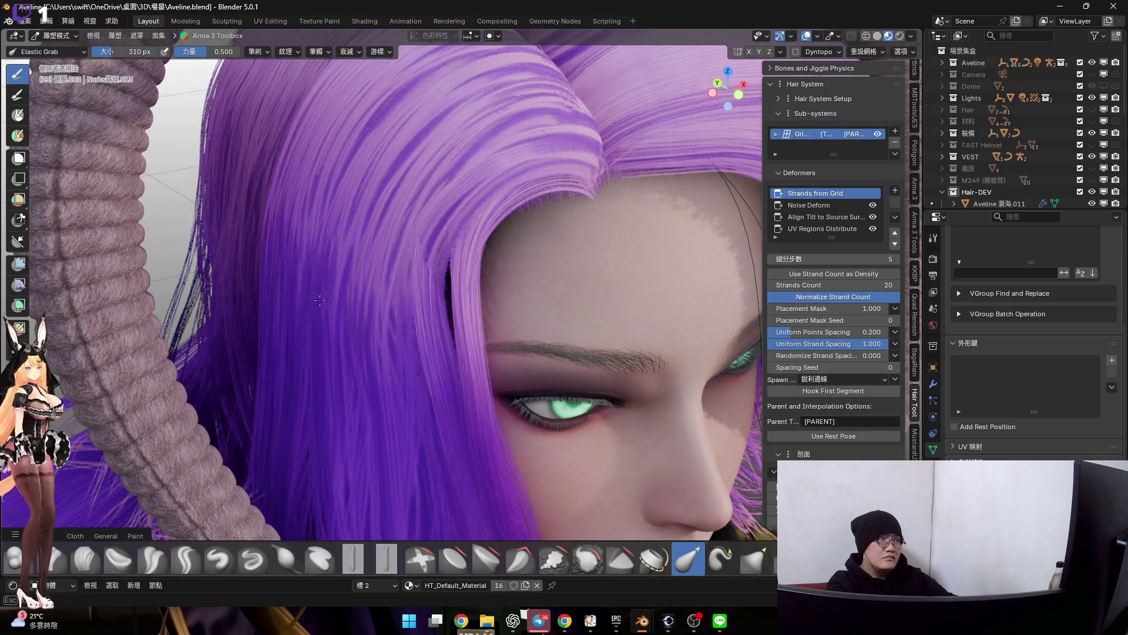
{"action": "scroll", "coordinate": [375, 259], "scroll_direction": "up", "scroll_amount": 1}
{"action": "scroll", "coordinate": [375, 258], "scroll_direction": "down", "scroll_amount": 1}
{"action": "scroll", "coordinate": [418, 249], "scroll_direction": "down", "scroll_amount": 2}
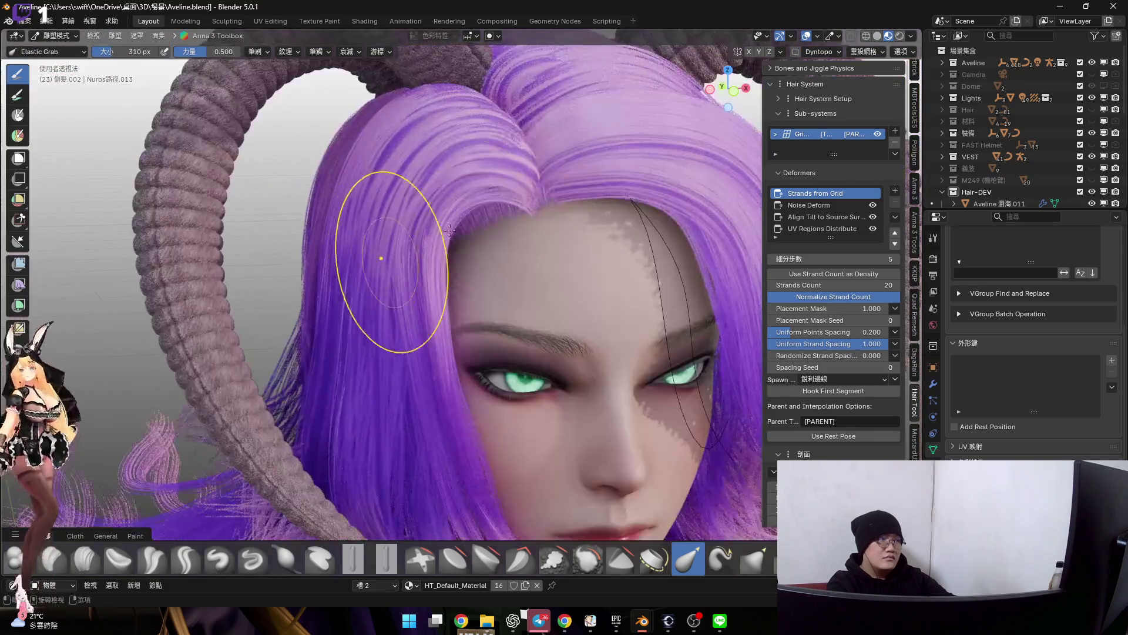
{"action": "mouse_move", "coordinate": [417, 249]}
{"action": "middle_mouse_down"}
{"action": "mouse_move", "coordinate": [391, 246]}
{"action": "mouse_move", "coordinate": [398, 216]}
{"action": "middle_mouse_up"}
{"action": "scroll", "coordinate": [407, 216], "scroll_direction": "up", "scroll_amount": 2}
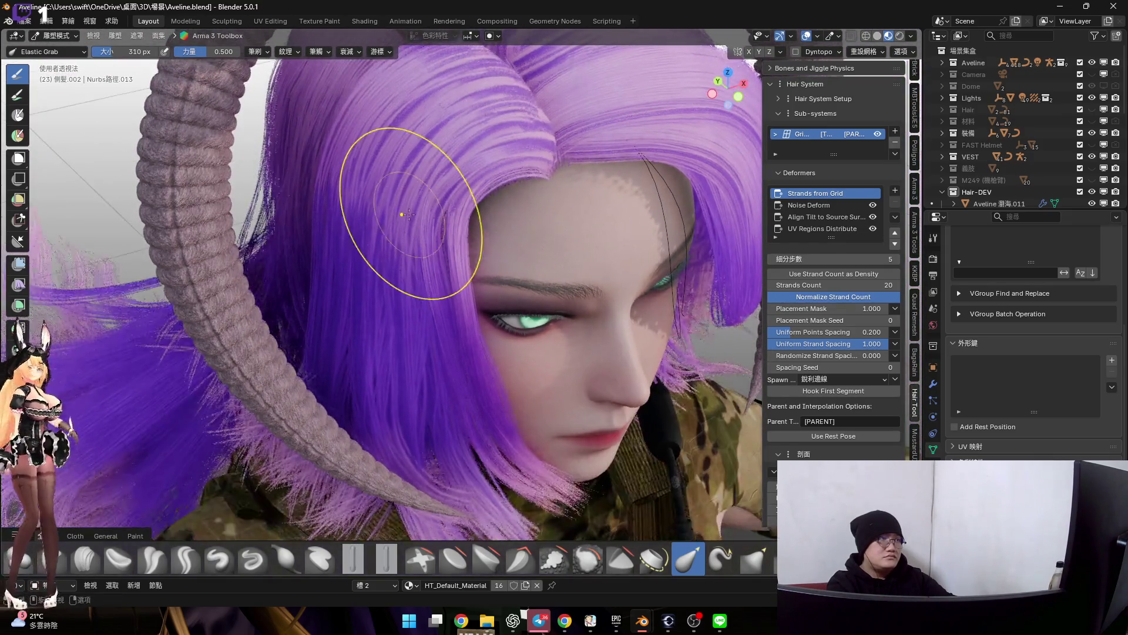
{"action": "scroll", "coordinate": [398, 217], "scroll_direction": "up", "scroll_amount": 2}
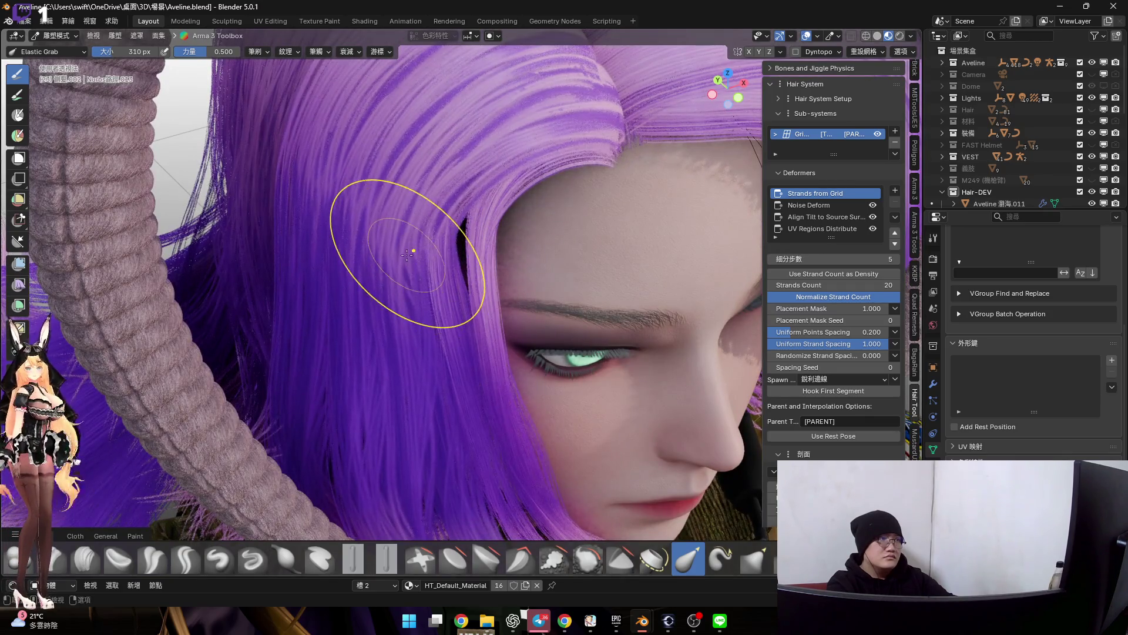
{"action": "middle_click_drag", "start_coordinate": [398, 279], "coordinate": [403, 247]}
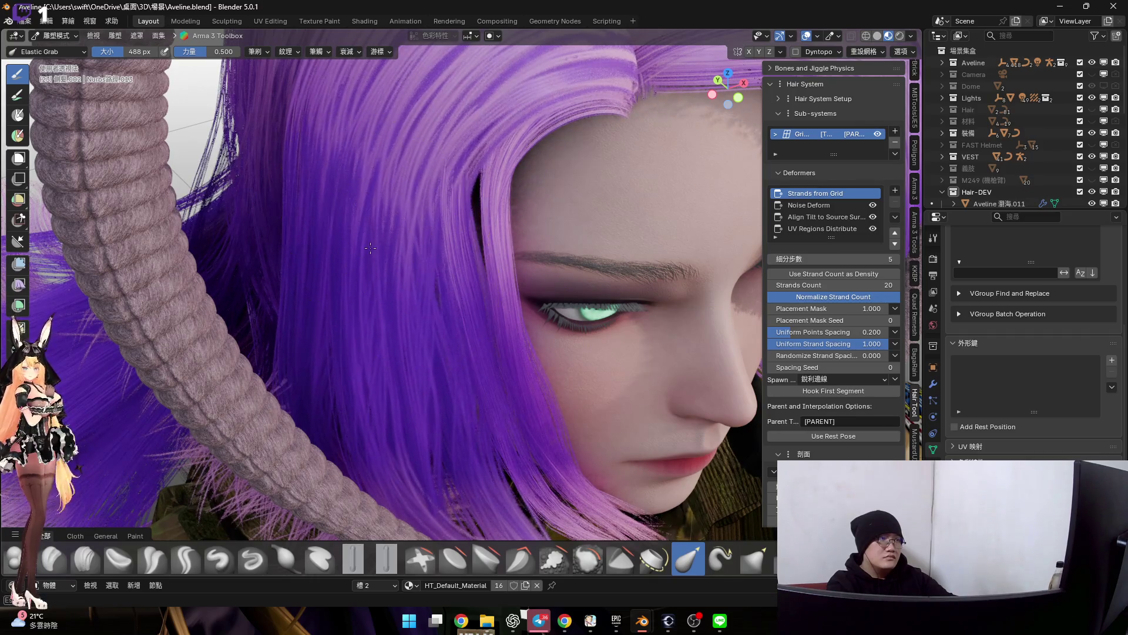
{"action": "mouse_move", "coordinate": [387, 205]}
{"action": "middle_mouse_down"}
{"action": "mouse_move", "coordinate": [380, 226]}
{"action": "mouse_move", "coordinate": [412, 222]}
{"action": "mouse_move", "coordinate": [353, 224]}
{"action": "mouse_move", "coordinate": [372, 250]}
{"action": "middle_mouse_up"}
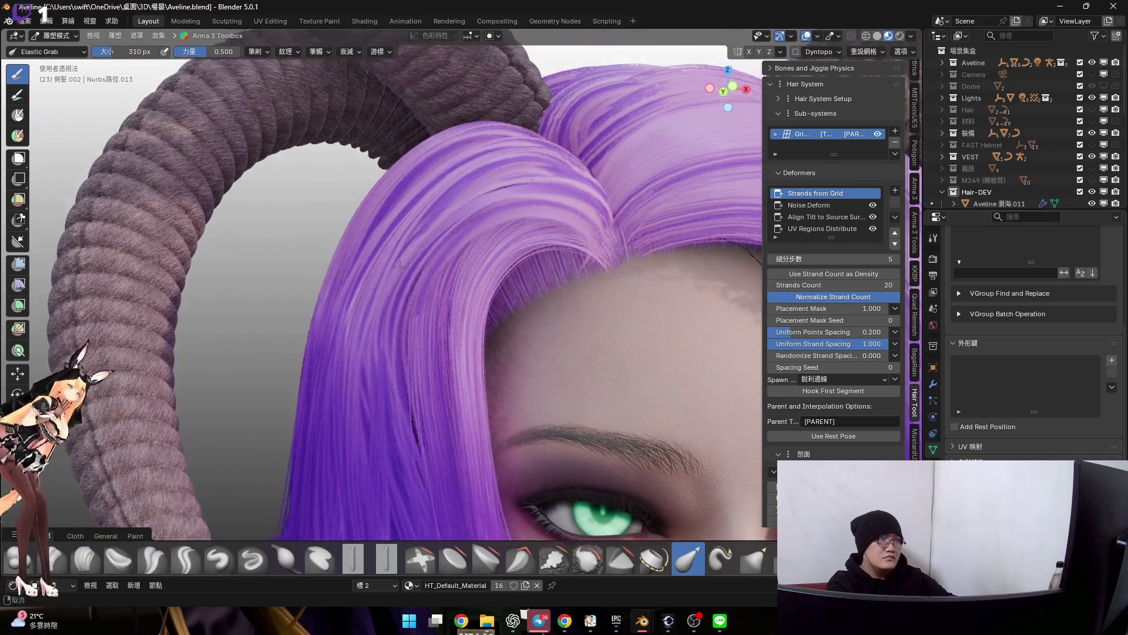
{"action": "mouse_move", "coordinate": [357, 230]}
{"action": "middle_mouse_down"}
{"action": "mouse_move", "coordinate": [377, 230]}
{"action": "mouse_move", "coordinate": [364, 235]}
{"action": "mouse_move", "coordinate": [356, 200]}
{"action": "middle_mouse_up"}
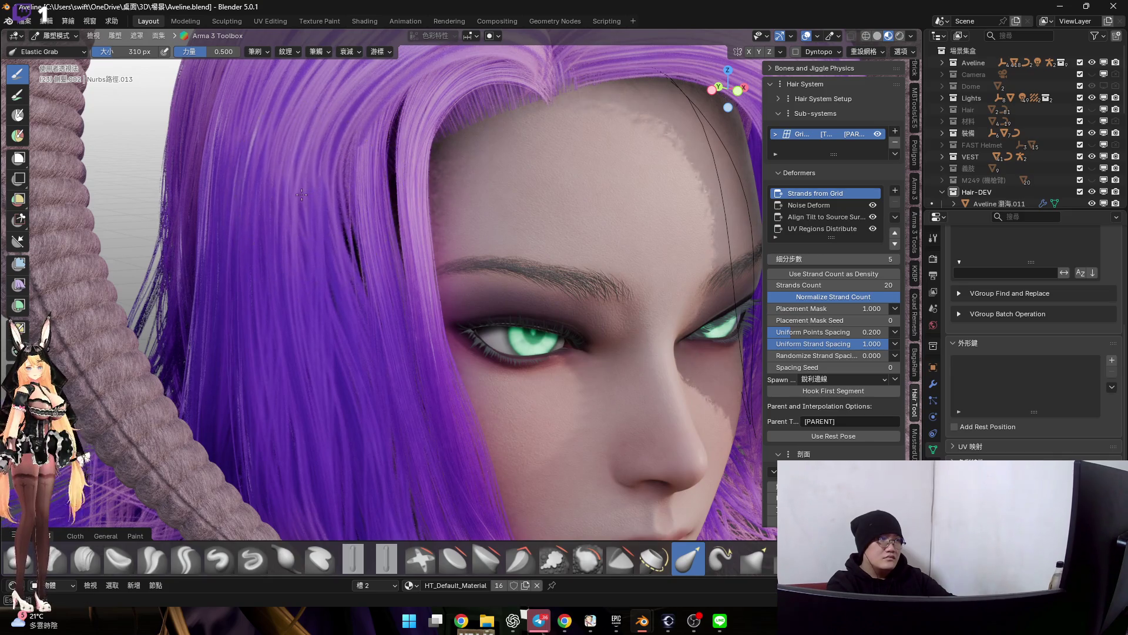
{"action": "middle_click_drag", "start_coordinate": [302, 194], "coordinate": [415, 239]}
{"action": "scroll", "coordinate": [520, 249], "scroll_direction": "up", "scroll_amount": 2}
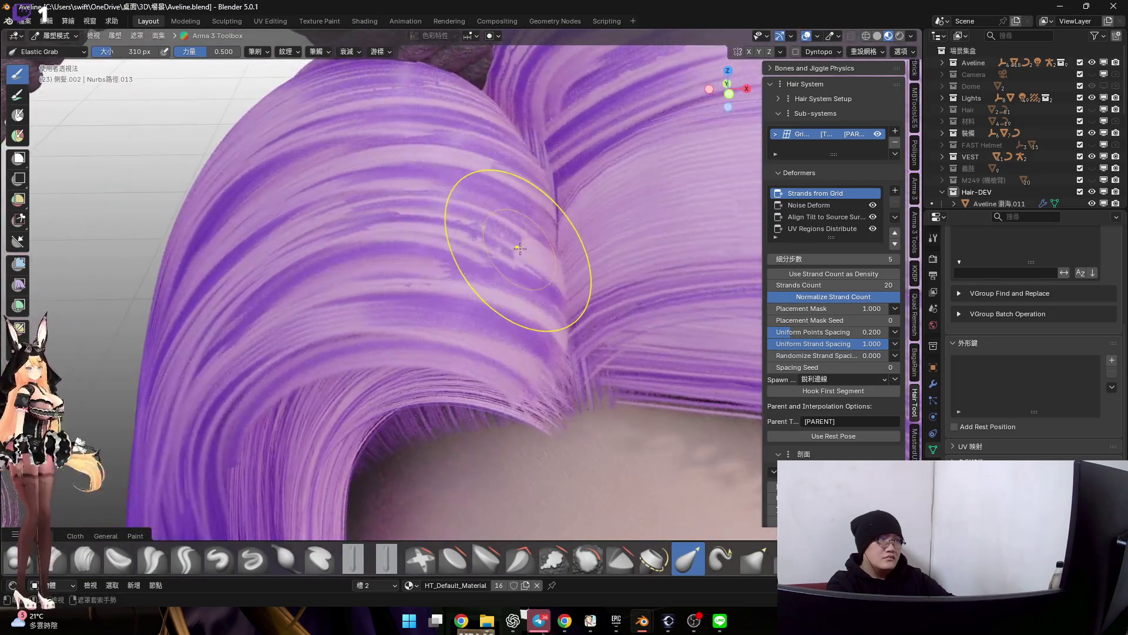
Loop-select and hide a band of faces across the top hair mesh, then return to Sculpt Mode
{"action": "key", "text": "Tab"}
{"action": "mouse_move", "coordinate": [515, 247]}
{"action": "middle_mouse_down"}
{"action": "mouse_move", "coordinate": [505, 218]}
{"action": "mouse_move", "coordinate": [562, 221]}
{"action": "middle_mouse_up"}
{"action": "left_click", "coordinate": [528, 219]}
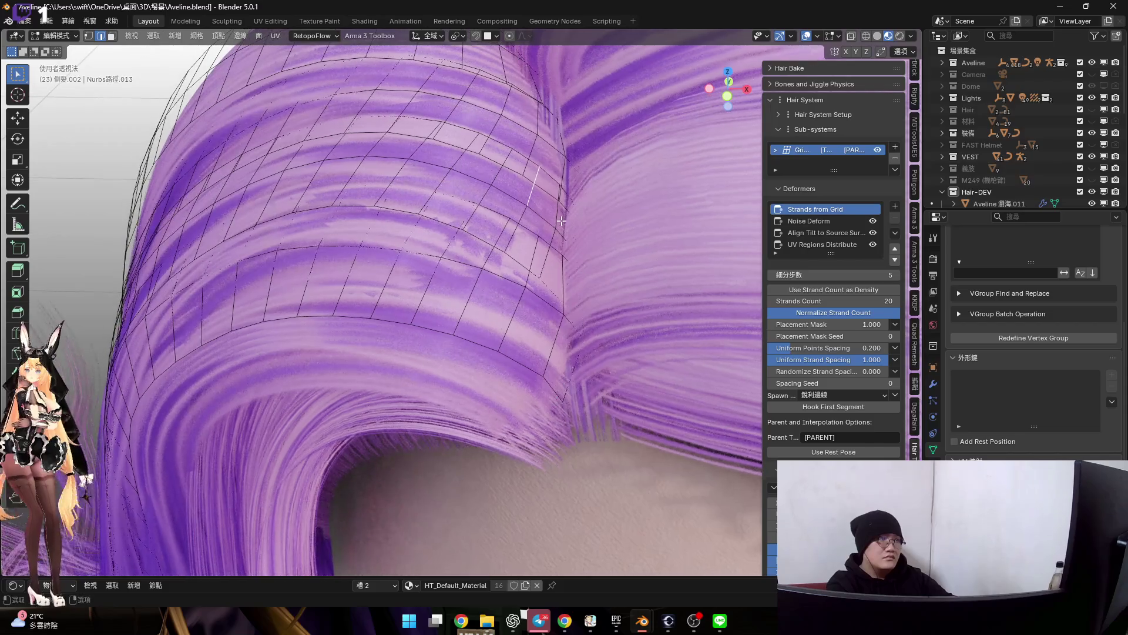
{"action": "left_click", "coordinate": [562, 221], "text": "alt"}
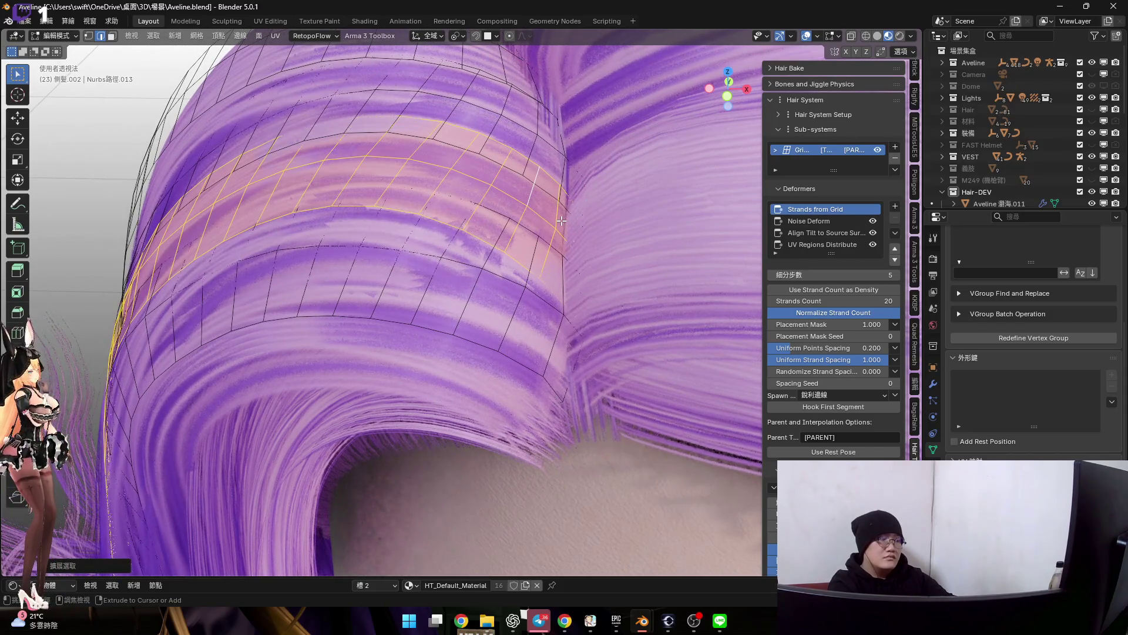
{"action": "key", "text": "h"}
{"action": "key", "text": "ctrl+Tab"}
{"action": "key", "text": "2"}
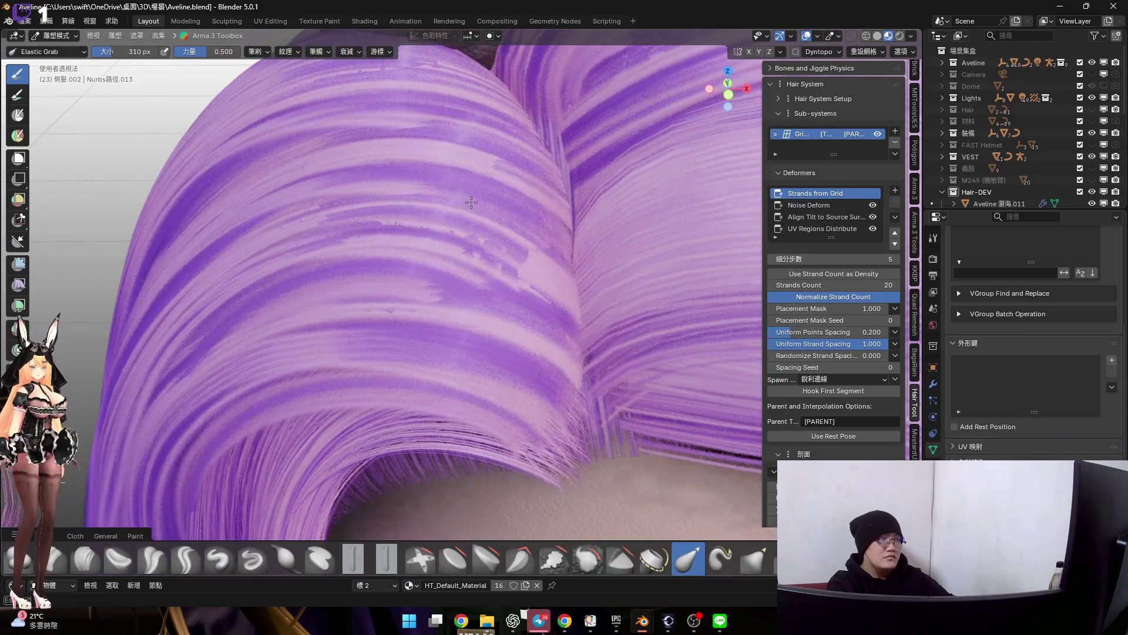
Elastic-grab the arching top strands downward and nudge the strands near the parting
{"action": "mouse_move", "coordinate": [471, 192]}
{"action": "left_mouse_down"}
{"action": "mouse_move", "coordinate": [459, 240]}
{"action": "mouse_move", "coordinate": [538, 248]}
{"action": "mouse_move", "coordinate": [529, 257]}
{"action": "left_mouse_up"}
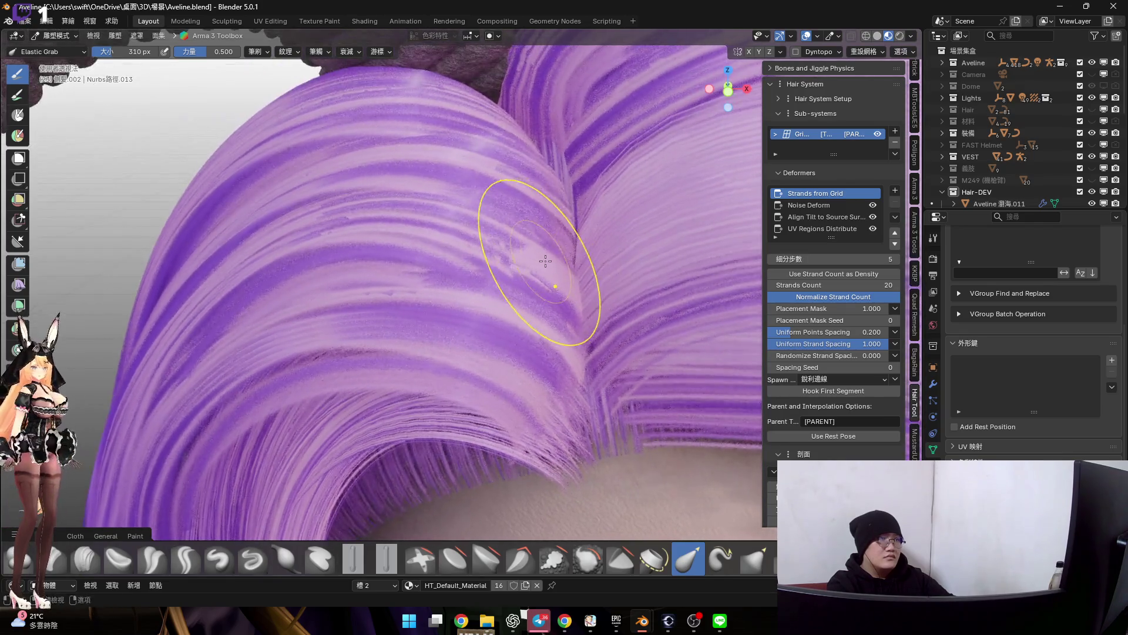
{"action": "scroll", "coordinate": [597, 295], "scroll_direction": "up", "scroll_amount": 2}
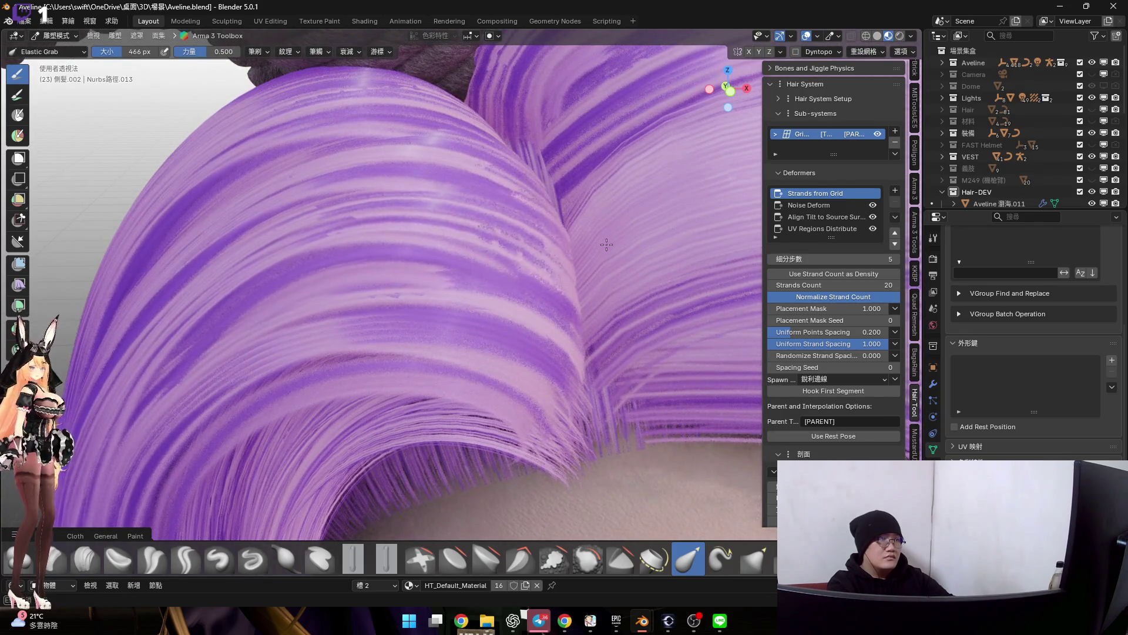
{"action": "mouse_move", "coordinate": [614, 236]}
{"action": "middle_mouse_down"}
{"action": "mouse_move", "coordinate": [489, 215]}
{"action": "mouse_move", "coordinate": [519, 254]}
{"action": "mouse_move", "coordinate": [554, 239]}
{"action": "mouse_move", "coordinate": [675, 281]}
{"action": "middle_mouse_up"}
{"action": "left_click_drag", "start_coordinate": [675, 280], "coordinate": [647, 292]}
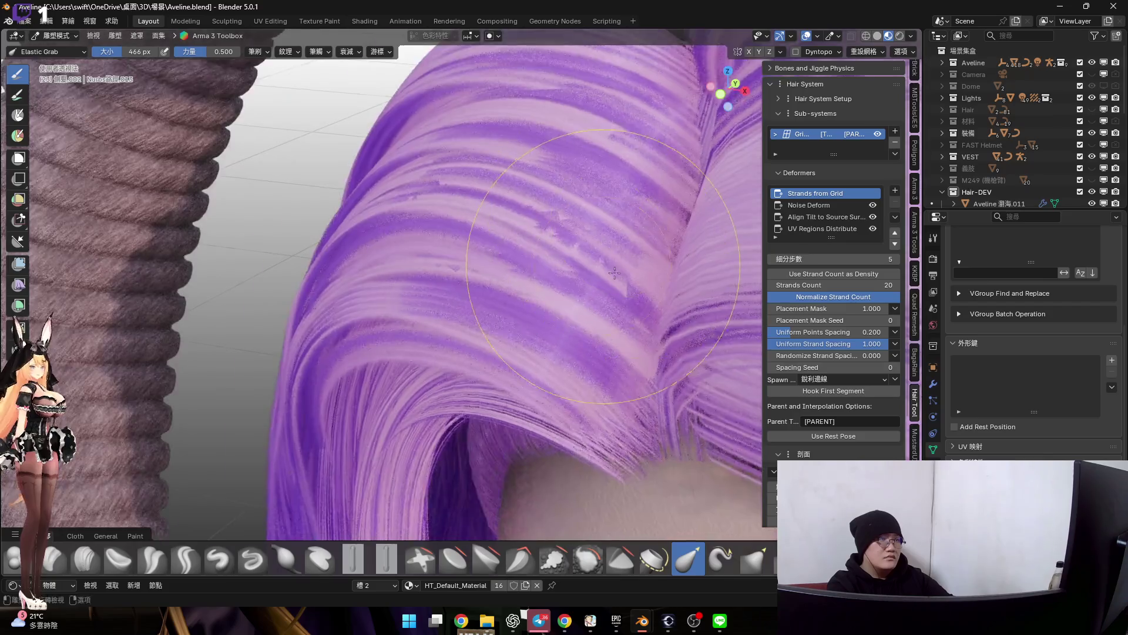
{"action": "mouse_move", "coordinate": [611, 319]}
{"action": "middle_mouse_down"}
{"action": "mouse_move", "coordinate": [626, 295]}
{"action": "mouse_move", "coordinate": [605, 259]}
{"action": "middle_mouse_up"}
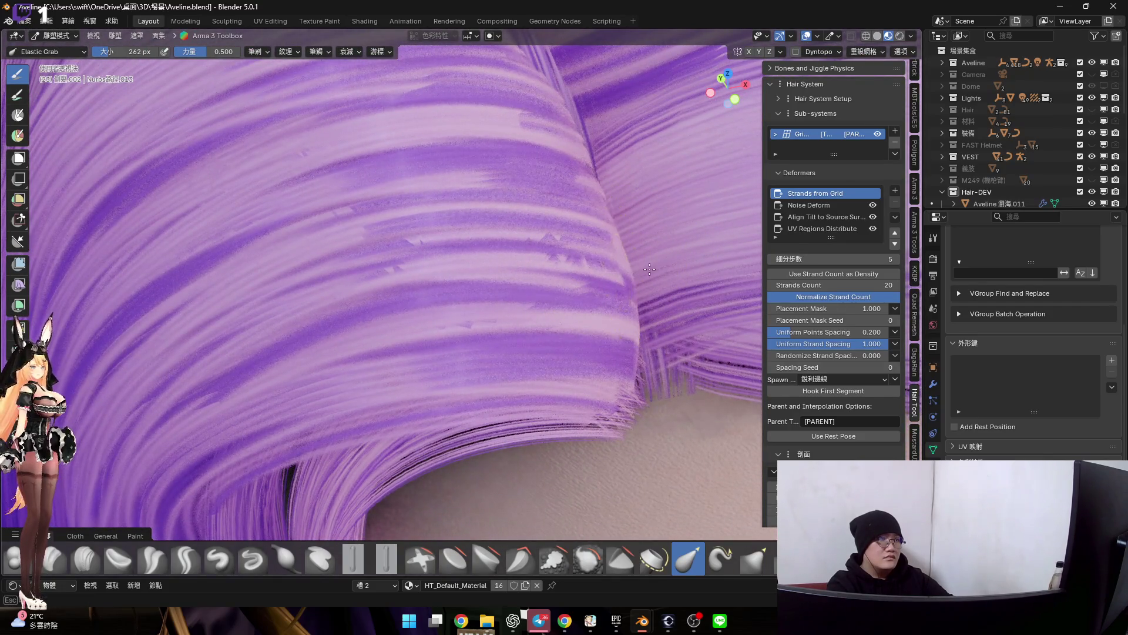
{"action": "scroll", "coordinate": [687, 264], "scroll_direction": "down", "scroll_amount": 3}
{"action": "mouse_move", "coordinate": [687, 264]}
{"action": "middle_mouse_down"}
{"action": "mouse_move", "coordinate": [531, 261]}
{"action": "mouse_move", "coordinate": [566, 280]}
{"action": "mouse_move", "coordinate": [532, 290]}
{"action": "mouse_move", "coordinate": [473, 247]}
{"action": "mouse_move", "coordinate": [495, 324]}
{"action": "mouse_move", "coordinate": [533, 322]}
{"action": "middle_mouse_up"}
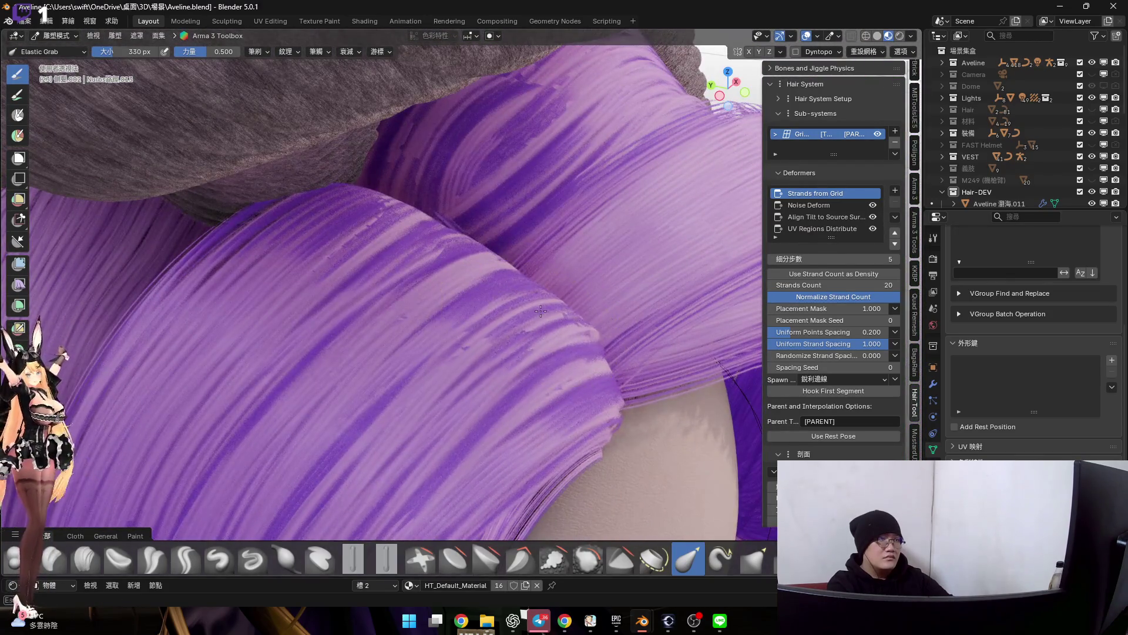
{"action": "mouse_move", "coordinate": [545, 326]}
{"action": "middle_mouse_down"}
{"action": "mouse_move", "coordinate": [567, 290]}
{"action": "mouse_move", "coordinate": [527, 290]}
{"action": "mouse_move", "coordinate": [671, 361]}
{"action": "middle_mouse_up"}
In edit mode, select a hair-mesh edge loop and start shrinking it along its normals
{"action": "key", "text": "Tab"}
{"action": "left_click", "coordinate": [672, 360], "text": "alt"}
{"action": "key", "text": "alt+s"}
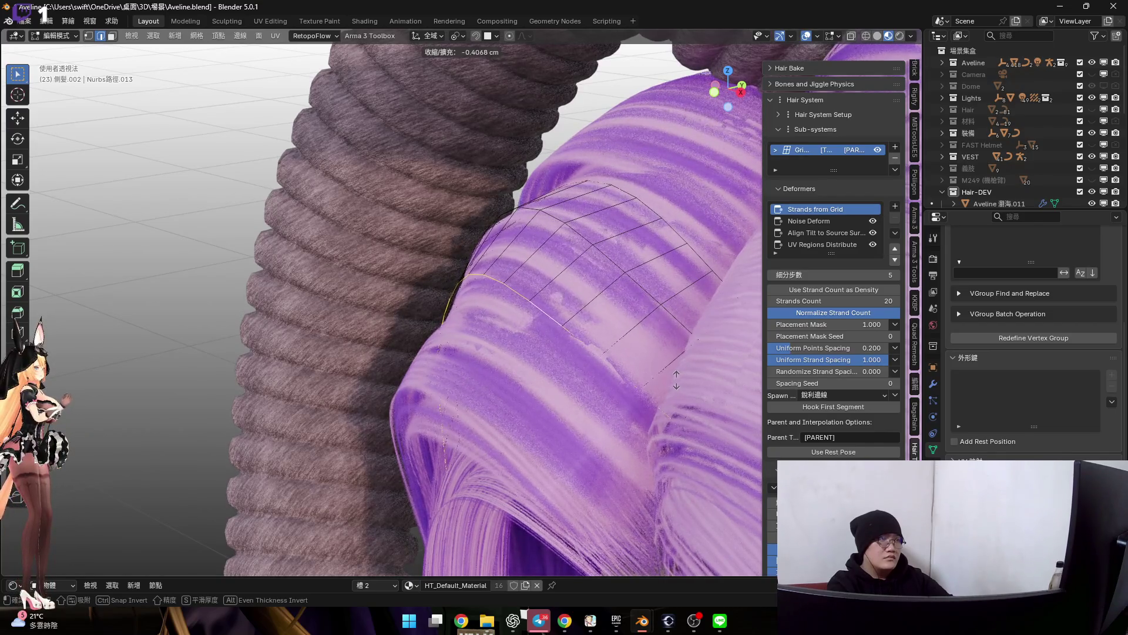
Confirm the shrink, return the hair to object mode, try 42 strands, then remove the Grid sub-system
{"action": "left_click", "coordinate": [676, 379]}
{"action": "scroll", "coordinate": [635, 344], "scroll_direction": "up", "scroll_amount": 3}
{"action": "key", "text": "ctrl+Tab"}
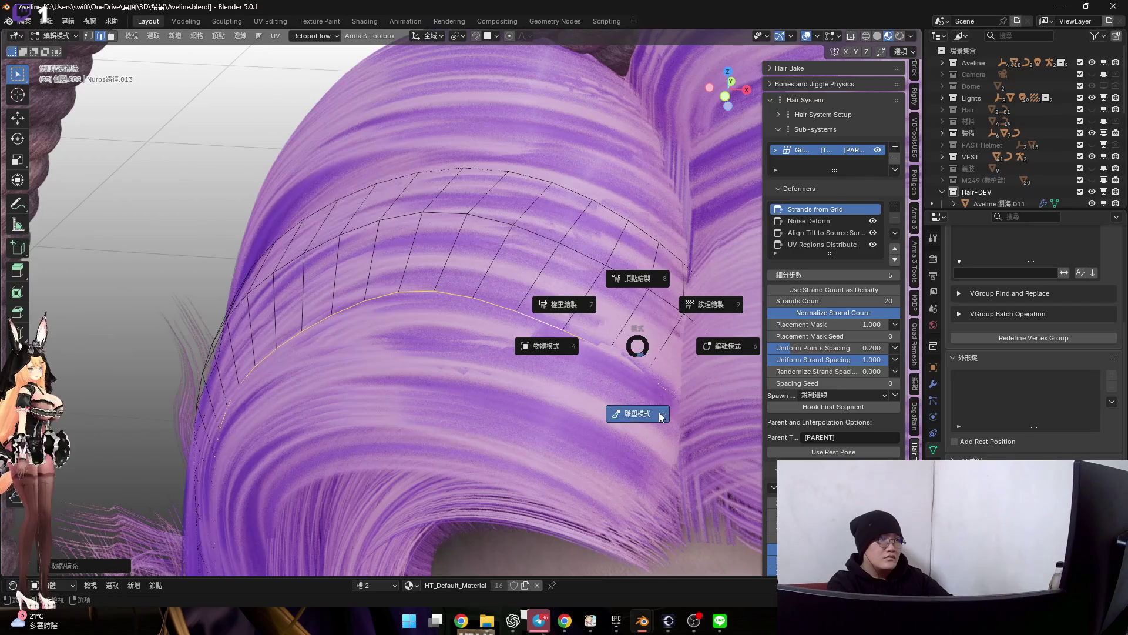
{"action": "left_click", "coordinate": [622, 344]}
{"action": "scroll", "coordinate": [623, 343], "scroll_direction": "up", "scroll_amount": 1}
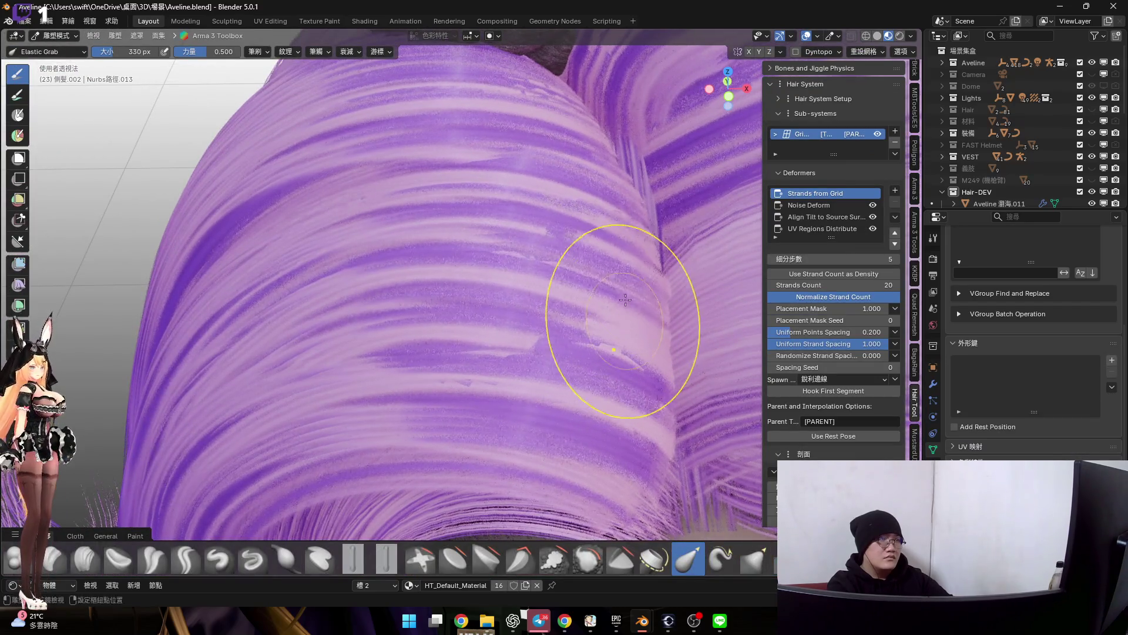
{"action": "scroll", "coordinate": [615, 341], "scroll_direction": "up", "scroll_amount": 1}
{"action": "scroll", "coordinate": [615, 342], "scroll_direction": "down", "scroll_amount": 3}
{"action": "key", "text": "ctrl+Tab"}
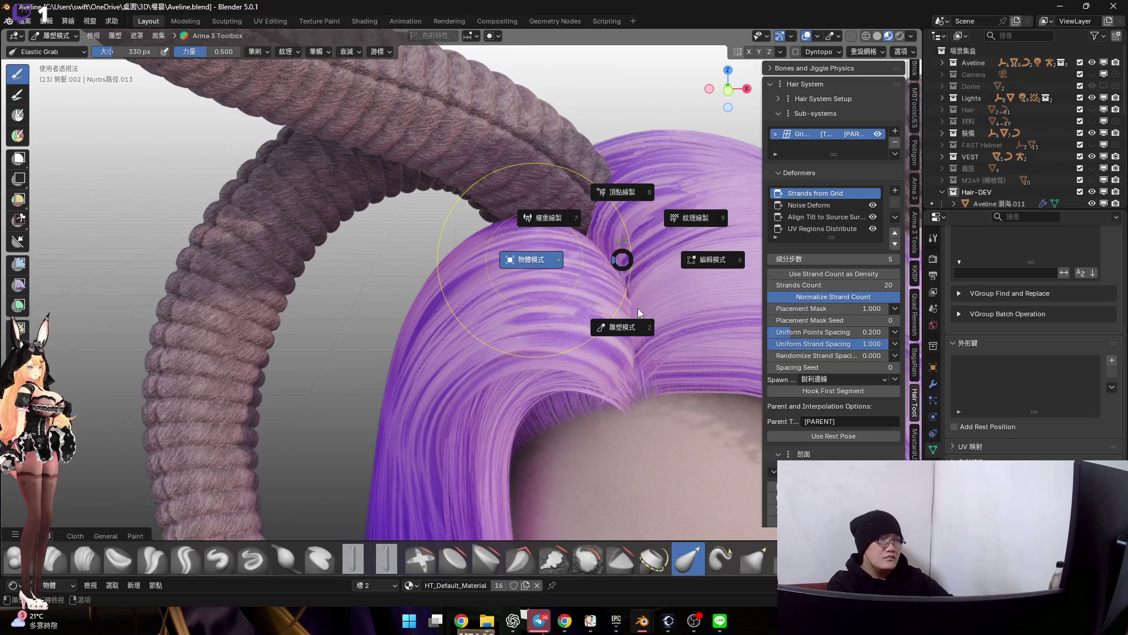
{"action": "left_click", "coordinate": [637, 308]}
{"action": "scroll", "coordinate": [643, 326], "scroll_direction": "up", "scroll_amount": 1}
{"action": "scroll", "coordinate": [659, 314], "scroll_direction": "up", "scroll_amount": 1}
{"action": "scroll", "coordinate": [640, 271], "scroll_direction": "up", "scroll_amount": 1}
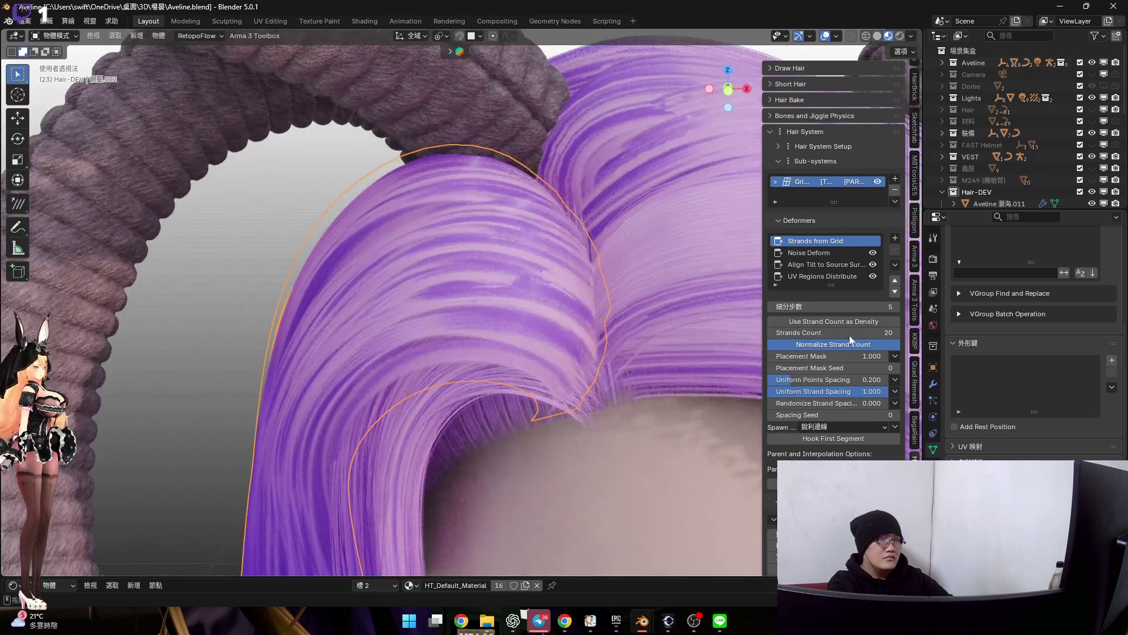
{"action": "mouse_move", "coordinate": [847, 333]}
{"action": "left_mouse_down"}
{"action": "mouse_move", "coordinate": [882, 333]}
{"action": "mouse_move", "coordinate": [846, 333]}
{"action": "left_mouse_up"}
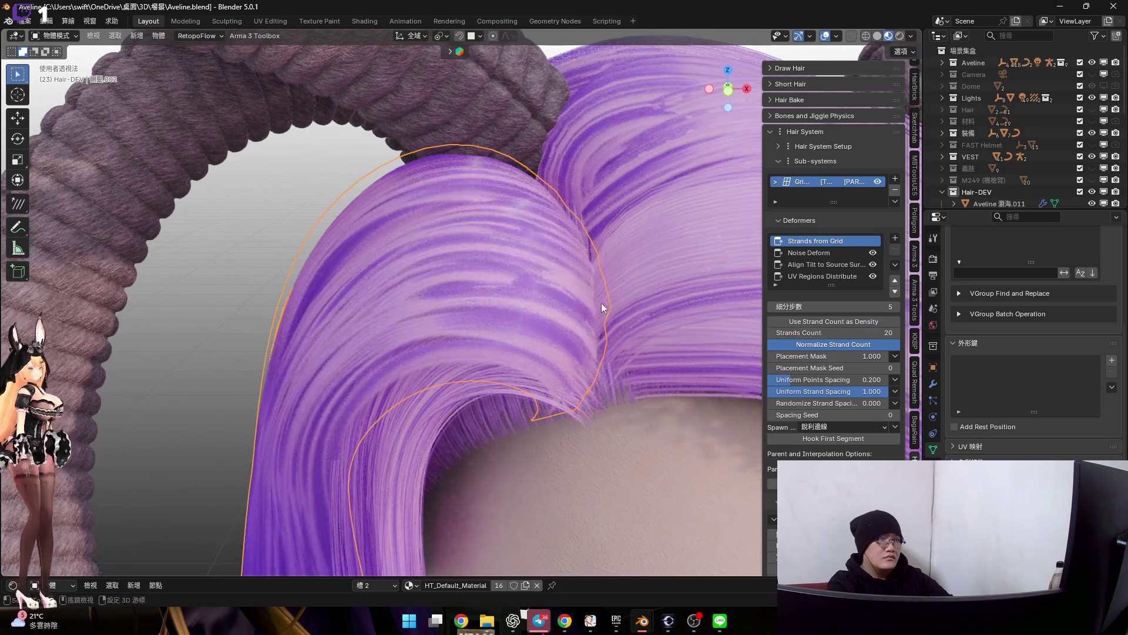
{"action": "scroll", "coordinate": [606, 306], "scroll_direction": "down", "scroll_amount": 2}
{"action": "scroll", "coordinate": [805, 262], "scroll_direction": "down", "scroll_amount": 3}
{"action": "scroll", "coordinate": [830, 264], "scroll_direction": "up", "scroll_amount": 2}
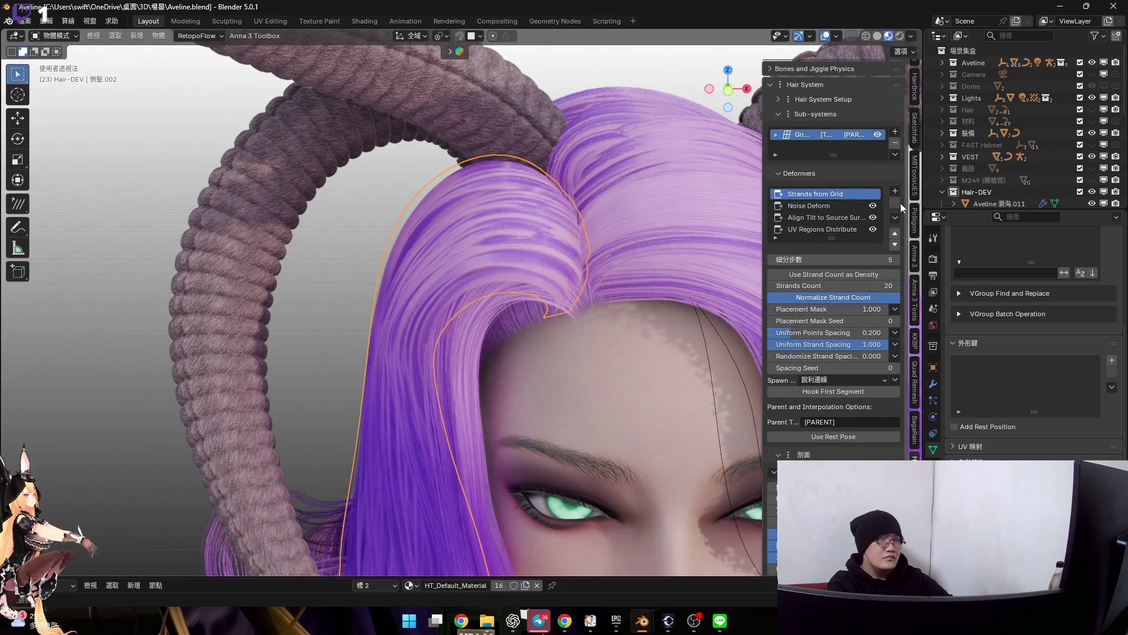
{"action": "left_click", "coordinate": [895, 146]}
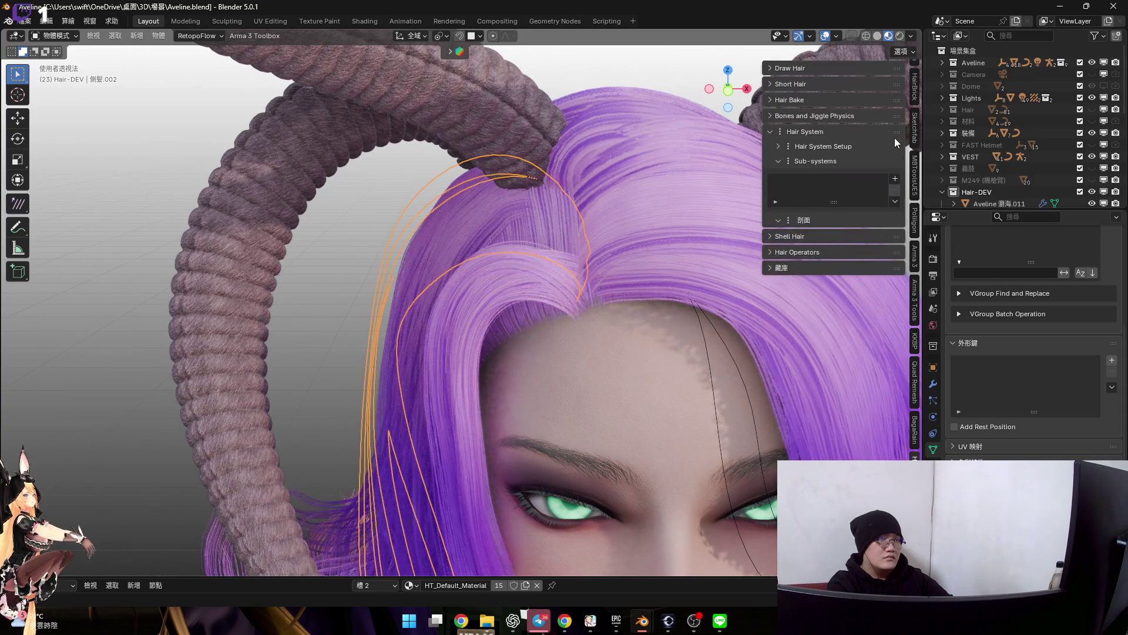
Briefly edit the side-strand curve surface with everything selected, then go back to object mode
{"action": "key", "text": "Tab"}
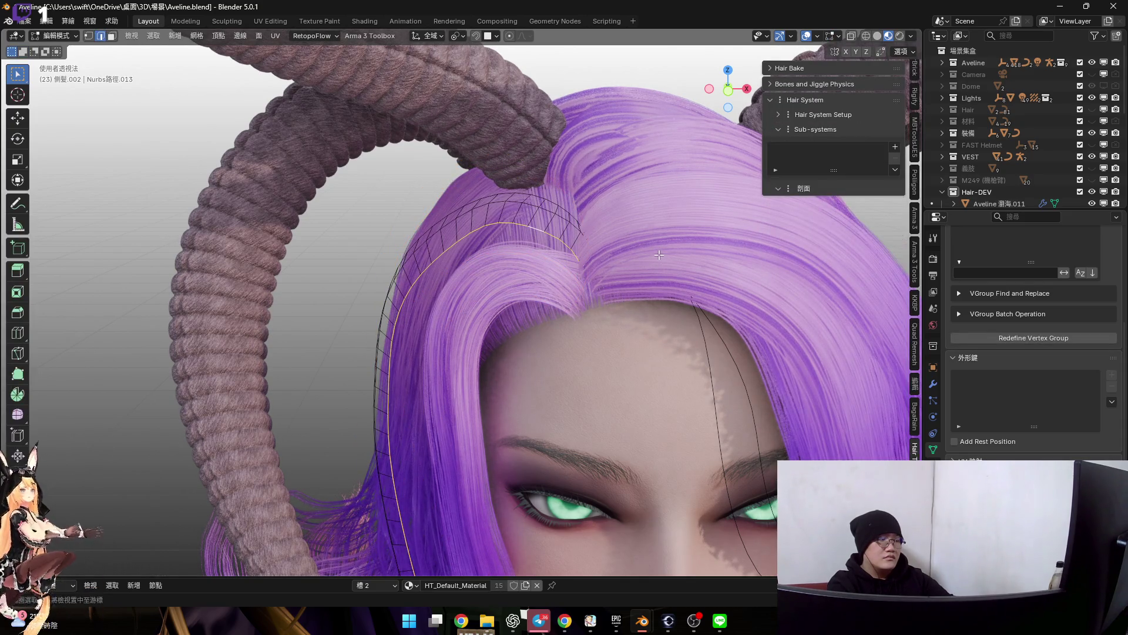
{"action": "key", "text": "a"}
{"action": "middle_click_drag", "start_coordinate": [660, 255], "coordinate": [662, 247]}
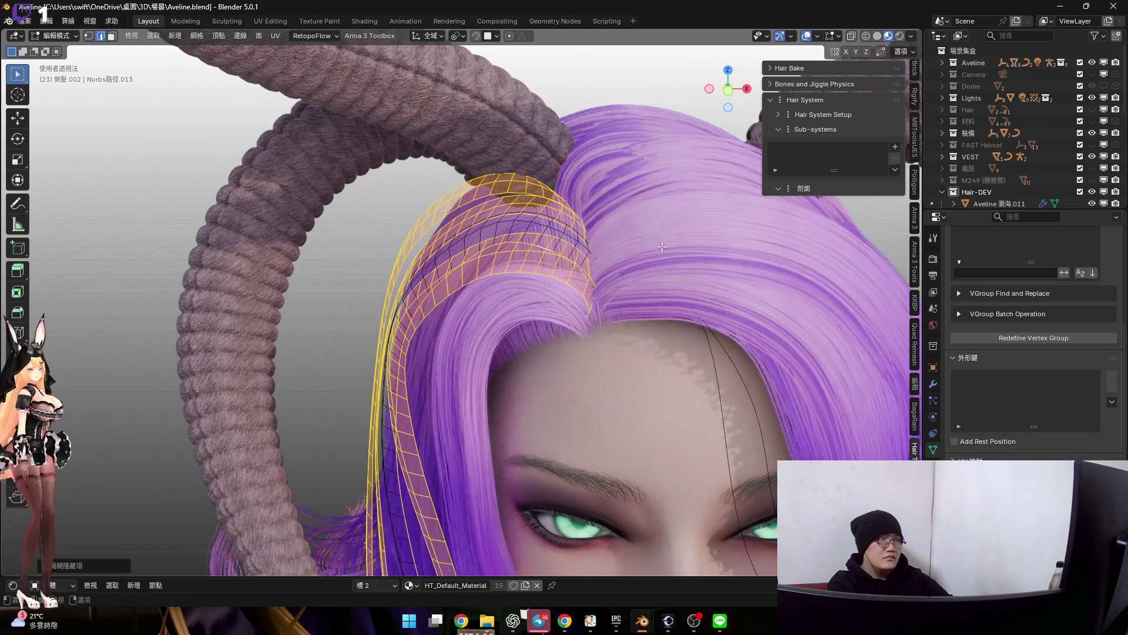
{"action": "key", "text": "Tab"}
{"action": "right_click", "coordinate": [663, 235]}
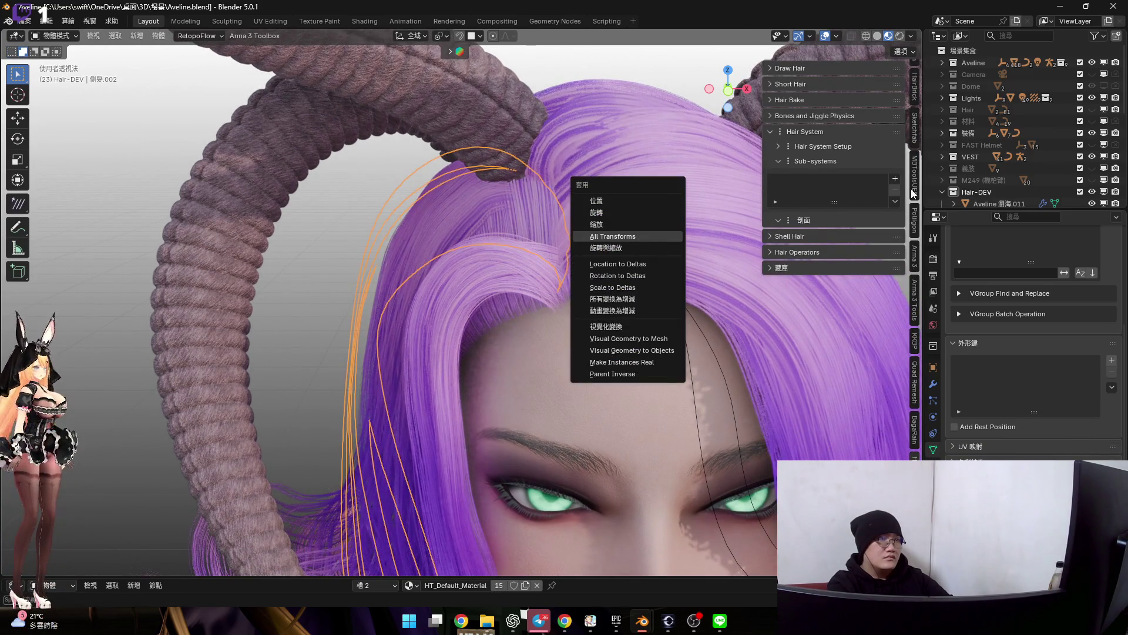
{"action": "left_click", "coordinate": [897, 178]}
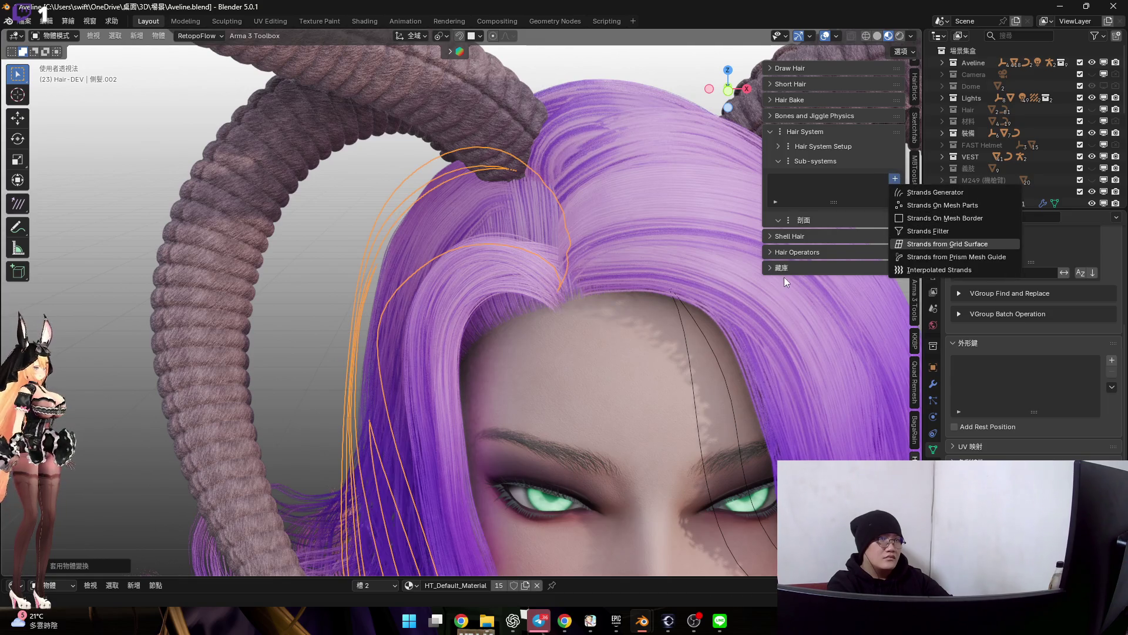
{"action": "key", "text": "Return"}
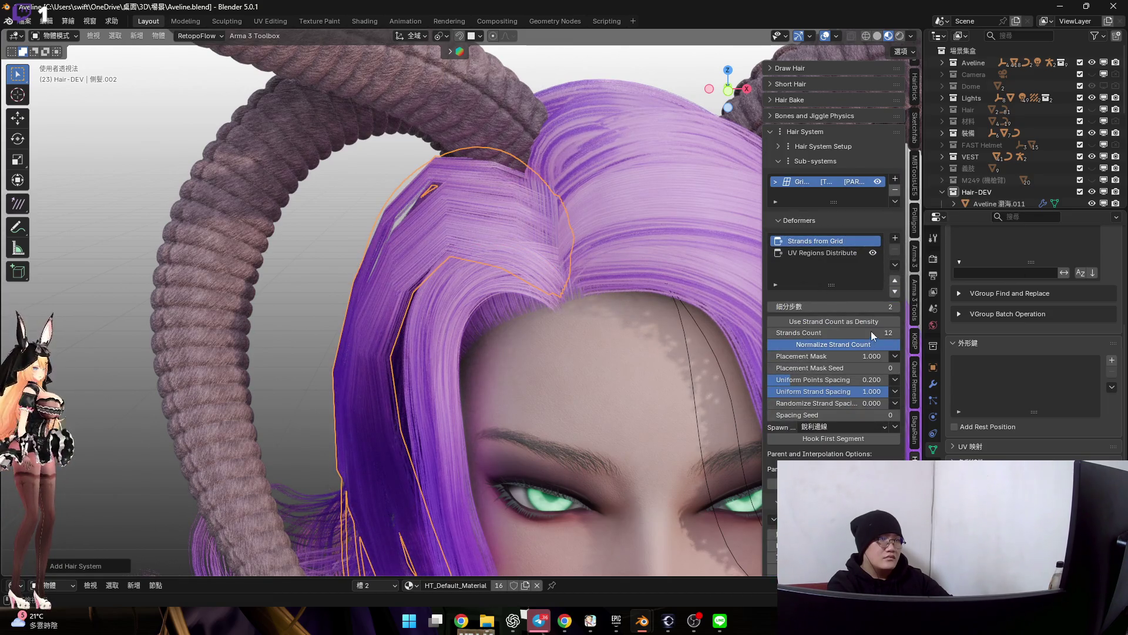
{"action": "left_click", "coordinate": [843, 307]}
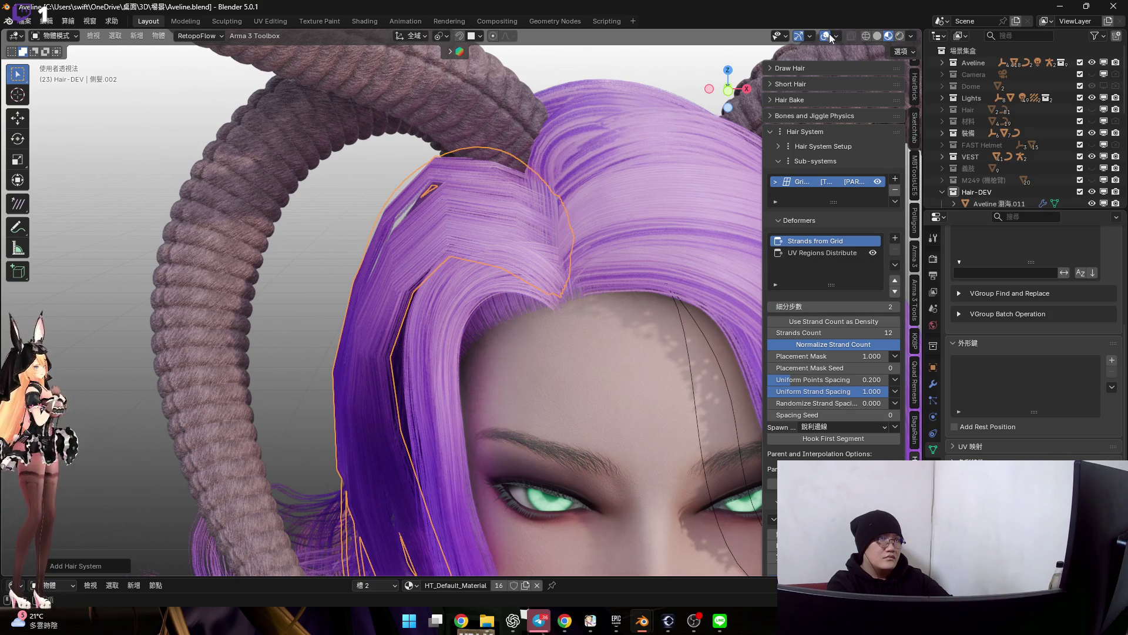
{"action": "left_click", "coordinate": [826, 37]}
{"action": "left_click", "coordinate": [895, 306]}
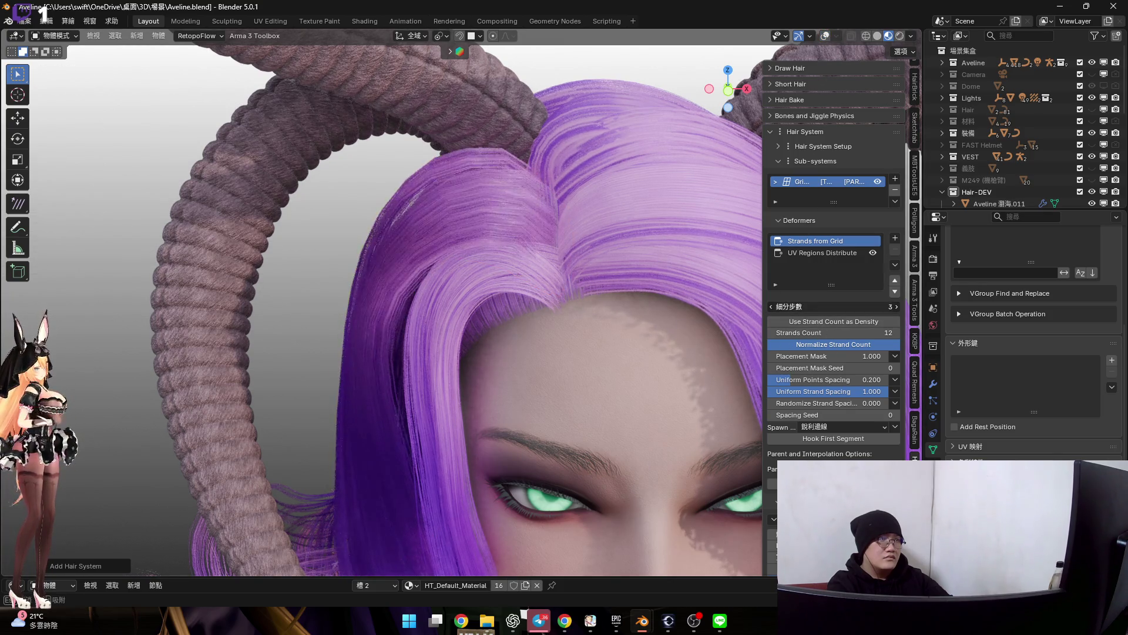
{"action": "left_click", "coordinate": [895, 306]}
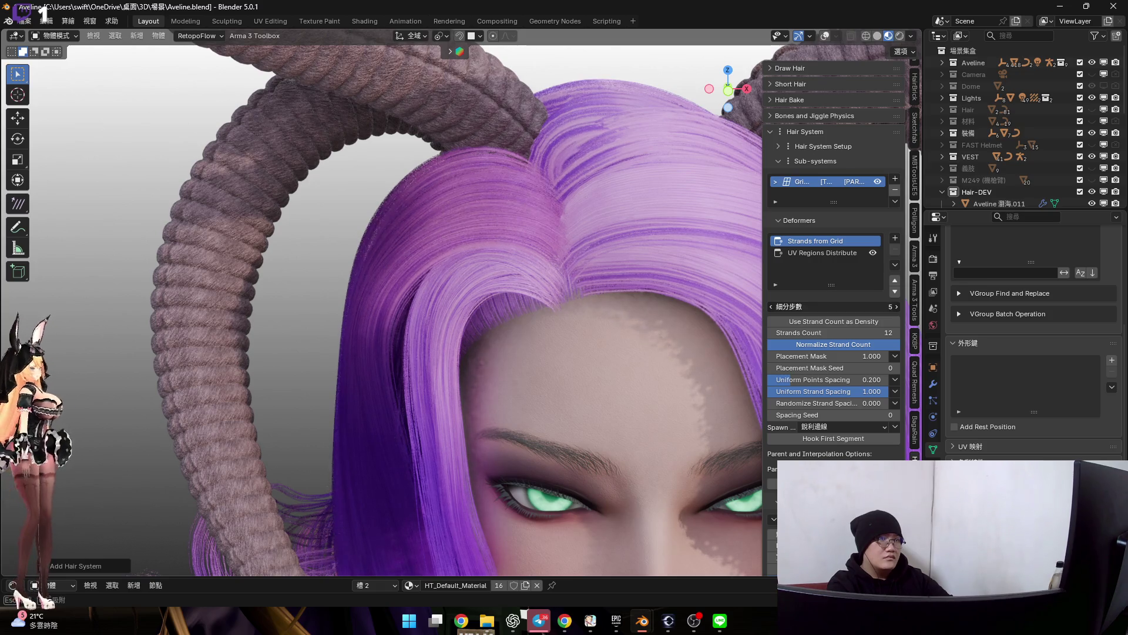
{"action": "scroll", "coordinate": [565, 235], "scroll_direction": "up", "scroll_amount": 2}
{"action": "scroll", "coordinate": [584, 238], "scroll_direction": "up", "scroll_amount": 2}
{"action": "scroll", "coordinate": [548, 227], "scroll_direction": "up", "scroll_amount": 1}
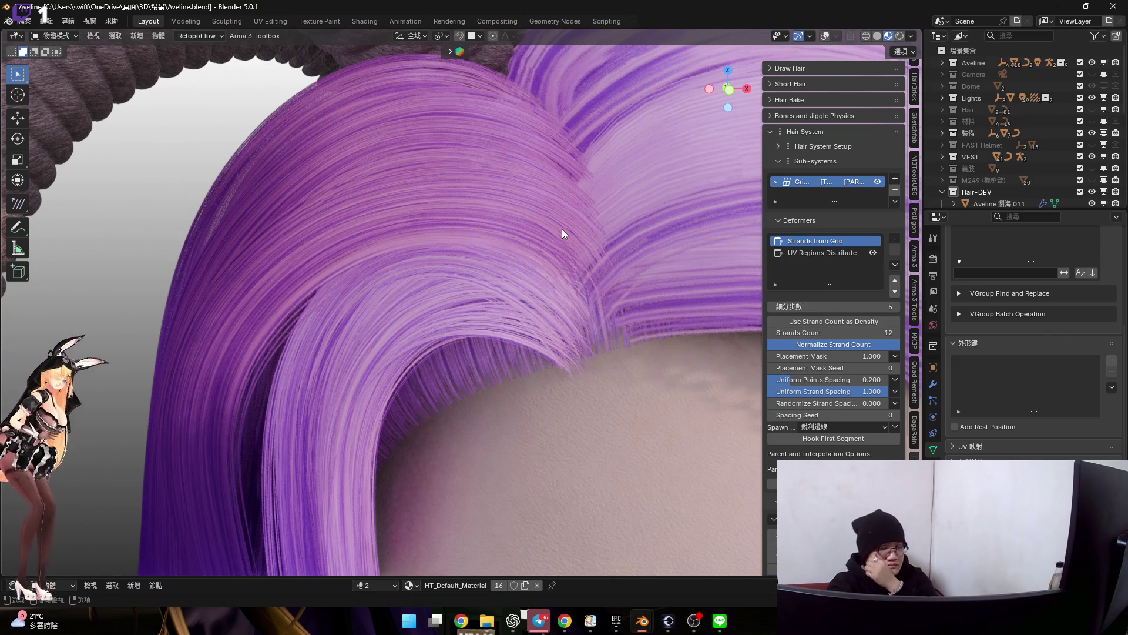
{"action": "mouse_move", "coordinate": [626, 262]}
{"action": "middle_mouse_down"}
{"action": "mouse_move", "coordinate": [599, 221]}
{"action": "mouse_move", "coordinate": [533, 349]}
{"action": "middle_mouse_up"}
{"action": "scroll", "coordinate": [599, 221], "scroll_direction": "down", "scroll_amount": 5}
{"action": "scroll", "coordinate": [533, 350], "scroll_direction": "up", "scroll_amount": 5}
{"action": "scroll", "coordinate": [538, 338], "scroll_direction": "up", "scroll_amount": 2}
{"action": "scroll", "coordinate": [523, 324], "scroll_direction": "up", "scroll_amount": 2}
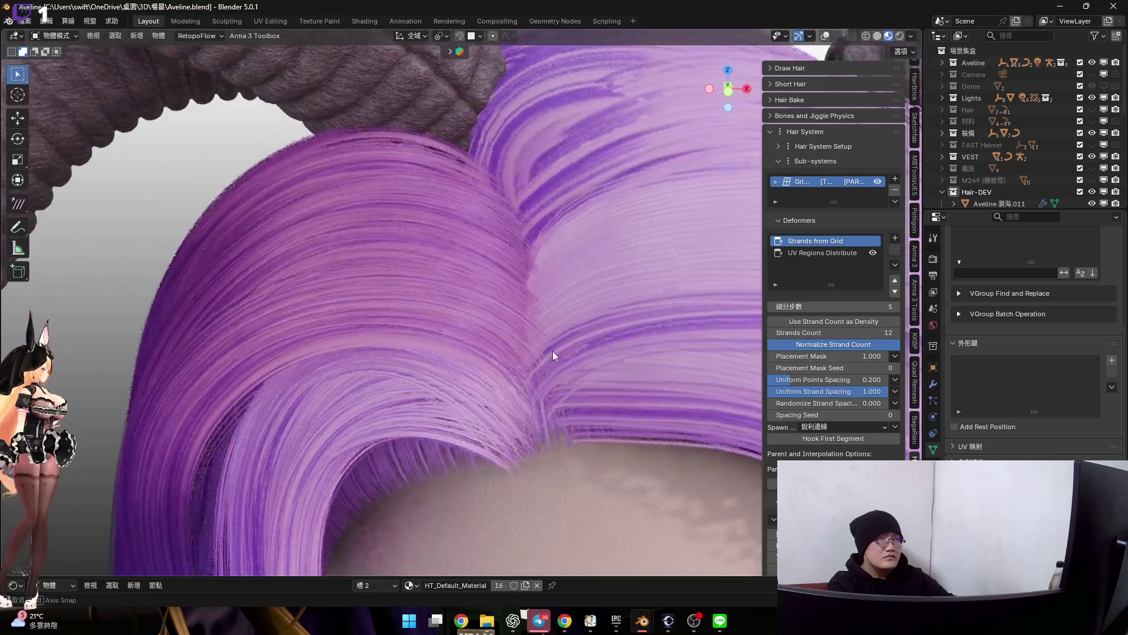
{"action": "scroll", "coordinate": [551, 353], "scroll_direction": "up", "scroll_amount": 2}
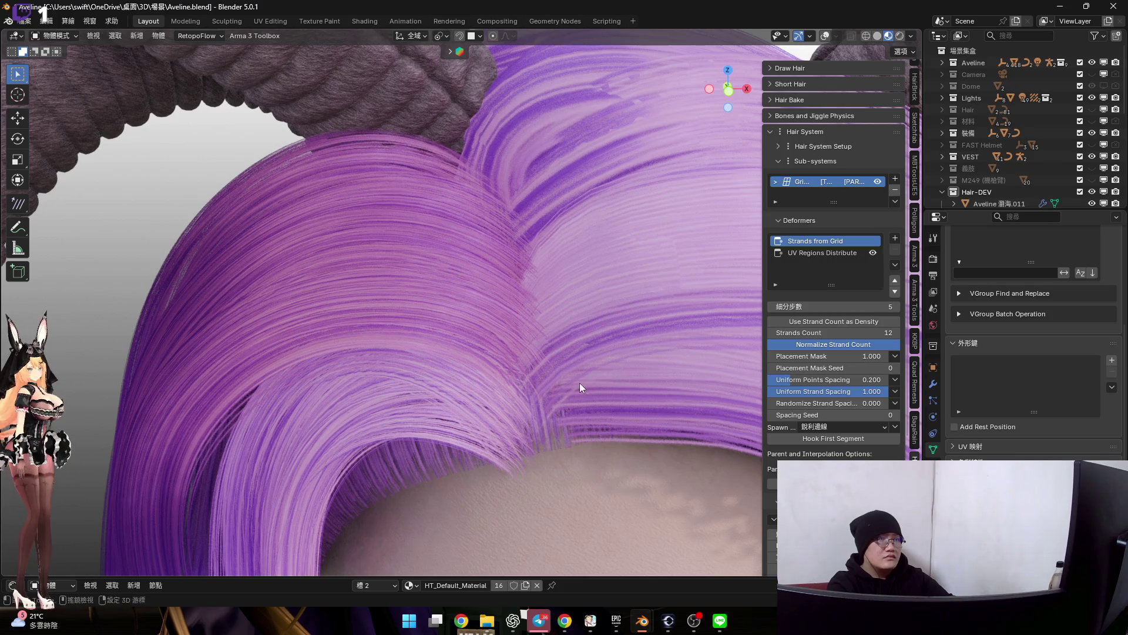
{"action": "scroll", "coordinate": [572, 368], "scroll_direction": "down", "scroll_amount": 3}
{"action": "scroll", "coordinate": [569, 265], "scroll_direction": "down", "scroll_amount": 2}
{"action": "scroll", "coordinate": [842, 440], "scroll_direction": "down", "scroll_amount": 2}
{"action": "scroll", "coordinate": [861, 400], "scroll_direction": "down", "scroll_amount": 2}
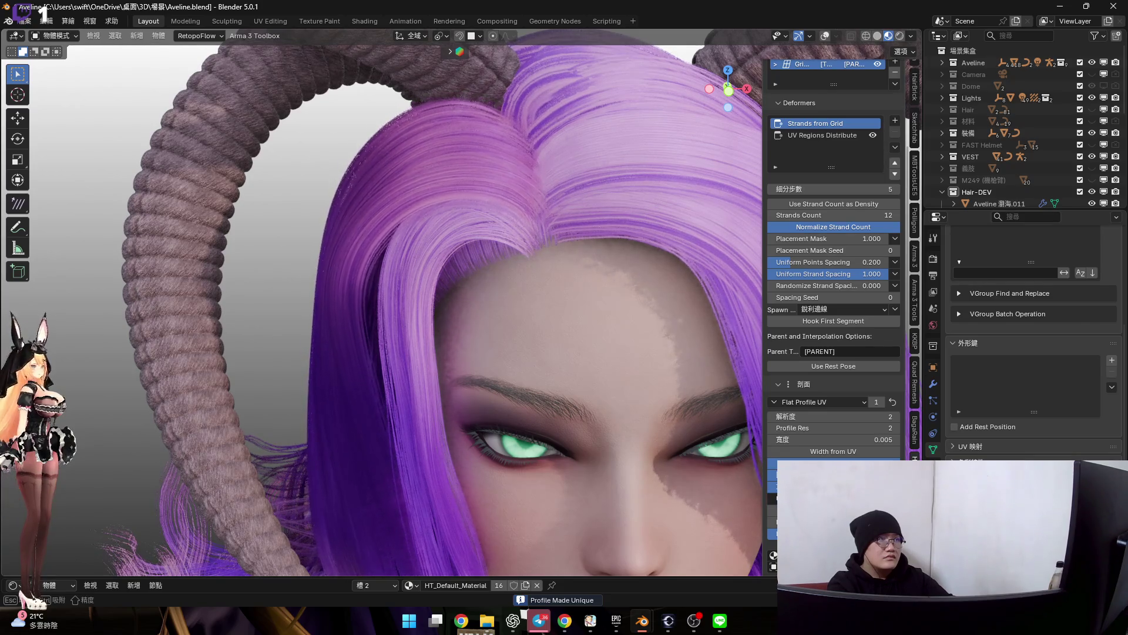
Add an Align Tilt to Source Surface deformer to the grid strands and reopen the add-deformer list
{"action": "mouse_move", "coordinate": [583, 246]}
{"action": "middle_mouse_down"}
{"action": "mouse_move", "coordinate": [588, 172]}
{"action": "mouse_move", "coordinate": [605, 235]}
{"action": "mouse_move", "coordinate": [570, 236]}
{"action": "mouse_move", "coordinate": [558, 180]}
{"action": "mouse_move", "coordinate": [609, 196]}
{"action": "middle_mouse_up"}
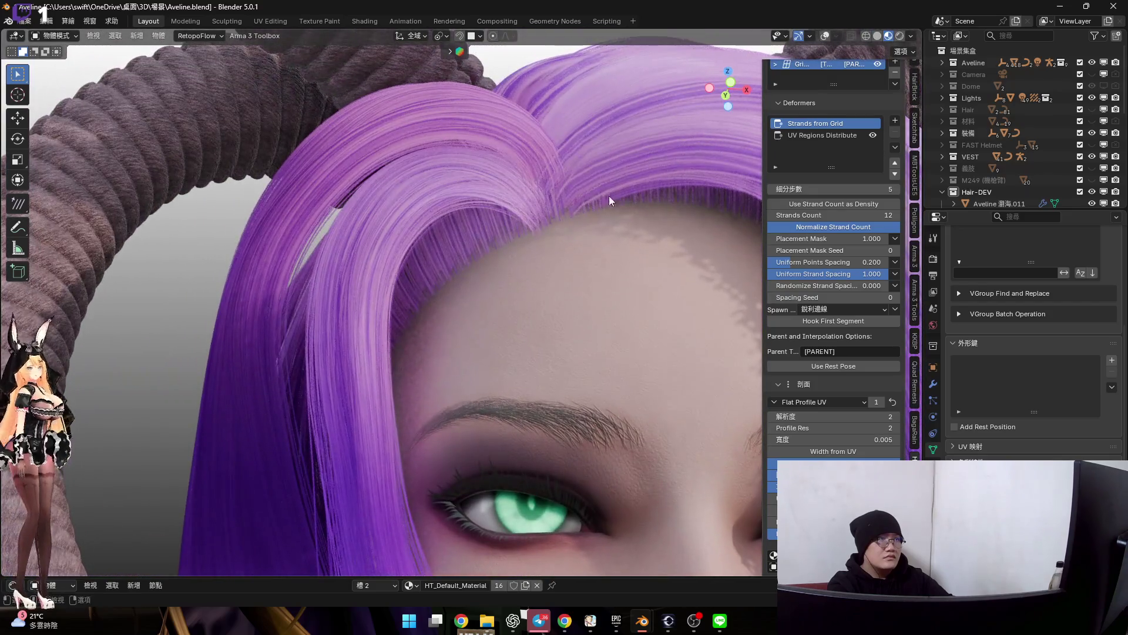
{"action": "left_click", "coordinate": [896, 121]}
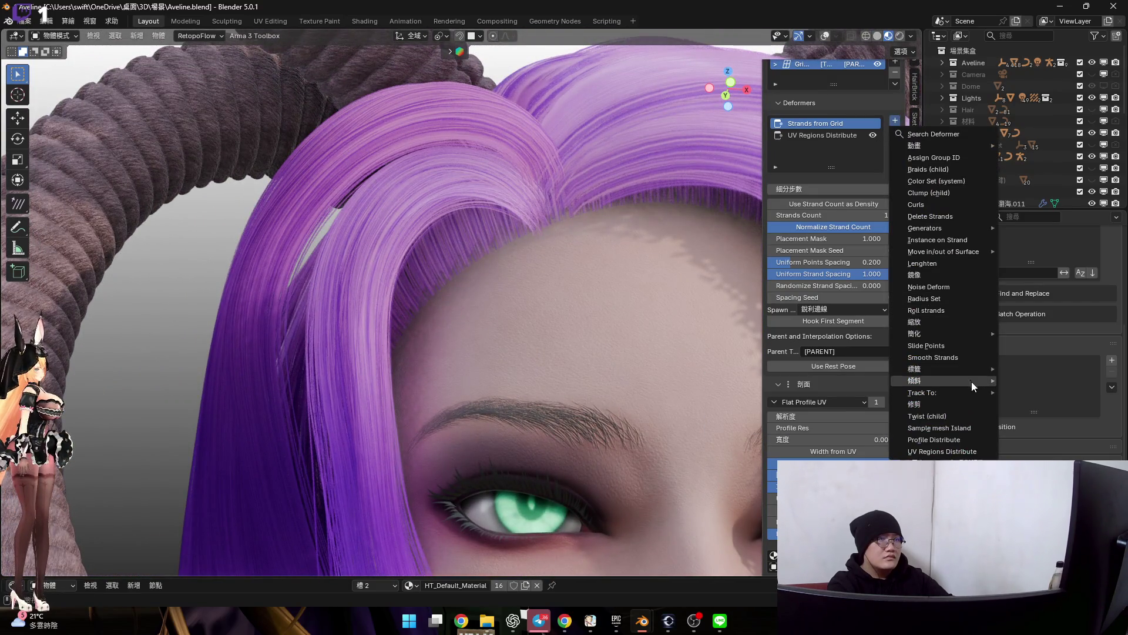
{"action": "mouse_move", "coordinate": [942, 381]}
{"action": "left_click", "coordinate": [826, 388]}
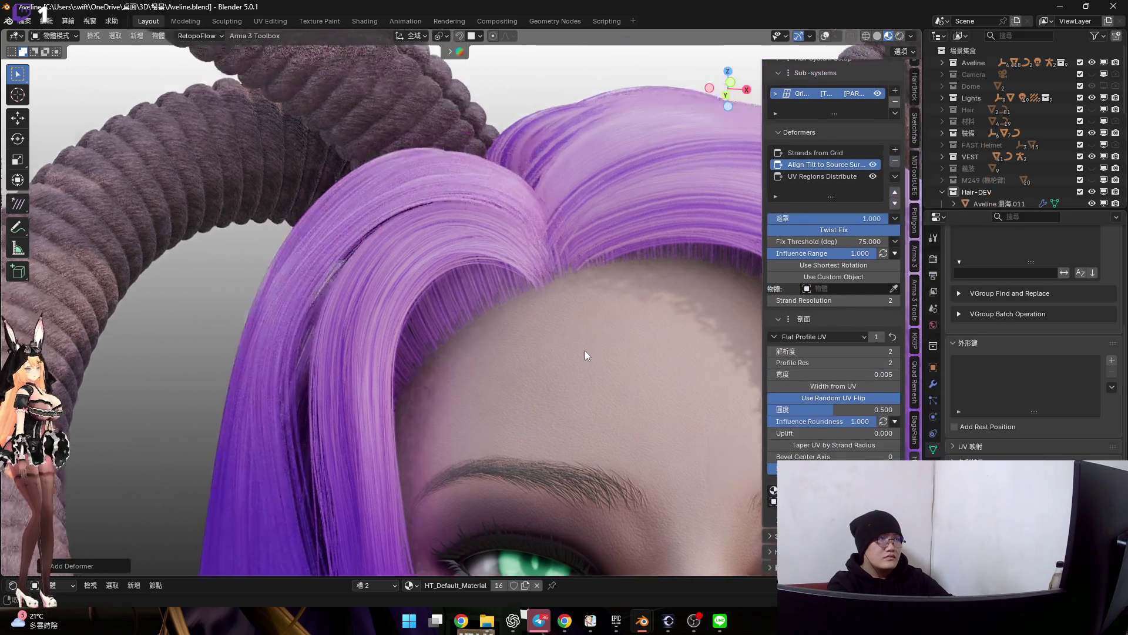
{"action": "scroll", "coordinate": [585, 343], "scroll_direction": "up", "scroll_amount": 3}
{"action": "mouse_move", "coordinate": [495, 293]}
{"action": "middle_mouse_down"}
{"action": "mouse_move", "coordinate": [454, 287]}
{"action": "mouse_move", "coordinate": [508, 278]}
{"action": "mouse_move", "coordinate": [508, 250]}
{"action": "mouse_move", "coordinate": [532, 241]}
{"action": "mouse_move", "coordinate": [520, 315]}
{"action": "mouse_move", "coordinate": [452, 334]}
{"action": "mouse_move", "coordinate": [497, 351]}
{"action": "mouse_move", "coordinate": [542, 311]}
{"action": "mouse_move", "coordinate": [494, 359]}
{"action": "mouse_move", "coordinate": [476, 411]}
{"action": "mouse_move", "coordinate": [485, 398]}
{"action": "mouse_move", "coordinate": [365, 330]}
{"action": "mouse_move", "coordinate": [484, 284]}
{"action": "mouse_move", "coordinate": [525, 206]}
{"action": "mouse_move", "coordinate": [592, 205]}
{"action": "mouse_move", "coordinate": [479, 267]}
{"action": "mouse_move", "coordinate": [485, 242]}
{"action": "mouse_move", "coordinate": [457, 195]}
{"action": "middle_mouse_up"}
{"action": "scroll", "coordinate": [460, 198], "scroll_direction": "up", "scroll_amount": 2}
{"action": "scroll", "coordinate": [473, 198], "scroll_direction": "up", "scroll_amount": 2}
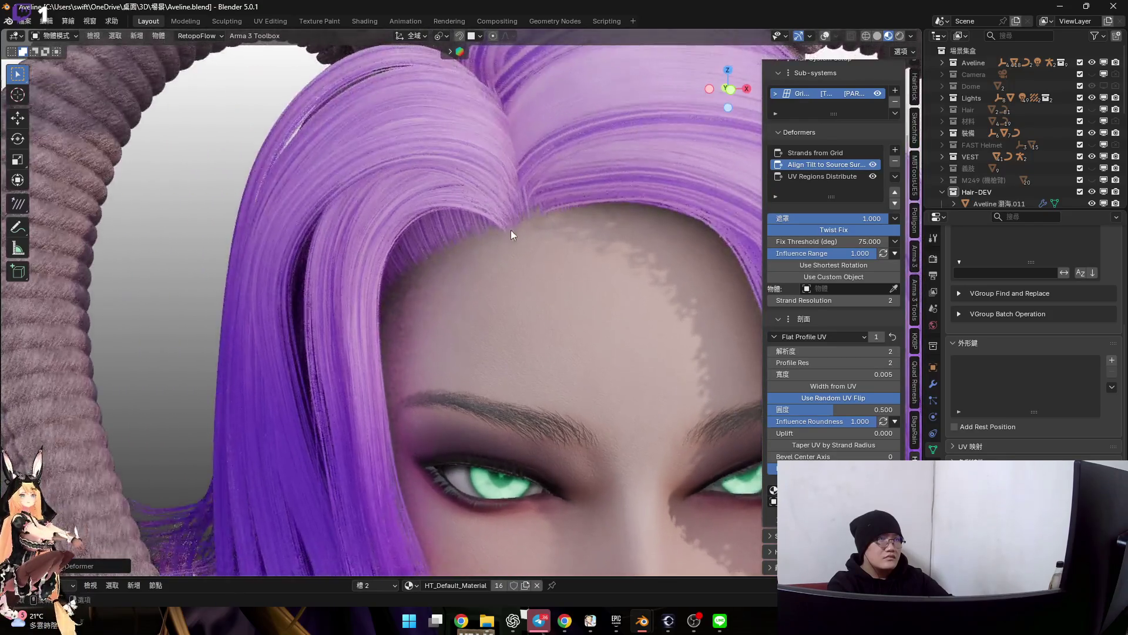
{"action": "scroll", "coordinate": [504, 234], "scroll_direction": "up", "scroll_amount": 2}
{"action": "left_click", "coordinate": [895, 150]}
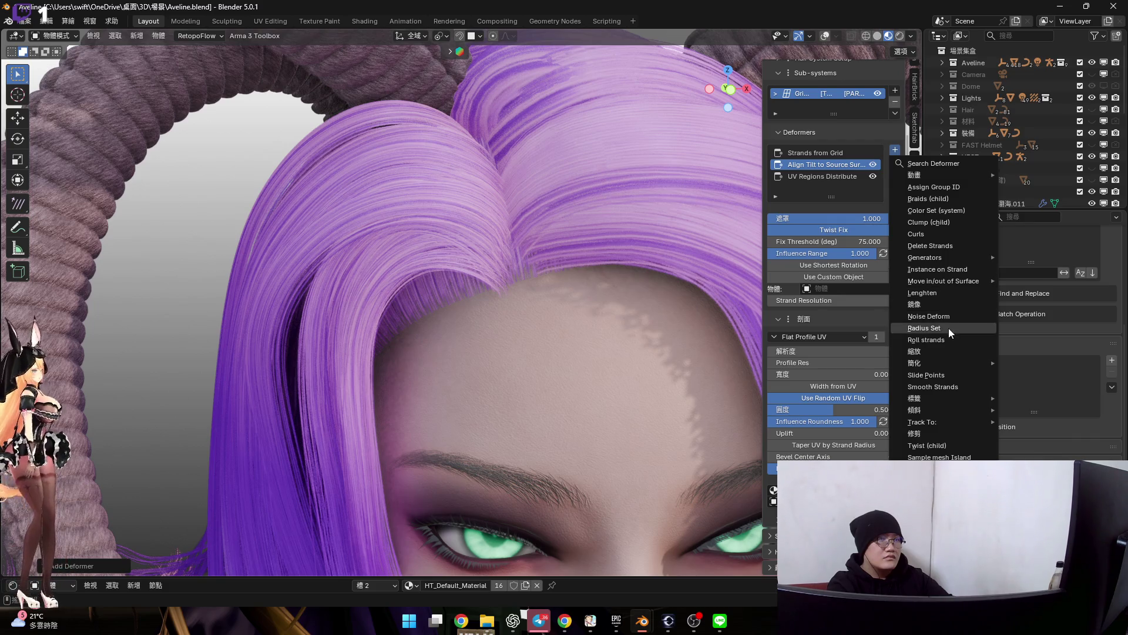
Add a Noise Deform deformer and set its Global Scale to 0.100
{"action": "key", "text": "Return"}
{"action": "scroll", "coordinate": [541, 279], "scroll_direction": "down", "scroll_amount": 4}
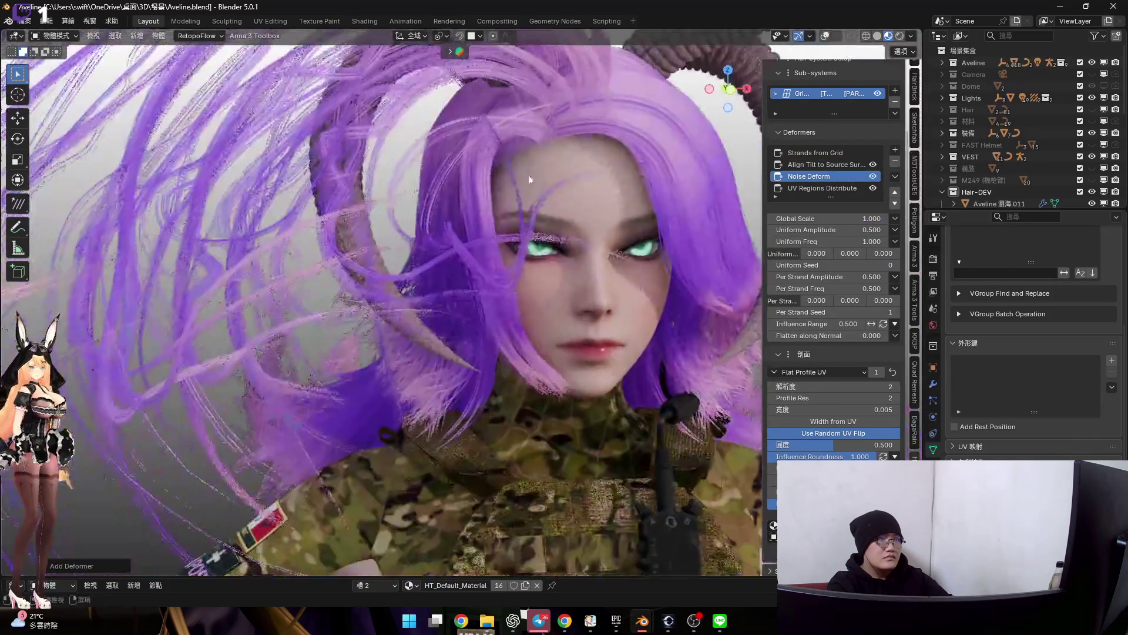
{"action": "middle_click_drag", "start_coordinate": [523, 169], "coordinate": [575, 184]}
{"action": "scroll", "coordinate": [587, 251], "scroll_direction": "up", "scroll_amount": 3}
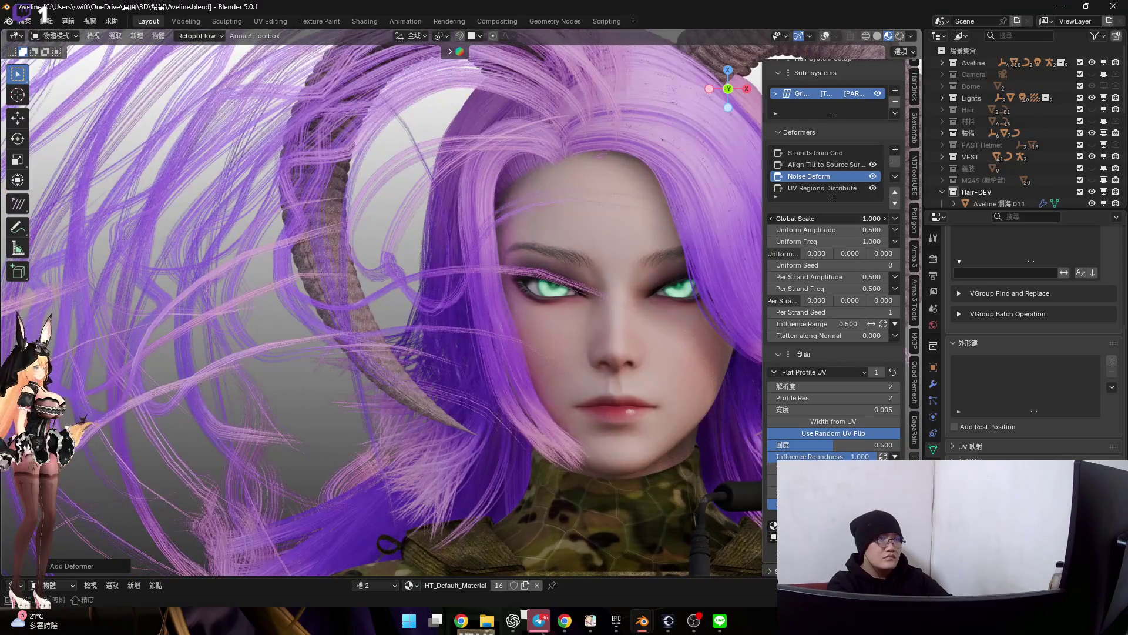
{"action": "double_click", "coordinate": [829, 218]}
{"action": "type", "text": "0.001"}
{"action": "key", "text": "Return"}
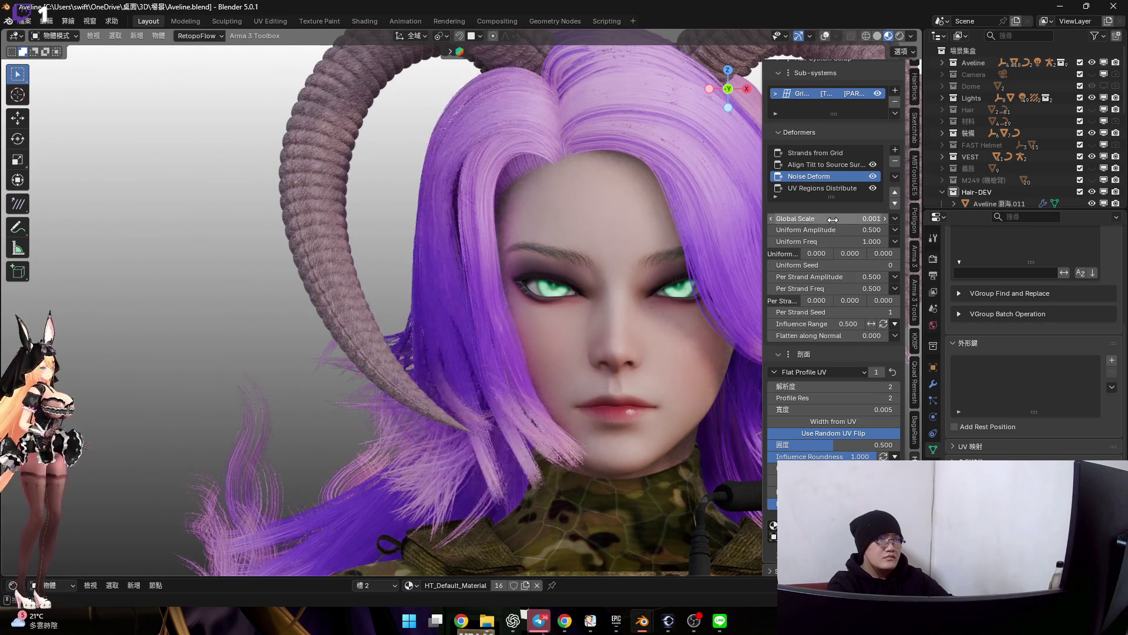
{"action": "left_click_drag", "start_coordinate": [832, 219], "coordinate": [782, 219]}
{"action": "double_click", "coordinate": [831, 219]}
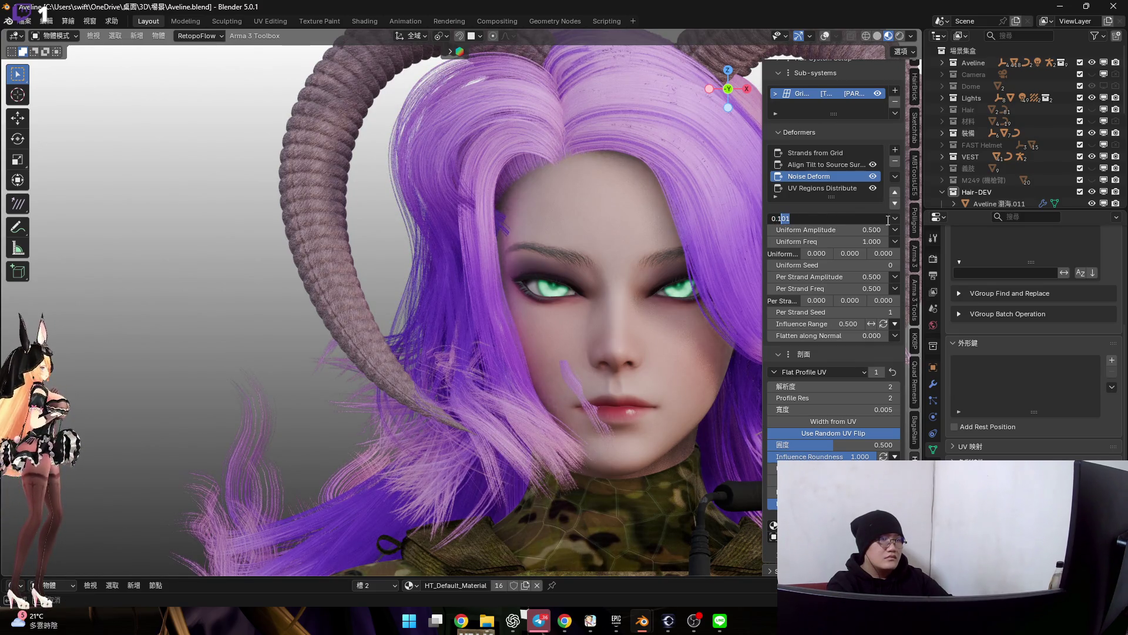
{"action": "key", "text": "Return"}
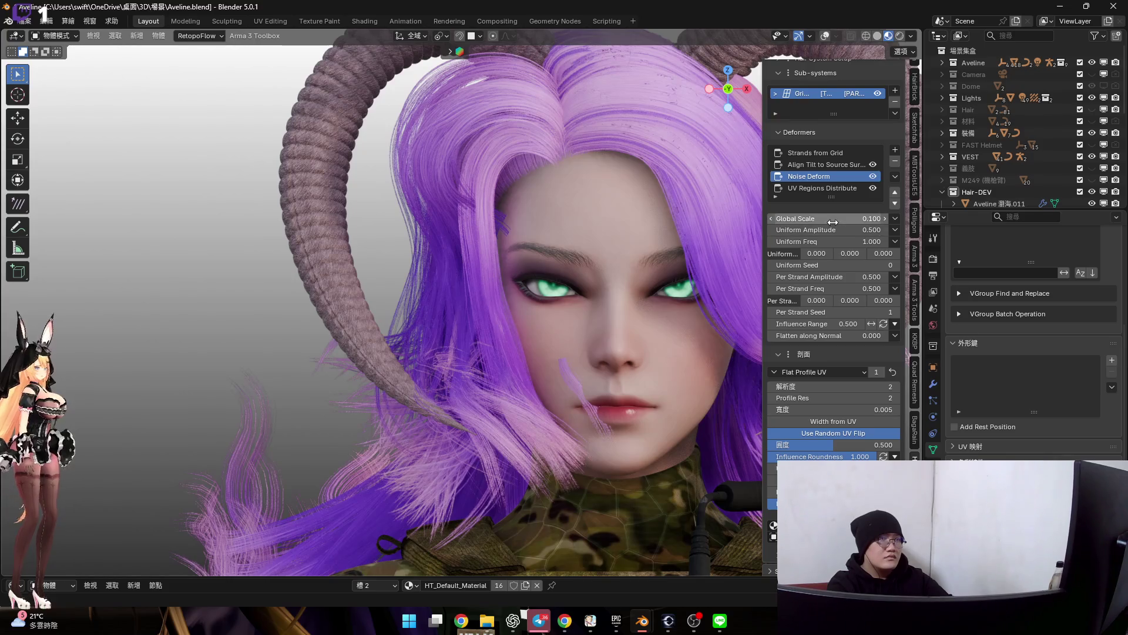
Set Uniform Amplitude to 0.100 and drive the Influence Range by a Profile Curve
{"action": "double_click", "coordinate": [833, 229]}
{"action": "type", "text": "0"}
{"action": "key", "text": "Return"}
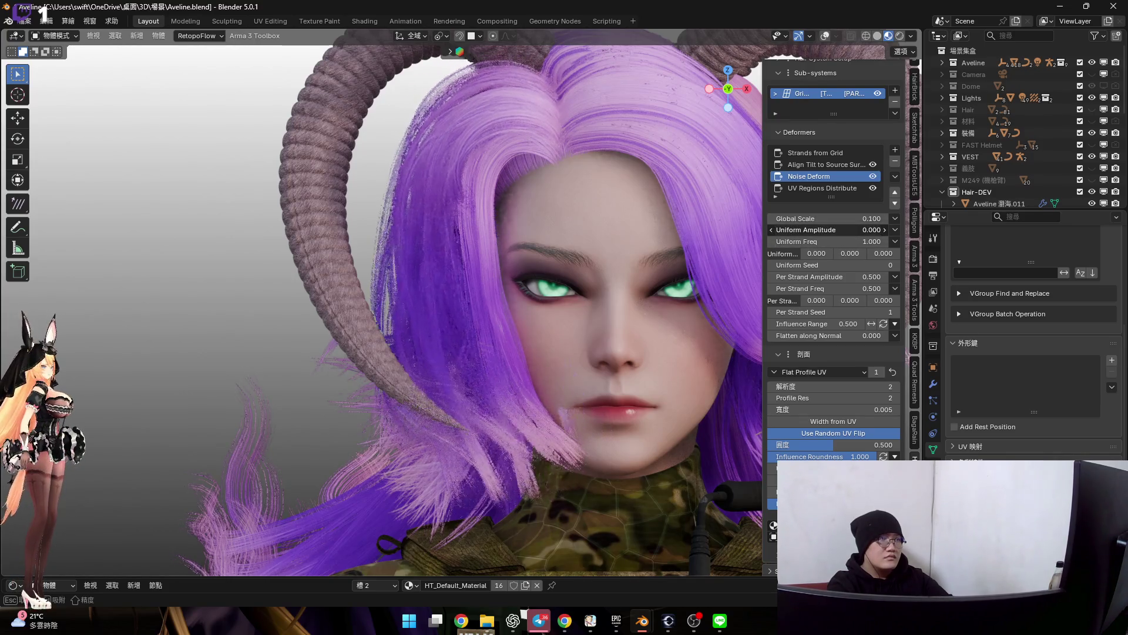
{"action": "left_click", "coordinate": [884, 229]}
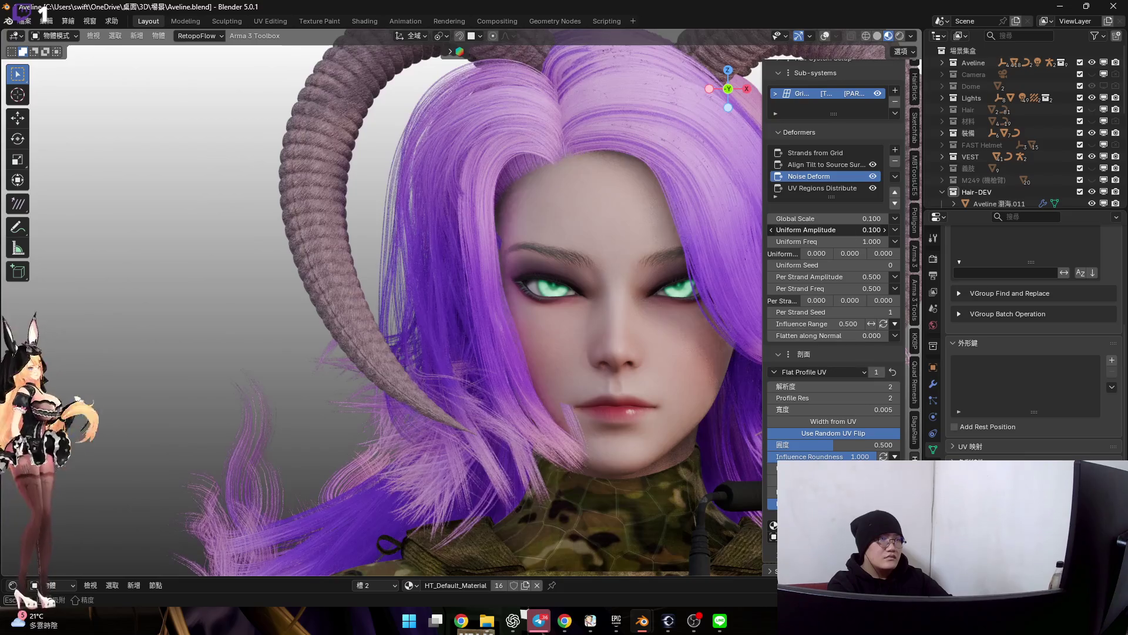
{"action": "left_click", "coordinate": [896, 323]}
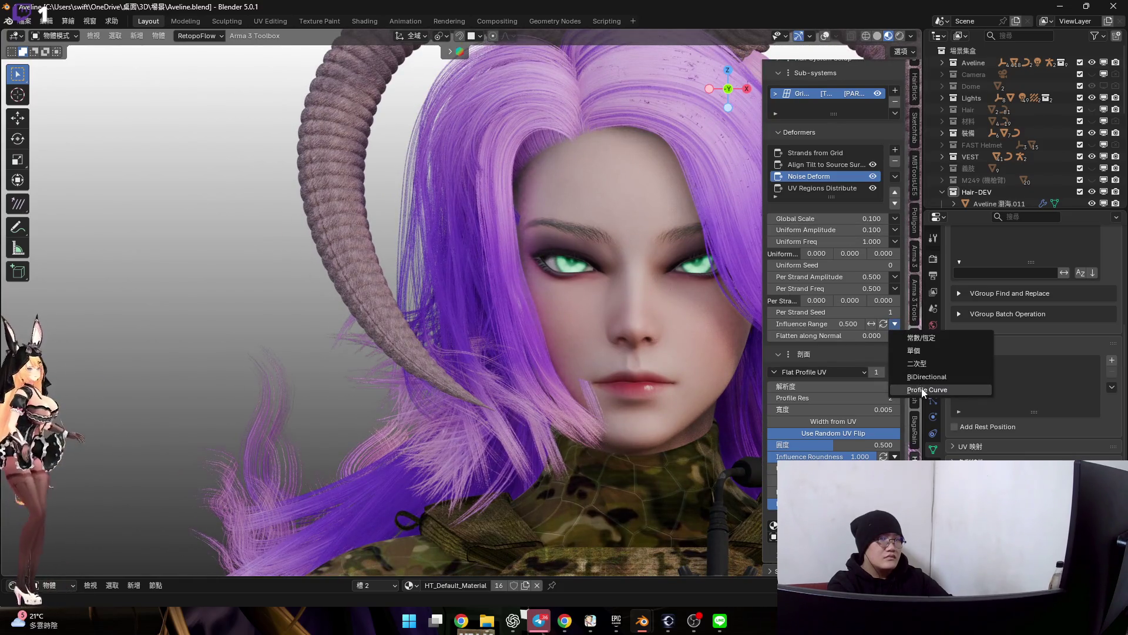
{"action": "key", "text": "Return"}
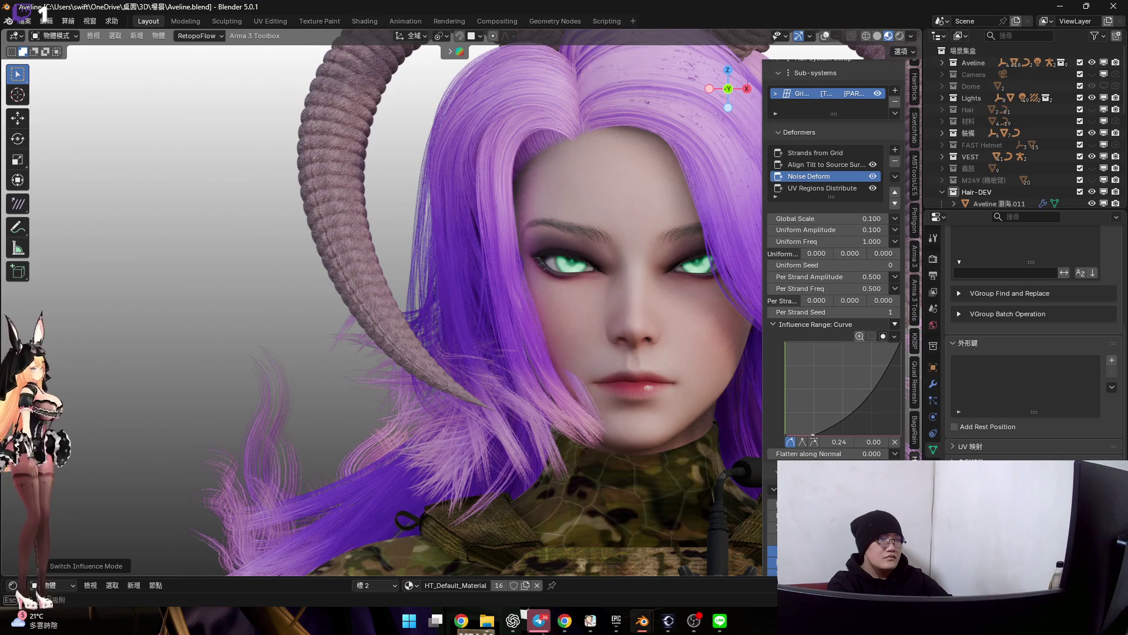
Tune the noise: Per Strand Amplitude ~0.19, higher Per Strand Freq, Uniform Amplitude 0.100, Global Scale ~0.6
{"action": "left_click", "coordinate": [814, 441]}
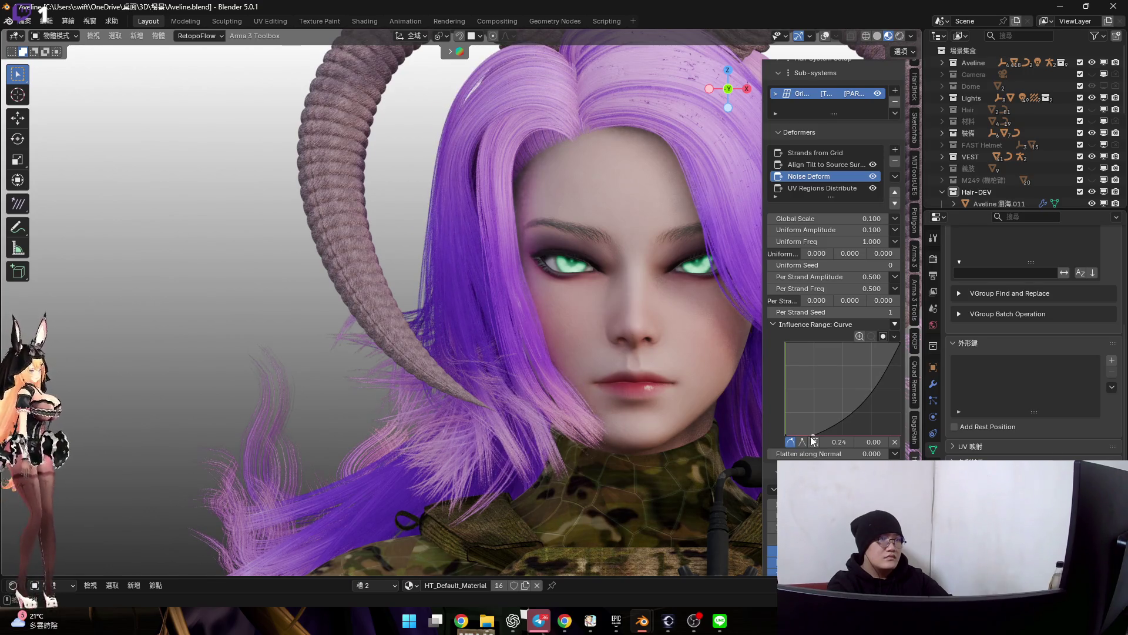
{"action": "mouse_move", "coordinate": [580, 233]}
{"action": "middle_mouse_down"}
{"action": "mouse_move", "coordinate": [560, 252]}
{"action": "mouse_move", "coordinate": [563, 282]}
{"action": "mouse_move", "coordinate": [620, 323]}
{"action": "middle_mouse_up"}
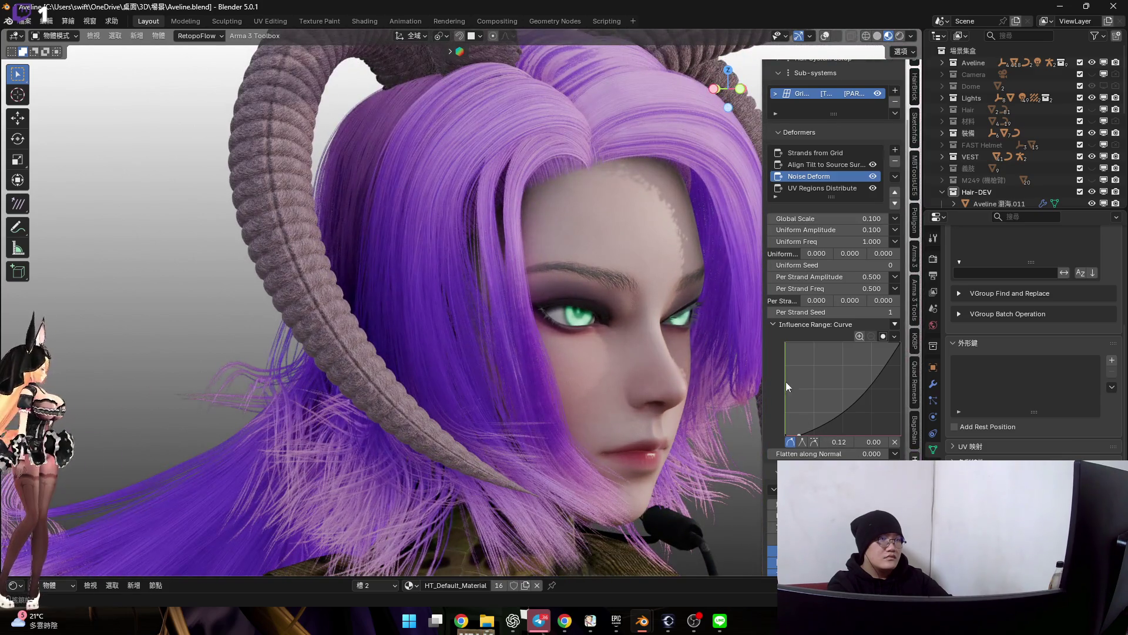
{"action": "middle_click_drag", "start_coordinate": [617, 269], "coordinate": [559, 256]}
{"action": "scroll", "coordinate": [592, 254], "scroll_direction": "up", "scroll_amount": 2}
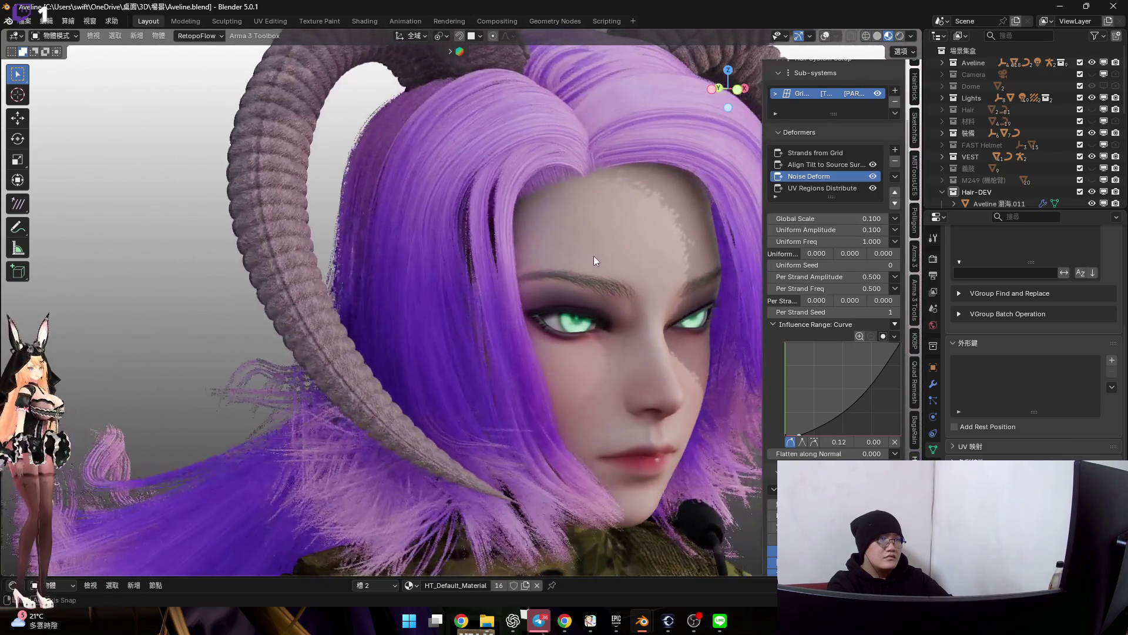
{"action": "scroll", "coordinate": [593, 261], "scroll_direction": "up", "scroll_amount": 2}
{"action": "mouse_move", "coordinate": [833, 277]}
{"action": "left_mouse_down"}
{"action": "mouse_move", "coordinate": [794, 277]}
{"action": "mouse_move", "coordinate": [847, 277]}
{"action": "left_mouse_up"}
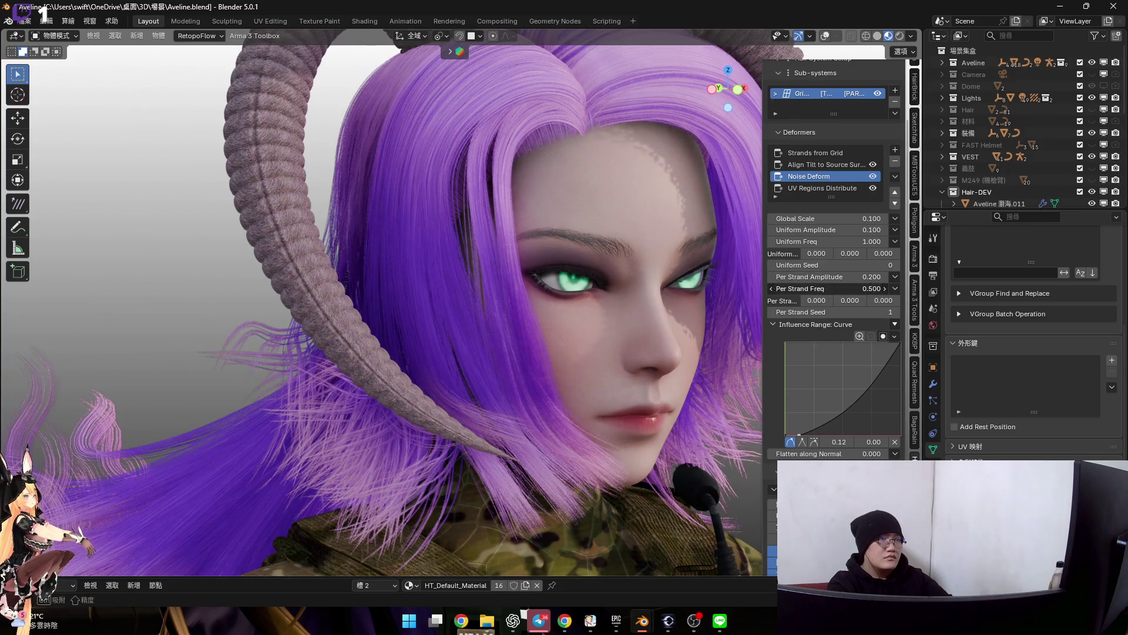
{"action": "mouse_move", "coordinate": [860, 289]}
{"action": "left_mouse_down"}
{"action": "mouse_move", "coordinate": [885, 290]}
{"action": "mouse_move", "coordinate": [830, 291]}
{"action": "left_mouse_up"}
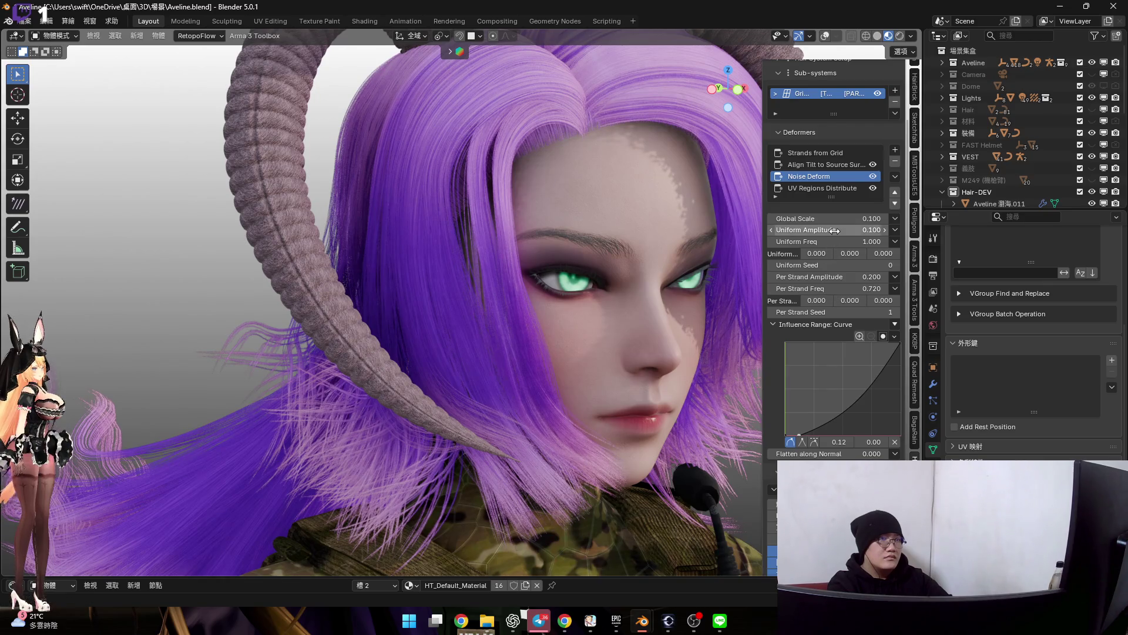
{"action": "mouse_move", "coordinate": [829, 229]}
{"action": "left_mouse_down"}
{"action": "mouse_move", "coordinate": [798, 229]}
{"action": "mouse_move", "coordinate": [859, 217]}
{"action": "mouse_move", "coordinate": [825, 218]}
{"action": "left_mouse_up"}
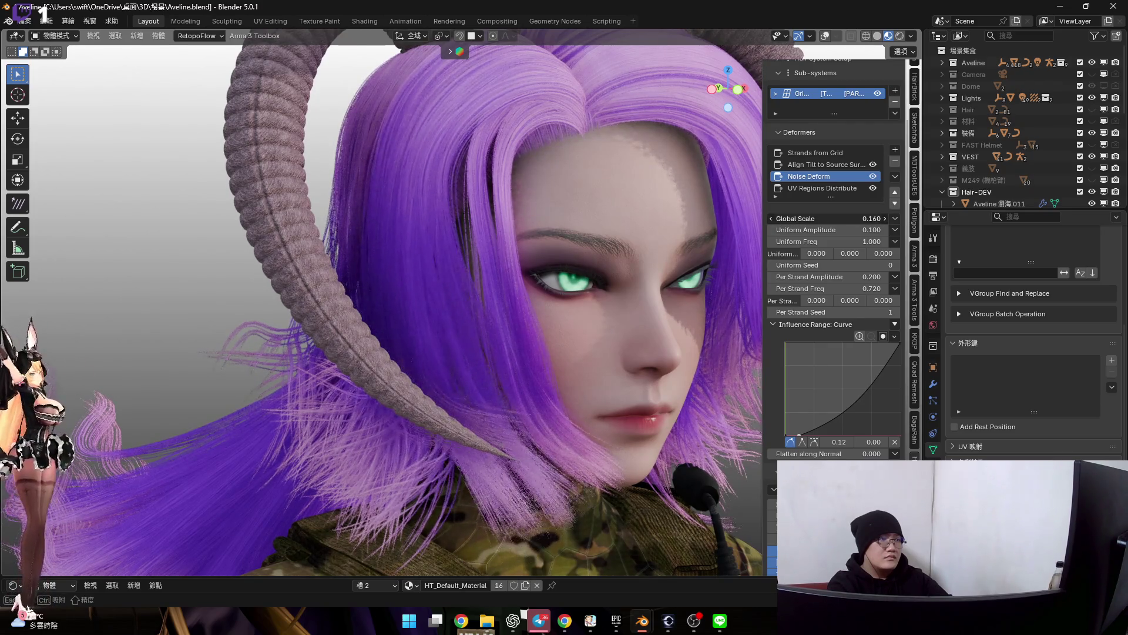
{"action": "mouse_move", "coordinate": [546, 244]}
{"action": "middle_mouse_down"}
{"action": "mouse_move", "coordinate": [577, 249]}
{"action": "mouse_move", "coordinate": [487, 287]}
{"action": "mouse_move", "coordinate": [498, 306]}
{"action": "mouse_move", "coordinate": [466, 277]}
{"action": "mouse_move", "coordinate": [482, 308]}
{"action": "mouse_move", "coordinate": [451, 328]}
{"action": "mouse_move", "coordinate": [499, 342]}
{"action": "mouse_move", "coordinate": [517, 269]}
{"action": "middle_mouse_up"}
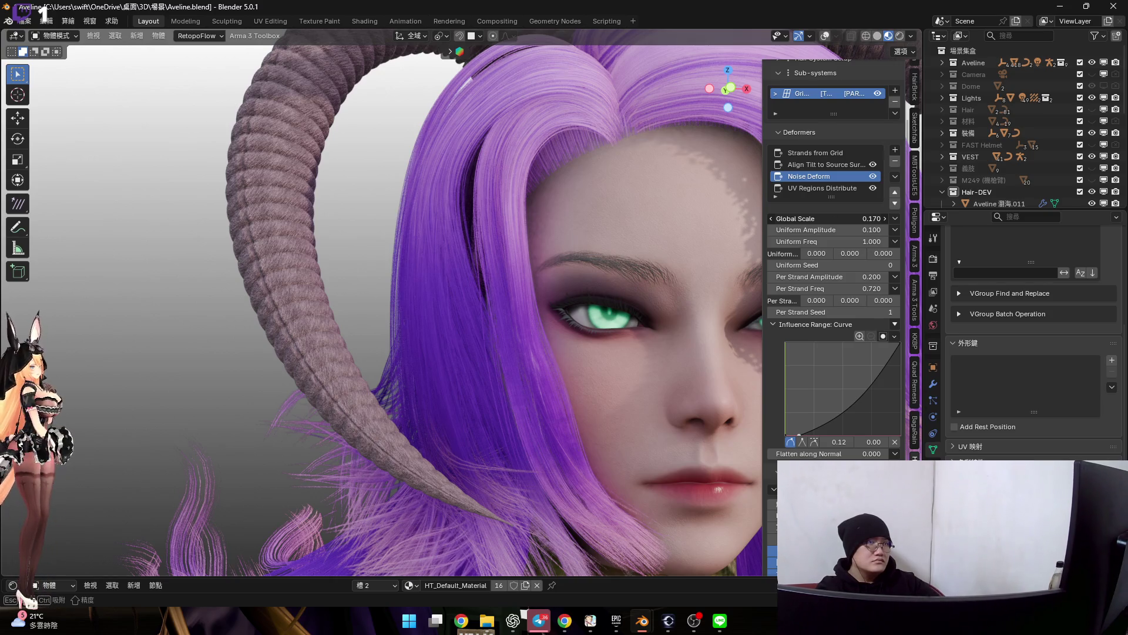
{"action": "left_click_drag", "start_coordinate": [829, 220], "coordinate": [866, 220]}
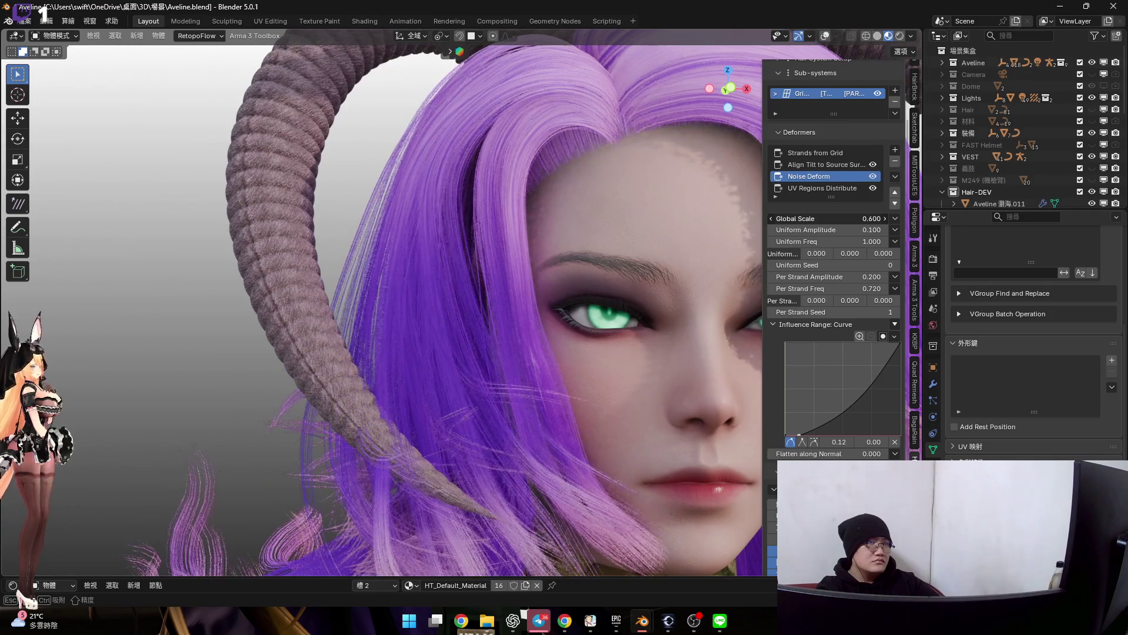
{"action": "mouse_move", "coordinate": [547, 278]}
{"action": "middle_mouse_down"}
{"action": "mouse_move", "coordinate": [559, 209]}
{"action": "mouse_move", "coordinate": [583, 224]}
{"action": "mouse_move", "coordinate": [566, 286]}
{"action": "middle_mouse_up"}
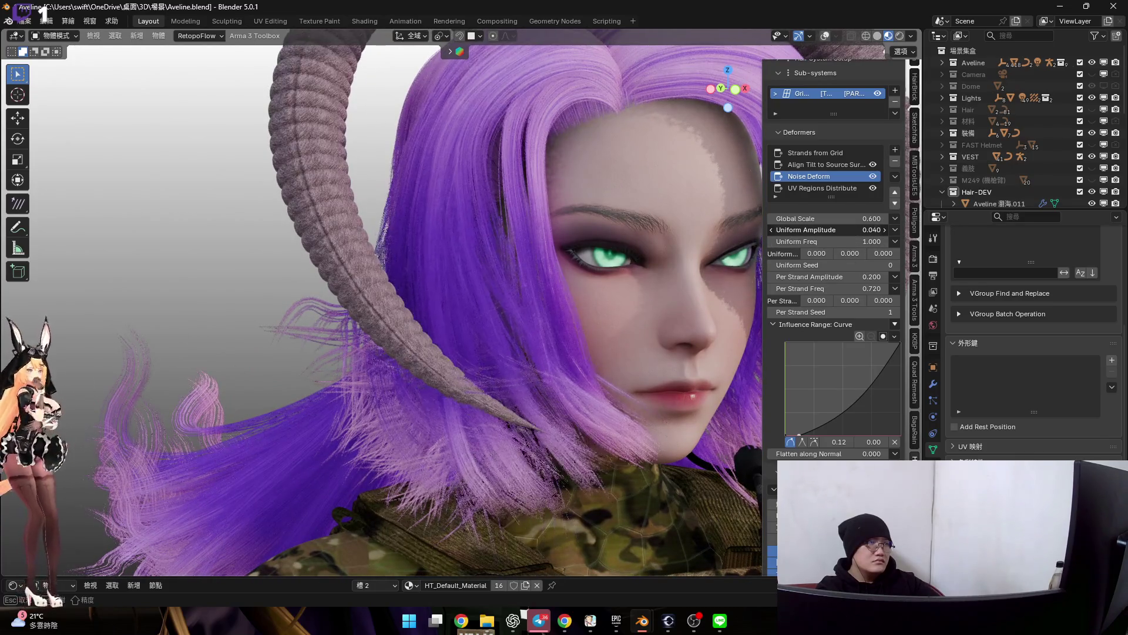
Try and cancel amplitude and scale changes, settling on a smaller Global Scale with stronger per-strand noise
{"action": "left_click_drag", "start_coordinate": [845, 277], "coordinate": [811, 276]}
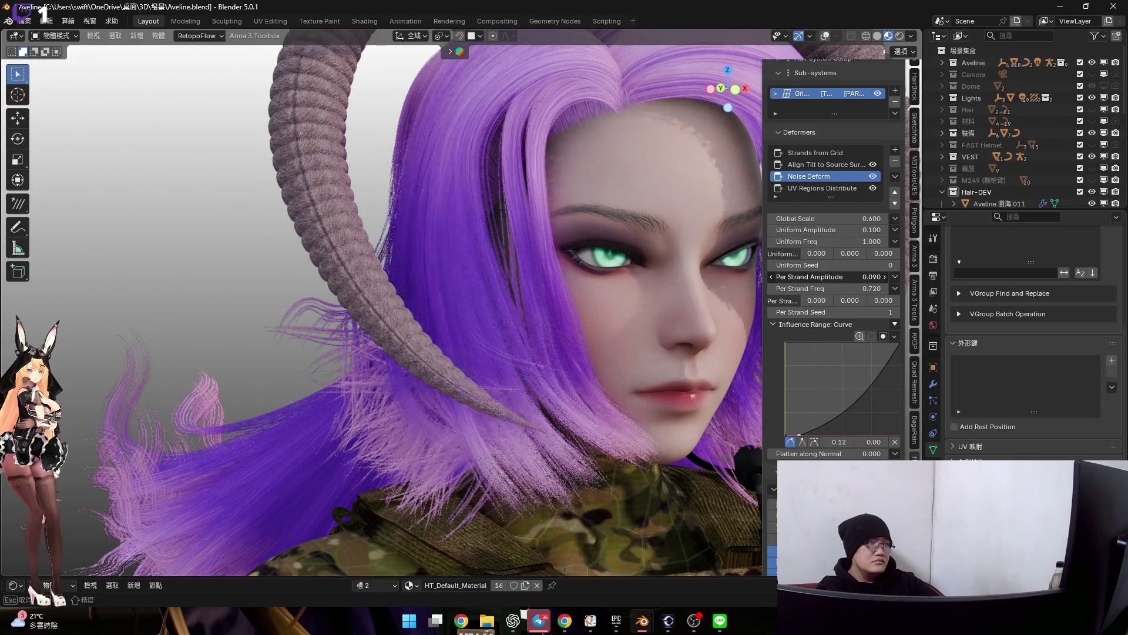
{"action": "key", "text": "Escape"}
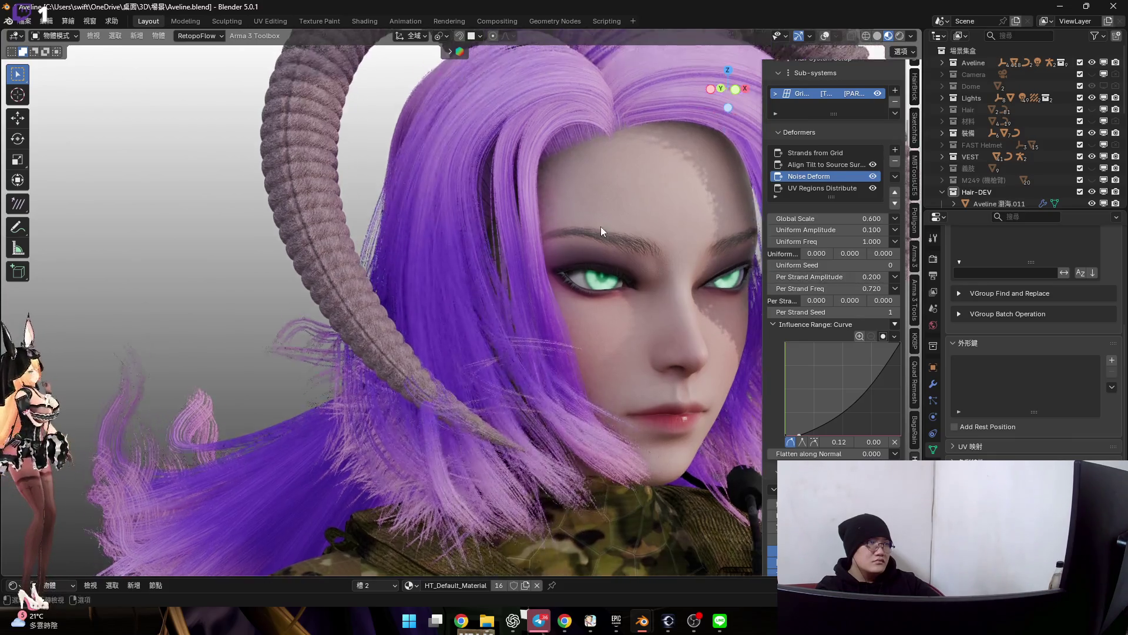
{"action": "middle_click_drag", "start_coordinate": [605, 228], "coordinate": [584, 225]}
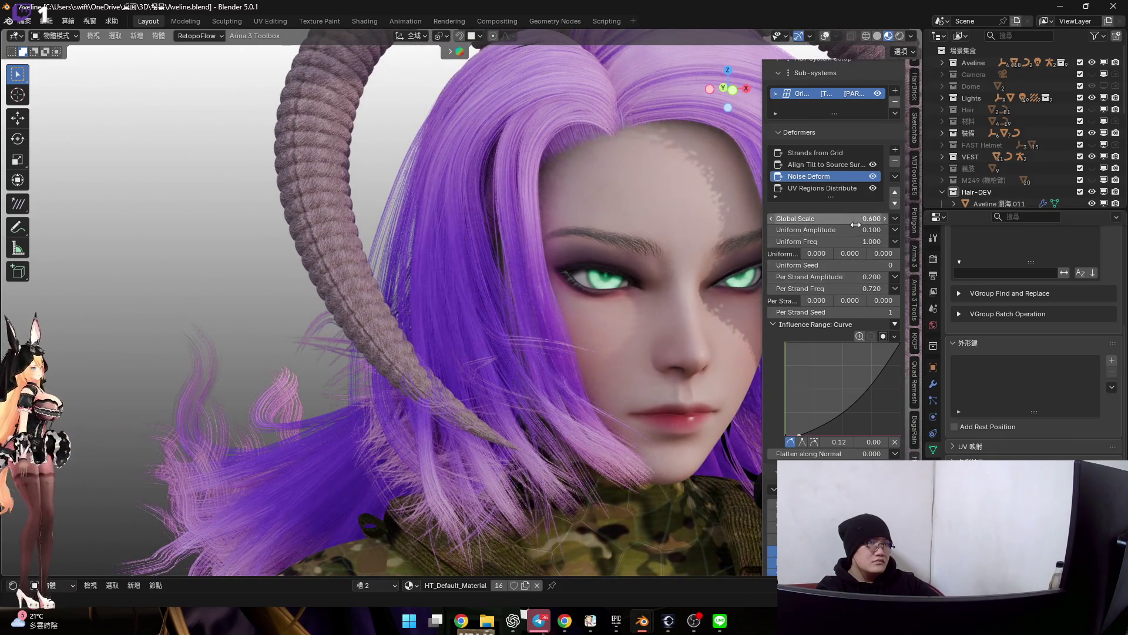
{"action": "left_click_drag", "start_coordinate": [846, 277], "coordinate": [860, 277]}
{"action": "key", "text": "Escape"}
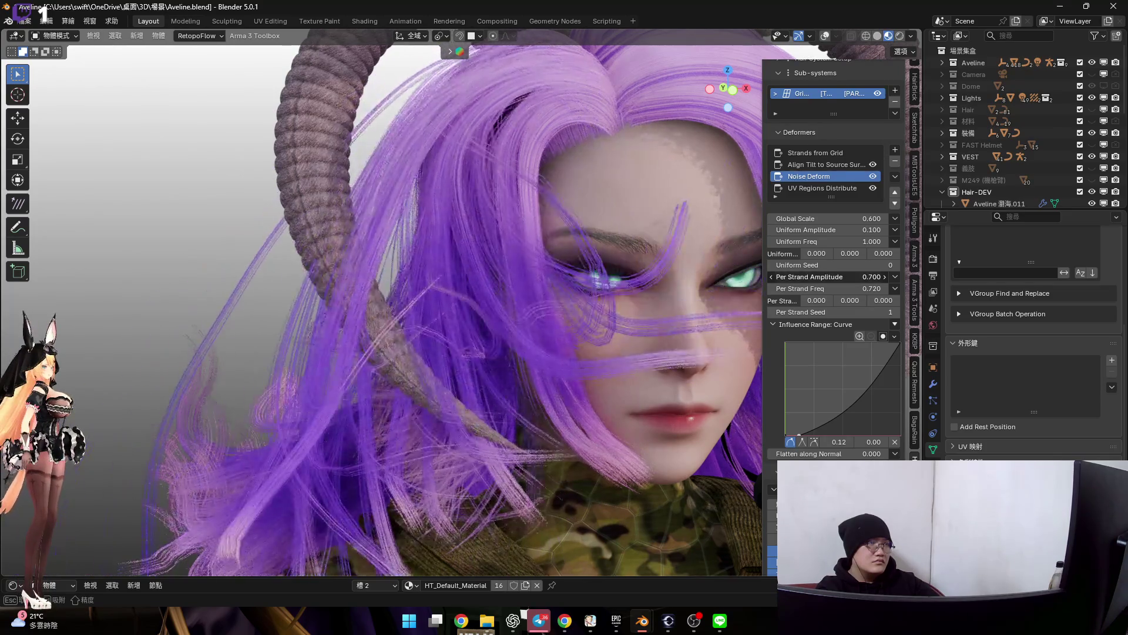
{"action": "left_click_drag", "start_coordinate": [846, 217], "coordinate": [798, 218]}
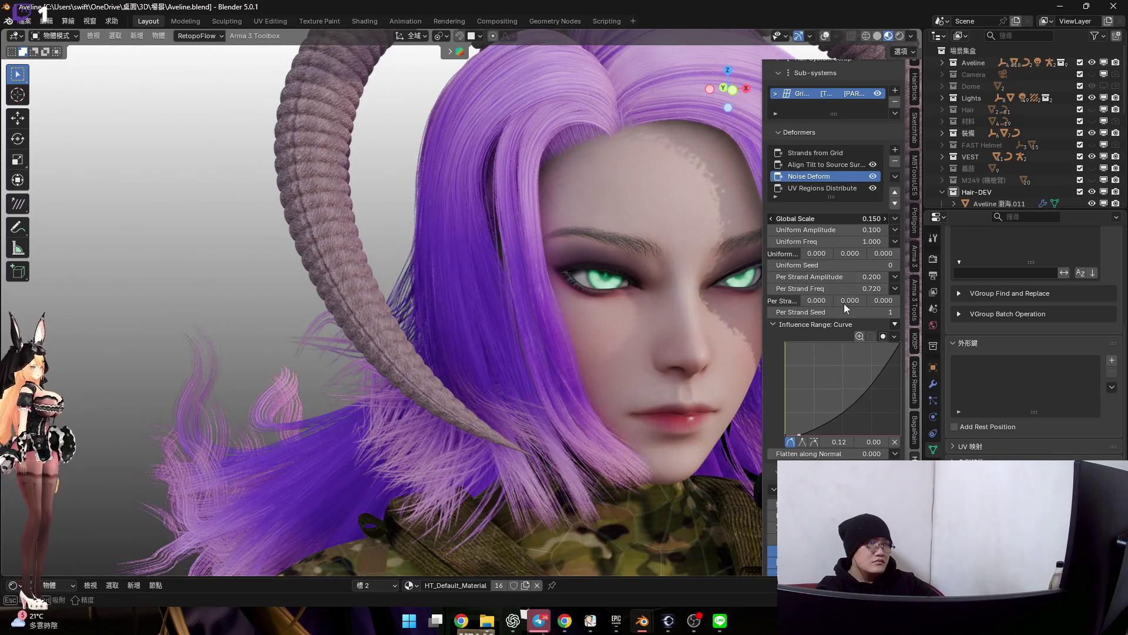
{"action": "mouse_move", "coordinate": [829, 276]}
{"action": "left_mouse_down"}
{"action": "mouse_move", "coordinate": [855, 275]}
{"action": "mouse_move", "coordinate": [809, 279]}
{"action": "left_mouse_up"}
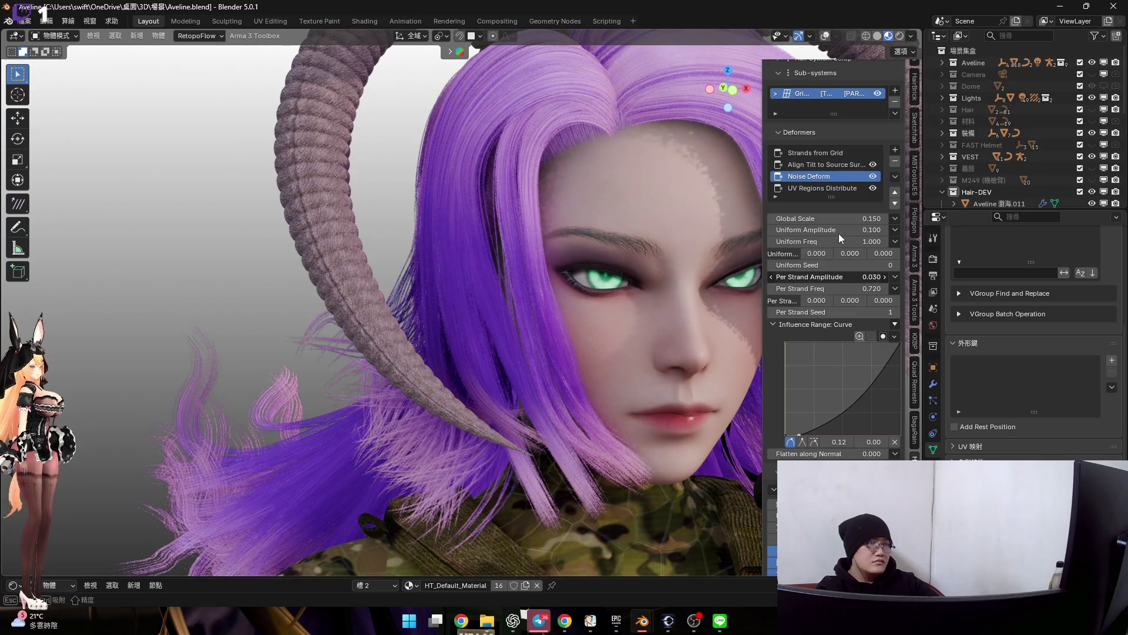
{"action": "left_click_drag", "start_coordinate": [837, 219], "coordinate": [866, 220]}
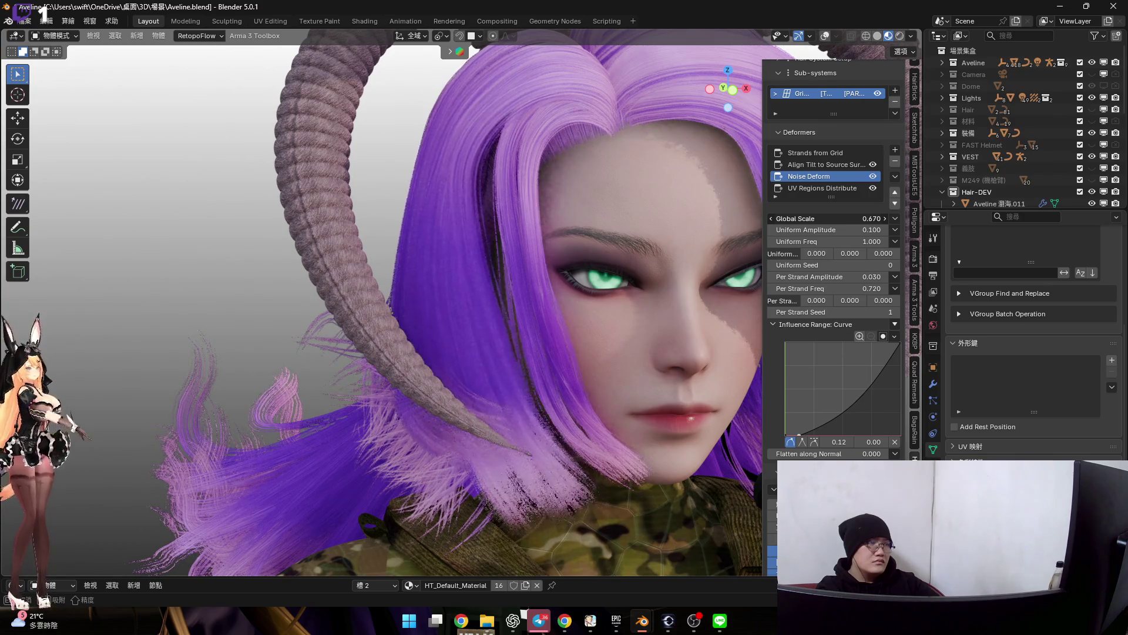
{"action": "key", "text": "Escape"}
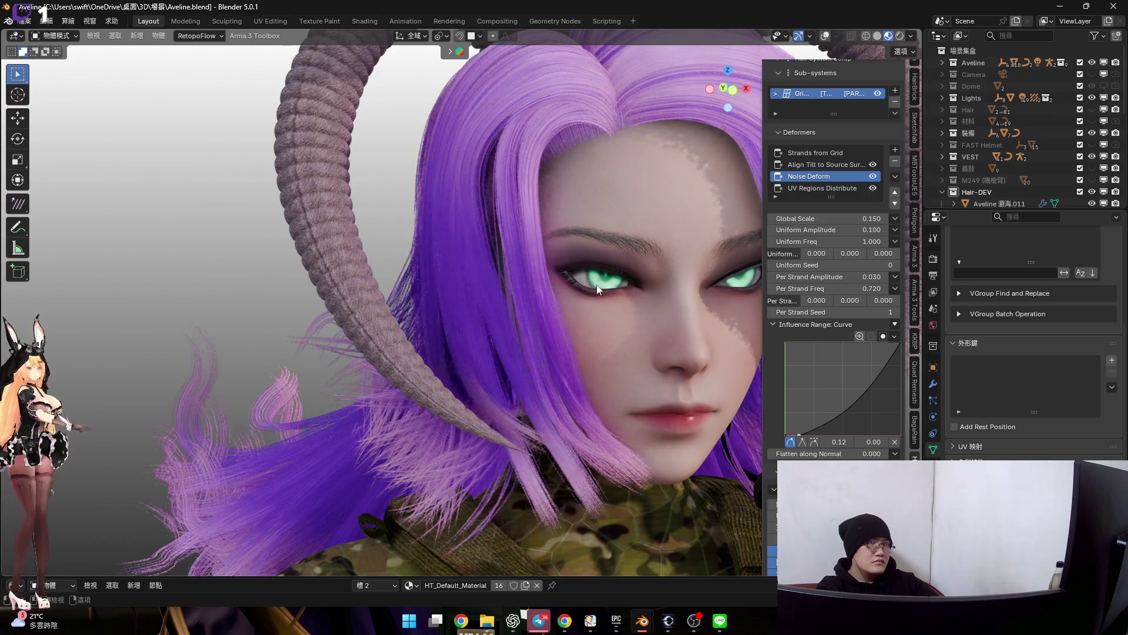
{"action": "scroll", "coordinate": [531, 313], "scroll_direction": "up", "scroll_amount": 2}
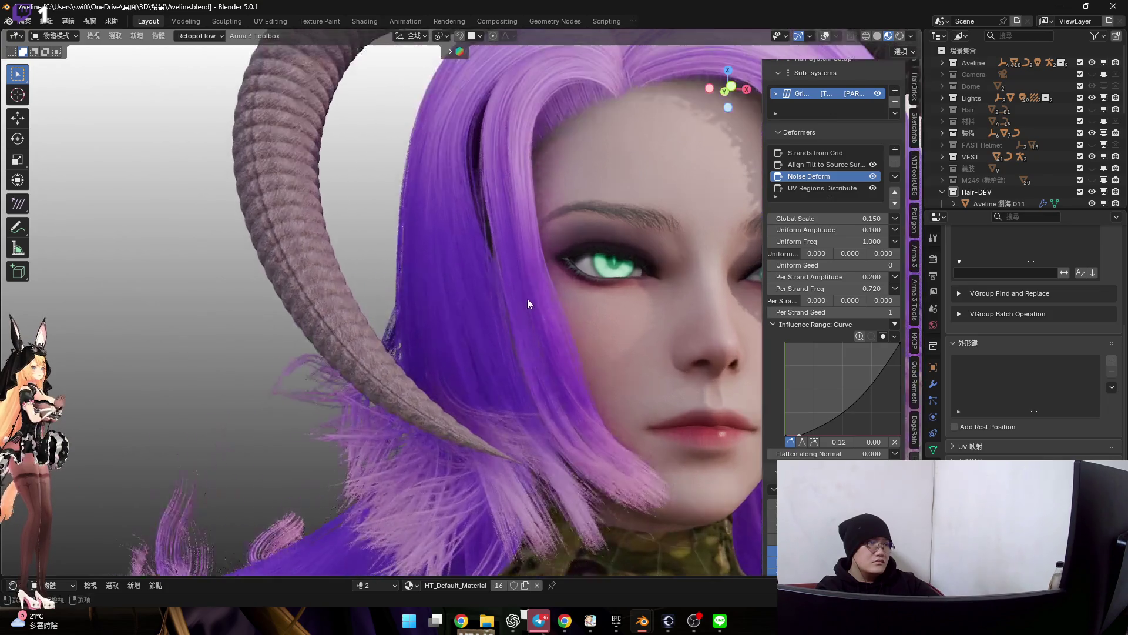
Raise Per Strand Amplitude to 0.450 and lower Per Strand Freq, cancelling a further reduction
{"action": "mouse_move", "coordinate": [820, 279]}
{"action": "left_mouse_down"}
{"action": "mouse_move", "coordinate": [869, 277]}
{"action": "mouse_move", "coordinate": [793, 288]}
{"action": "mouse_move", "coordinate": [843, 289]}
{"action": "left_mouse_up"}
{"action": "mouse_move", "coordinate": [618, 328]}
{"action": "middle_mouse_down"}
{"action": "mouse_move", "coordinate": [627, 303]}
{"action": "mouse_move", "coordinate": [613, 300]}
{"action": "mouse_move", "coordinate": [609, 331]}
{"action": "middle_mouse_up"}
{"action": "scroll", "coordinate": [608, 332], "scroll_direction": "up", "scroll_amount": 3}
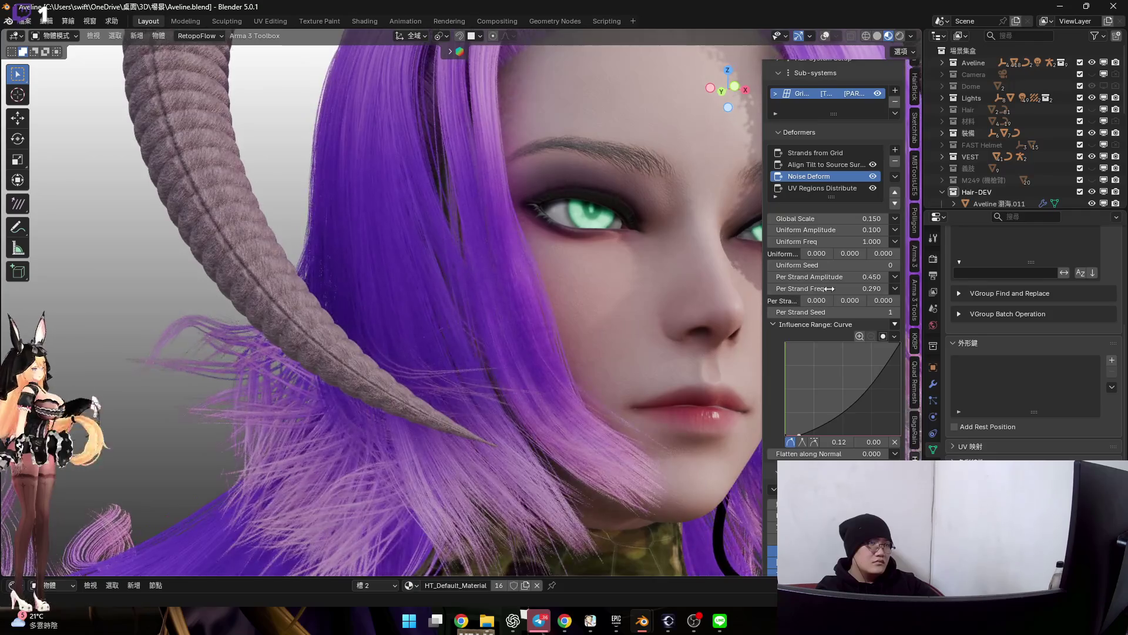
{"action": "left_click_drag", "start_coordinate": [830, 289], "coordinate": [795, 289]}
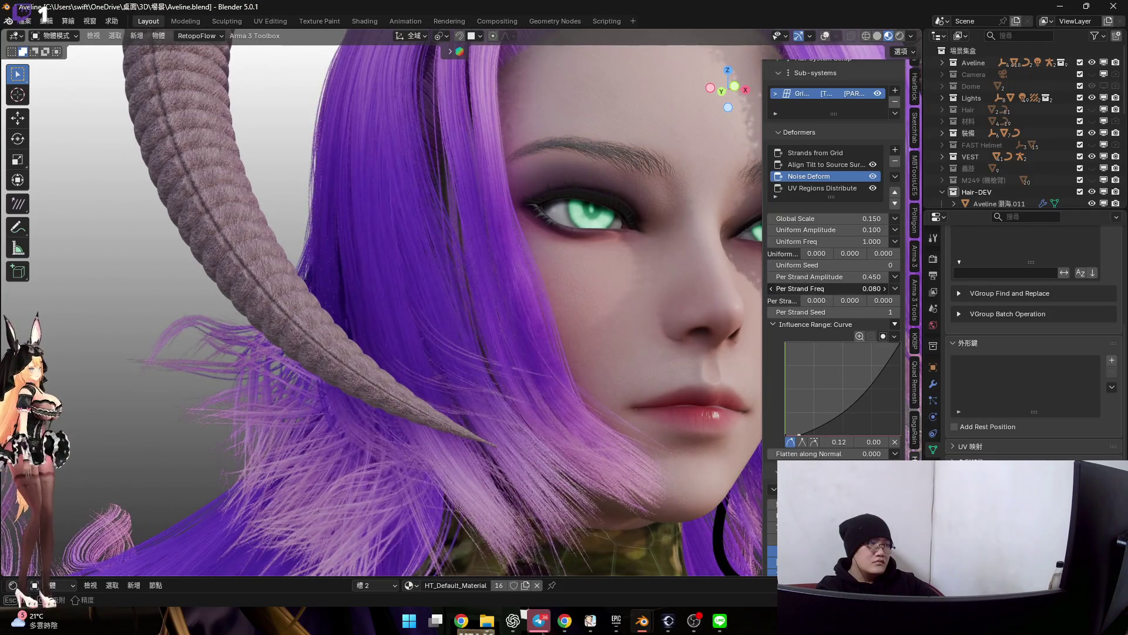
{"action": "scroll", "coordinate": [553, 360], "scroll_direction": "down", "scroll_amount": 3}
{"action": "mouse_move", "coordinate": [569, 306]}
{"action": "middle_mouse_down"}
{"action": "mouse_move", "coordinate": [547, 301]}
{"action": "mouse_move", "coordinate": [521, 362]}
{"action": "mouse_move", "coordinate": [533, 359]}
{"action": "mouse_move", "coordinate": [512, 354]}
{"action": "mouse_move", "coordinate": [575, 391]}
{"action": "mouse_move", "coordinate": [563, 312]}
{"action": "mouse_move", "coordinate": [617, 310]}
{"action": "mouse_move", "coordinate": [601, 292]}
{"action": "mouse_move", "coordinate": [617, 290]}
{"action": "middle_mouse_up"}
{"action": "scroll", "coordinate": [540, 295], "scroll_direction": "up", "scroll_amount": 4}
{"action": "left_click_drag", "start_coordinate": [800, 281], "coordinate": [776, 281]}
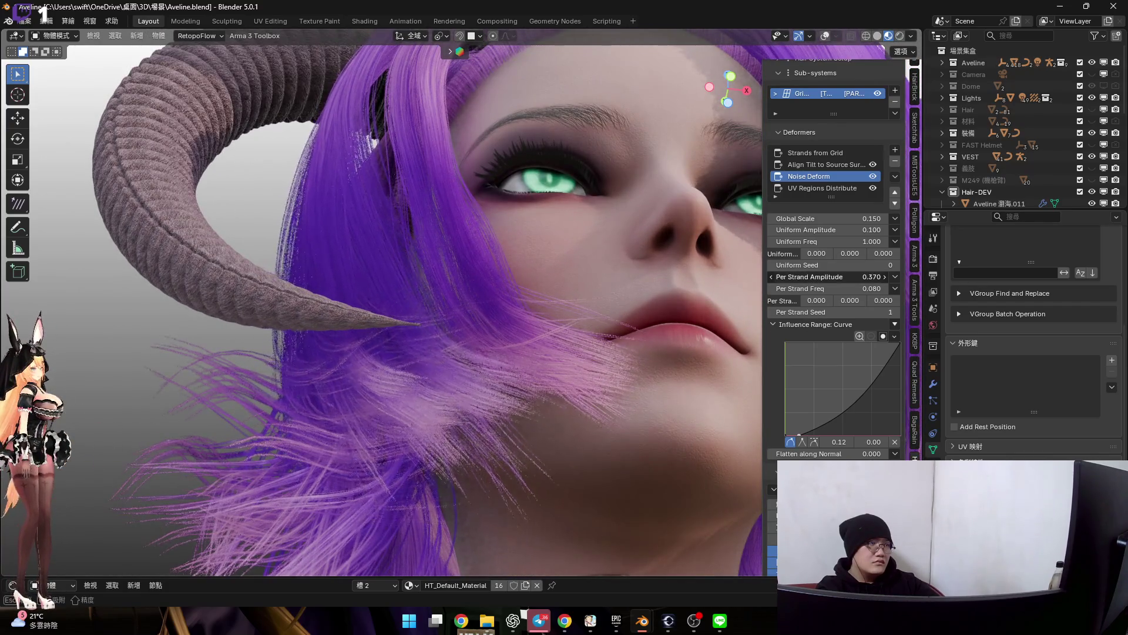
{"action": "key", "text": "Escape"}
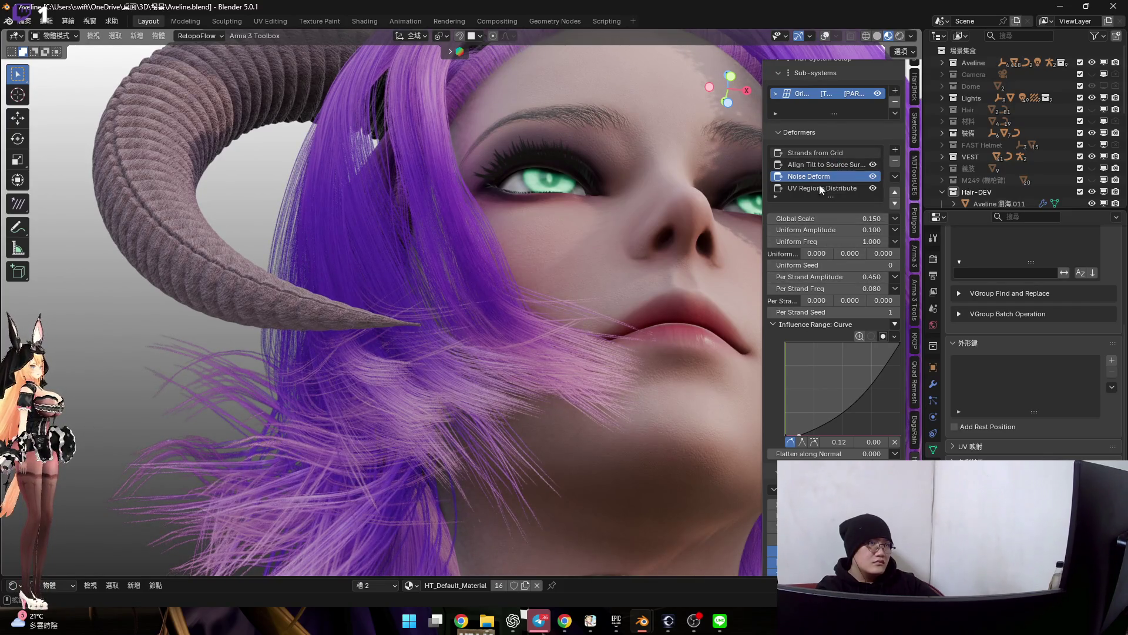
Raise the Strands from Grid count to 50
{"action": "left_click", "coordinate": [806, 153]}
{"action": "left_click_drag", "start_coordinate": [845, 247], "coordinate": [889, 246]}
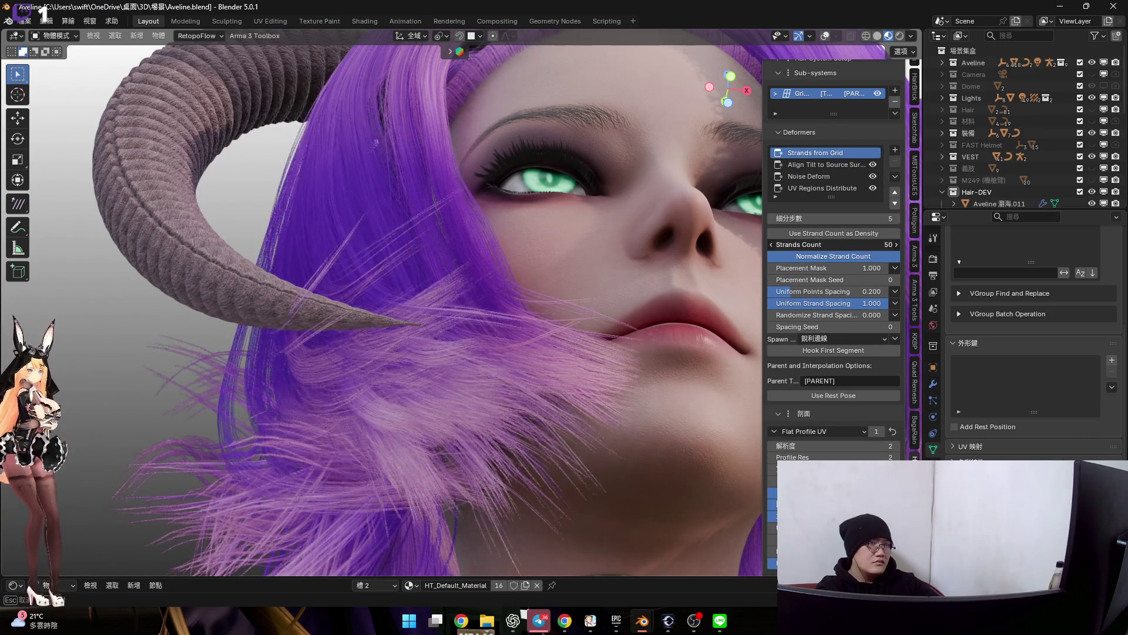
Enter a Strands Count of 30 and reselect the Noise Deform deformer
{"action": "mouse_move", "coordinate": [446, 198]}
{"action": "middle_mouse_down"}
{"action": "mouse_move", "coordinate": [497, 252]}
{"action": "mouse_move", "coordinate": [517, 398]}
{"action": "mouse_move", "coordinate": [511, 333]}
{"action": "mouse_move", "coordinate": [546, 347]}
{"action": "mouse_move", "coordinate": [508, 349]}
{"action": "middle_mouse_up"}
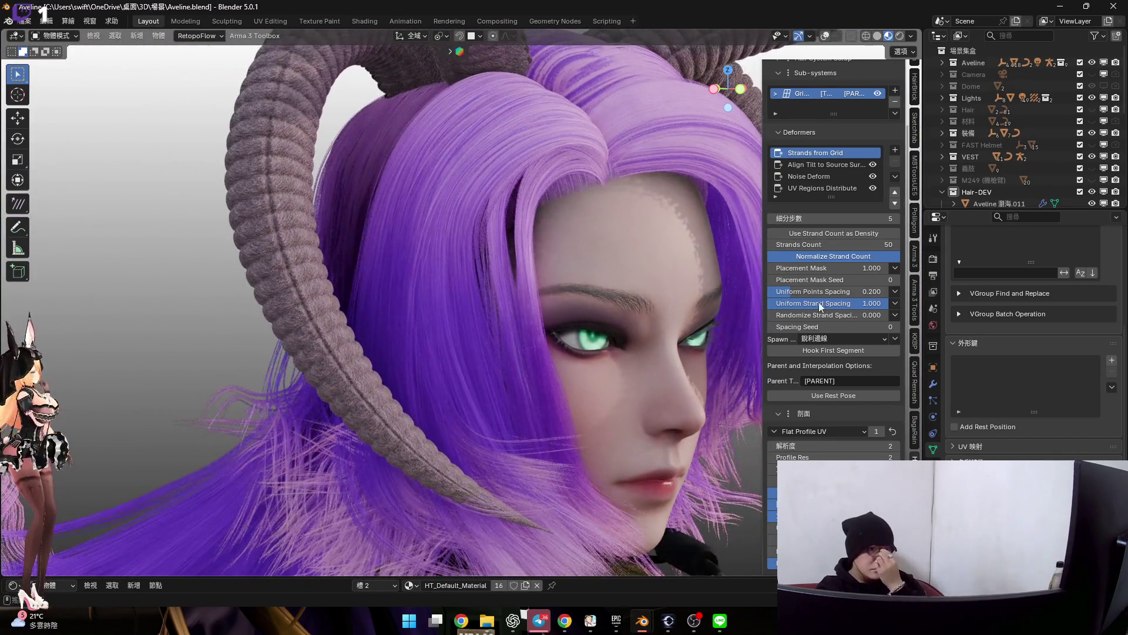
{"action": "left_click", "coordinate": [860, 246]}
{"action": "type", "text": "30"}
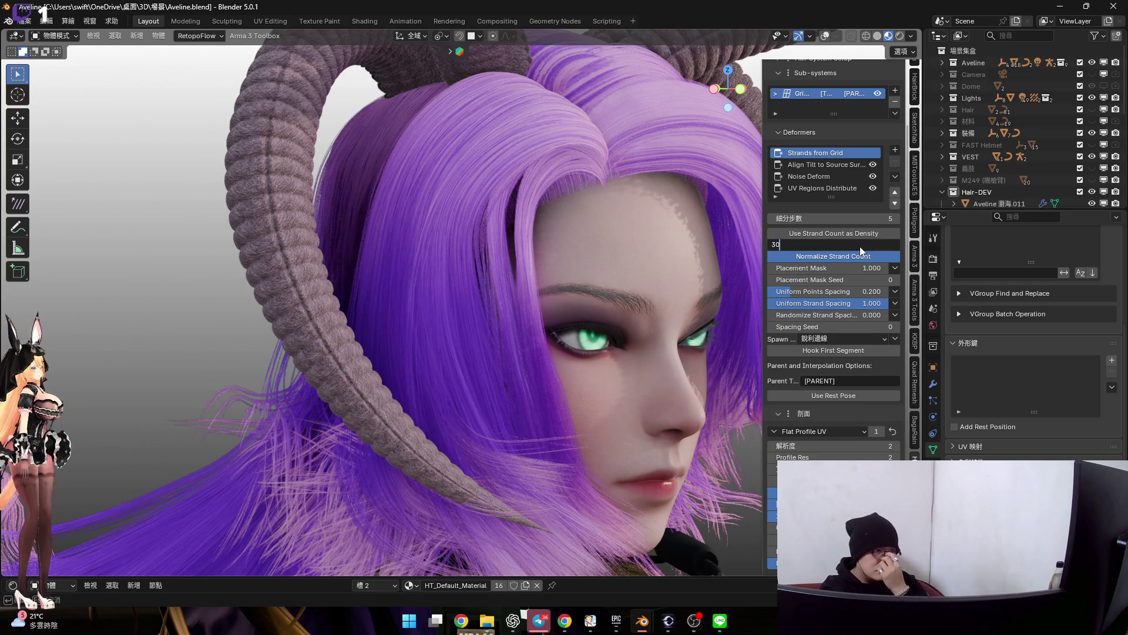
{"action": "key", "text": "Return"}
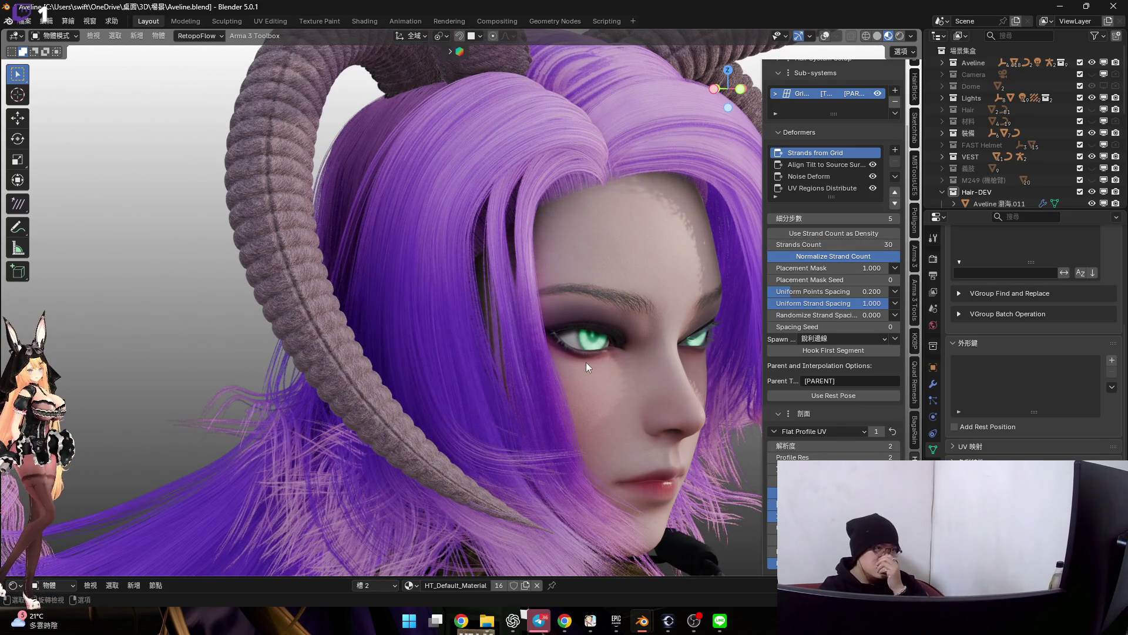
{"action": "mouse_move", "coordinate": [666, 353]}
{"action": "middle_mouse_down"}
{"action": "mouse_move", "coordinate": [500, 281]}
{"action": "mouse_move", "coordinate": [668, 223]}
{"action": "middle_mouse_up"}
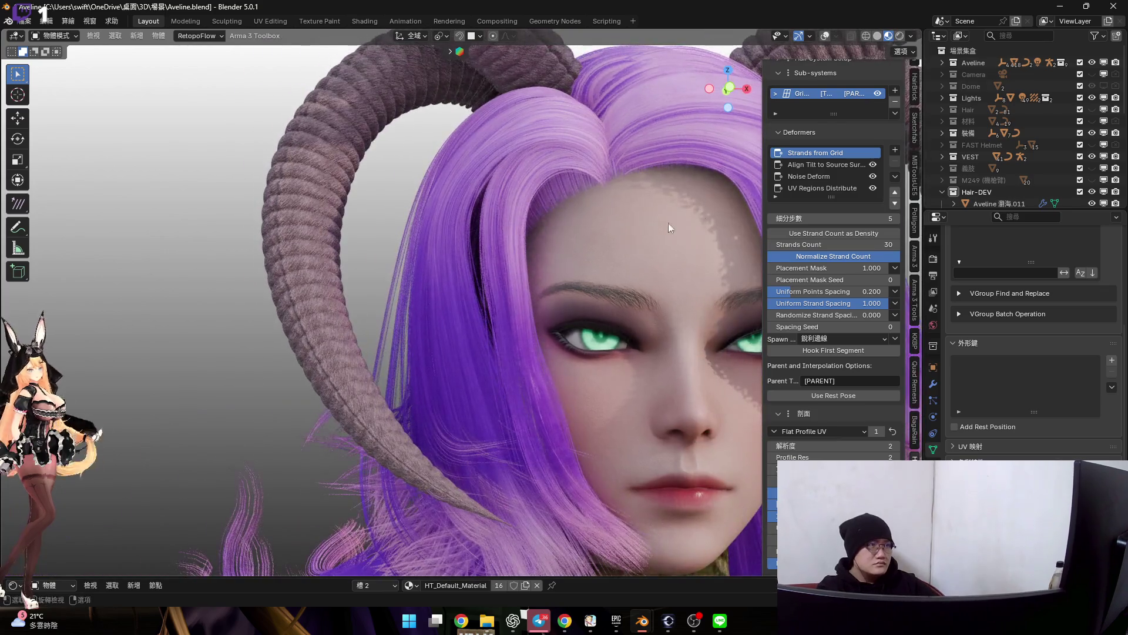
{"action": "left_click", "coordinate": [829, 175]}
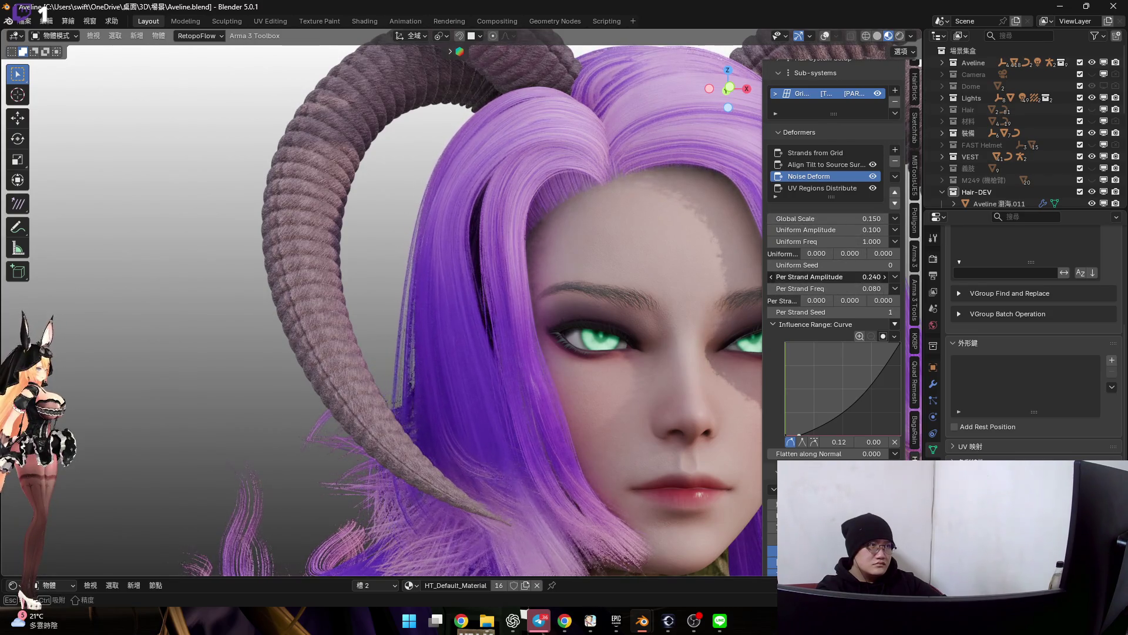
Set Uniform Amplitude to 0 and Uniform Freq to 1
{"action": "mouse_move", "coordinate": [860, 229]}
{"action": "left_mouse_down"}
{"action": "mouse_move", "coordinate": [830, 230]}
{"action": "mouse_move", "coordinate": [859, 229]}
{"action": "left_mouse_up"}
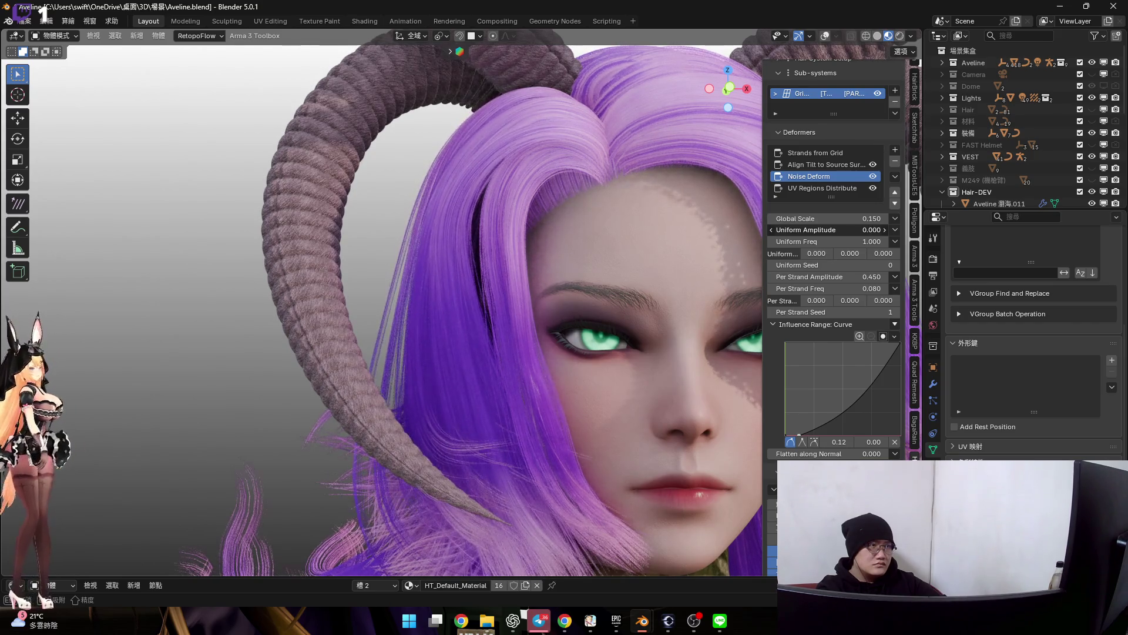
{"action": "scroll", "coordinate": [622, 296], "scroll_direction": "up", "scroll_amount": 2}
{"action": "mouse_move", "coordinate": [829, 229]}
{"action": "left_mouse_down"}
{"action": "mouse_move", "coordinate": [883, 229]}
{"action": "mouse_move", "coordinate": [817, 231]}
{"action": "left_mouse_up"}
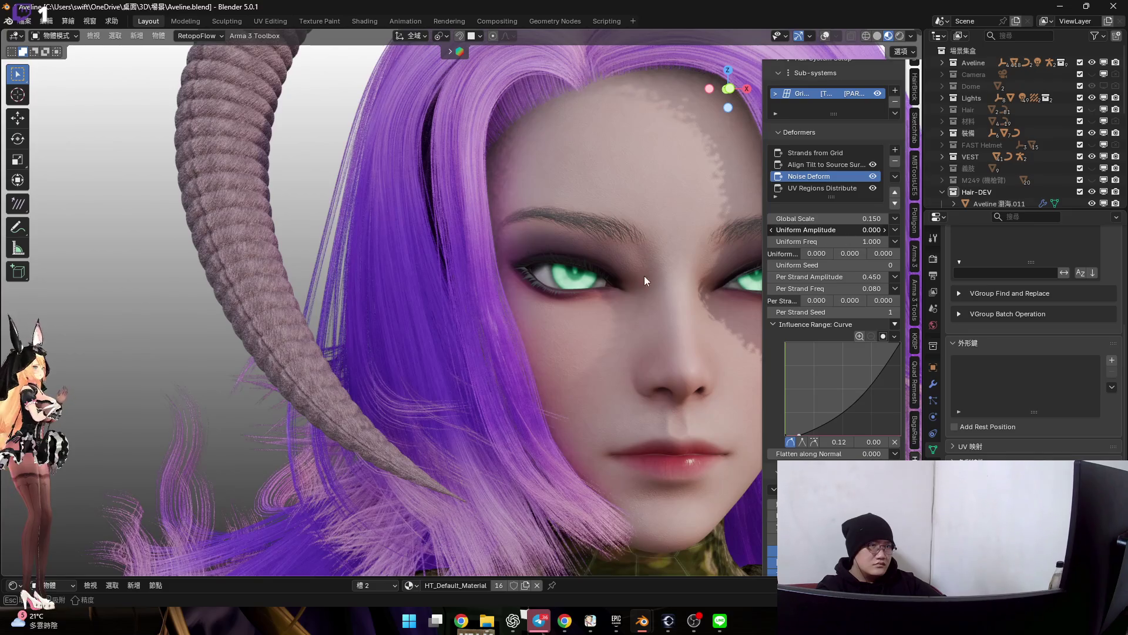
{"action": "left_click", "coordinate": [856, 241]}
{"action": "type", "text": "1"}
{"action": "key", "text": "Return"}
Trial a lower Per Strand Amplitude and cancel it, keeping 0.450
{"action": "middle_click_drag", "start_coordinate": [585, 268], "coordinate": [595, 212], "text": "shift"}
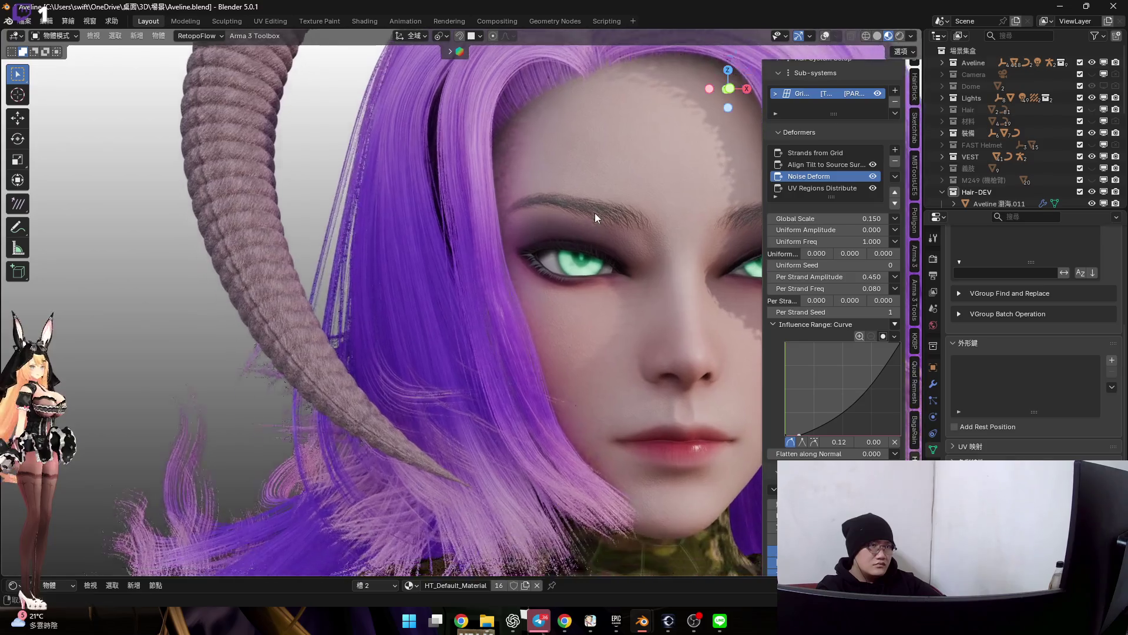
{"action": "left_click_drag", "start_coordinate": [846, 276], "coordinate": [776, 276]}
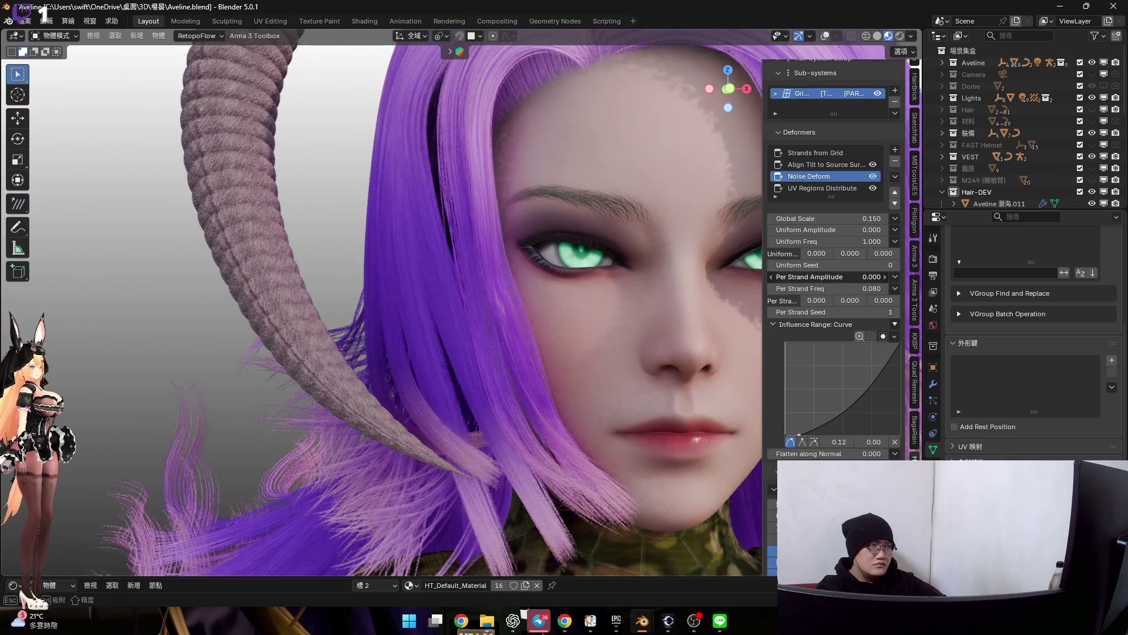
{"action": "key", "text": "Escape"}
{"action": "mouse_move", "coordinate": [614, 267]}
{"action": "middle_mouse_down"}
{"action": "mouse_move", "coordinate": [624, 303]}
{"action": "mouse_move", "coordinate": [550, 283]}
{"action": "mouse_move", "coordinate": [567, 282]}
{"action": "mouse_move", "coordinate": [566, 266]}
{"action": "mouse_move", "coordinate": [612, 301]}
{"action": "mouse_move", "coordinate": [576, 290]}
{"action": "mouse_move", "coordinate": [539, 375]}
{"action": "middle_mouse_up"}
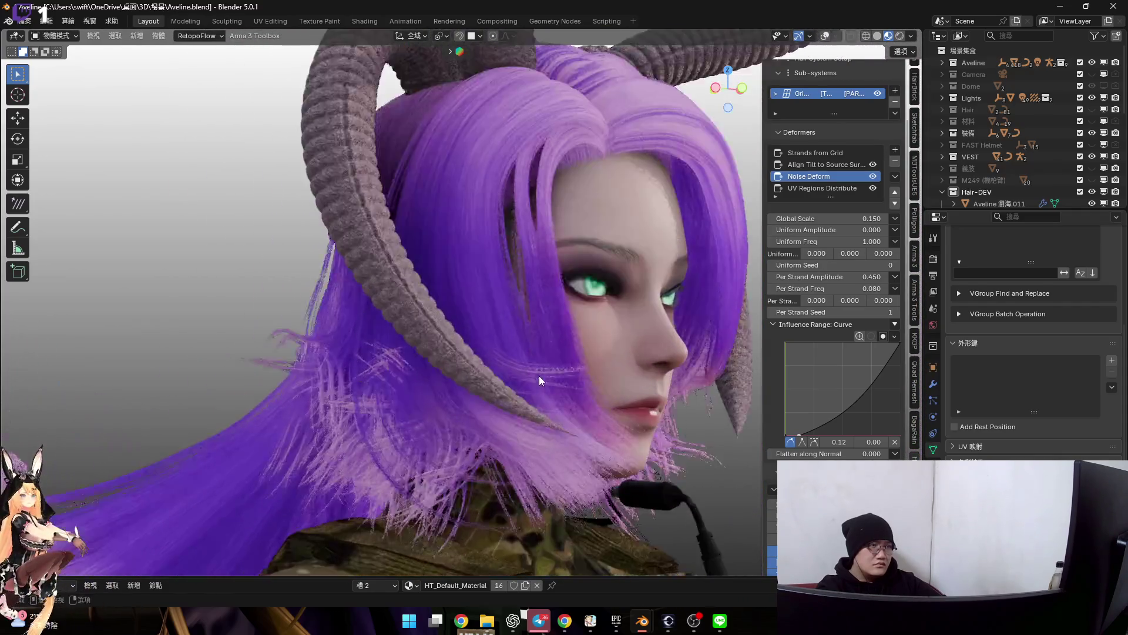
{"action": "scroll", "coordinate": [539, 375], "scroll_direction": "up", "scroll_amount": 2}
After cancelled trials, reduce Per Strand Amplitude and raise Global Scale to 0.800
{"action": "left_click_drag", "start_coordinate": [824, 277], "coordinate": [793, 277]}
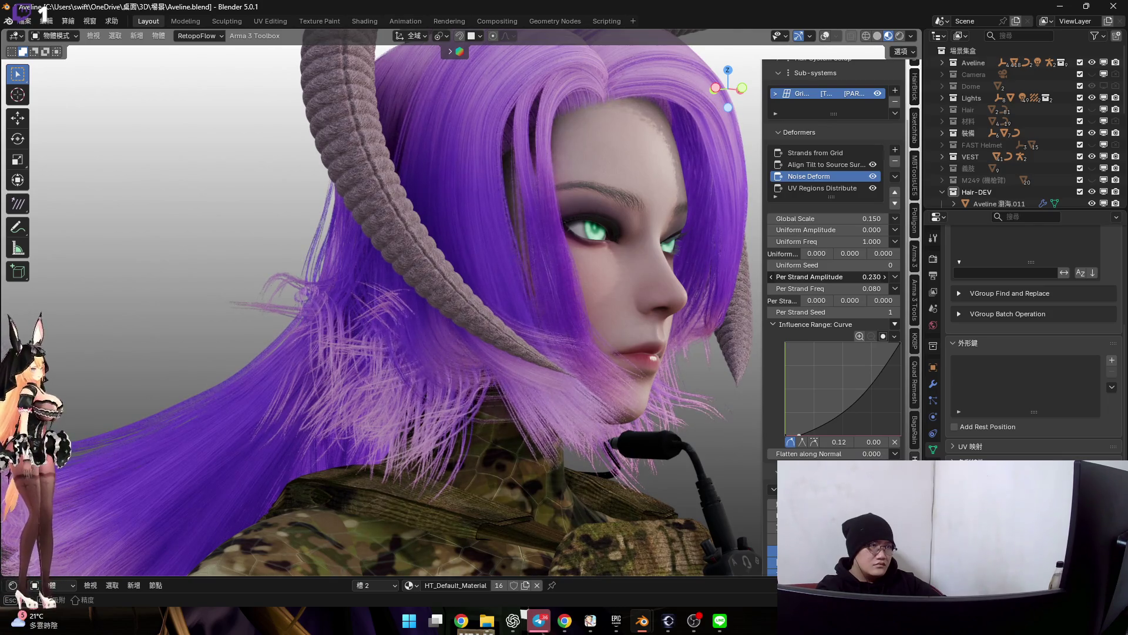
{"action": "key", "text": "Escape"}
{"action": "left_click_drag", "start_coordinate": [858, 220], "coordinate": [823, 219]}
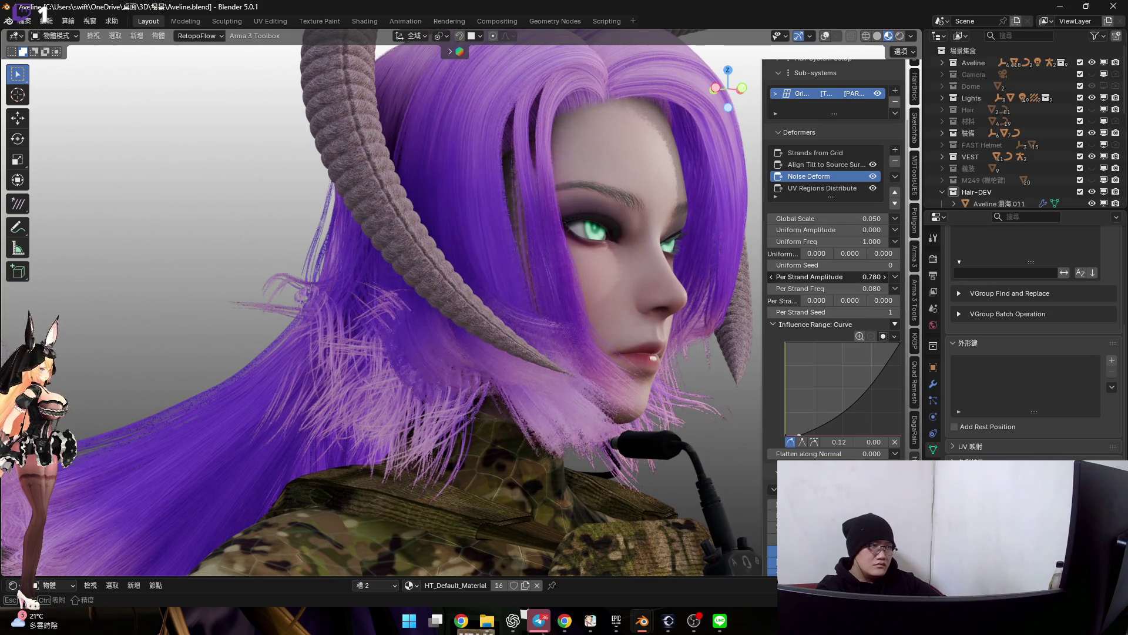
{"action": "key", "text": "Escape"}
{"action": "left_click_drag", "start_coordinate": [854, 277], "coordinate": [811, 277]}
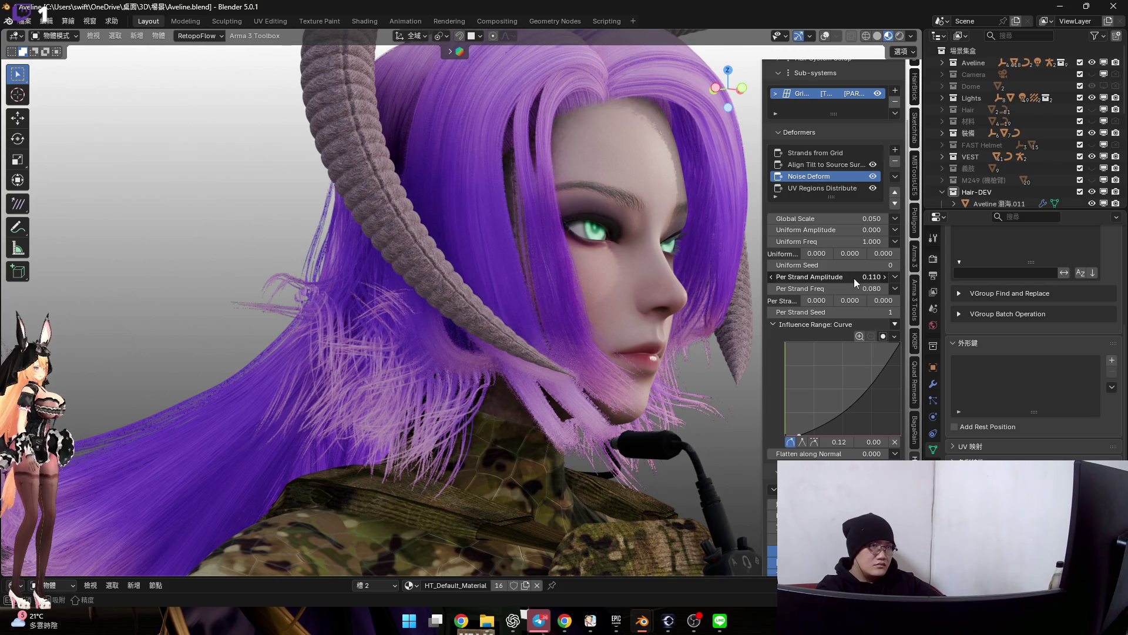
{"action": "left_click_drag", "start_coordinate": [847, 257], "coordinate": [841, 228]}
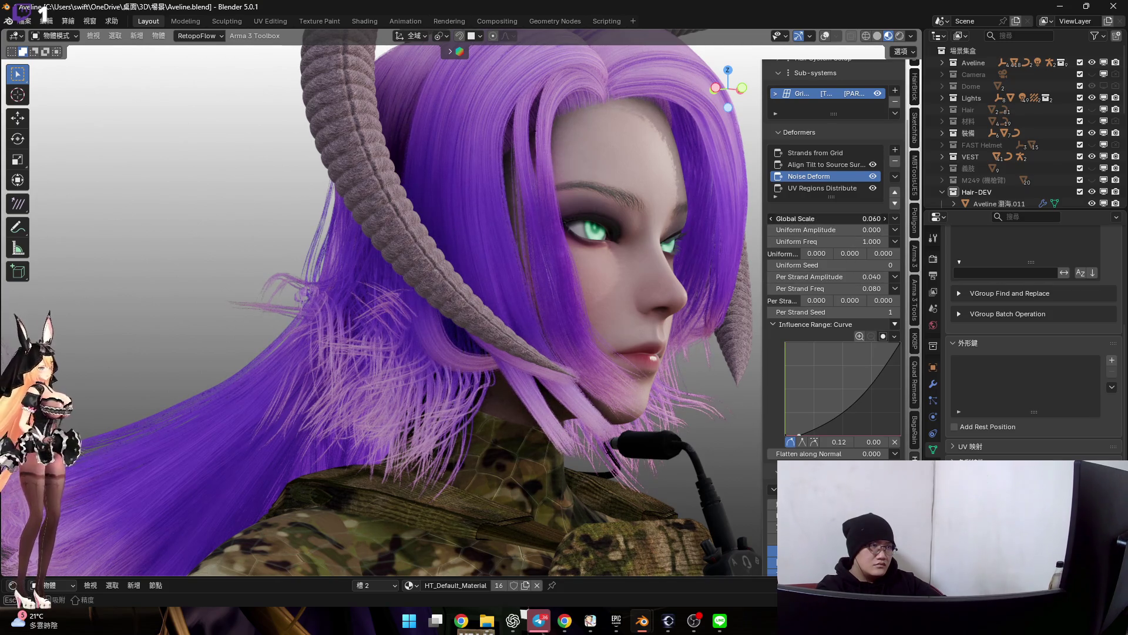
{"action": "mouse_move", "coordinate": [834, 219]}
{"action": "left_mouse_down"}
{"action": "mouse_move", "coordinate": [872, 219]}
{"action": "mouse_move", "coordinate": [837, 219]}
{"action": "left_mouse_up"}
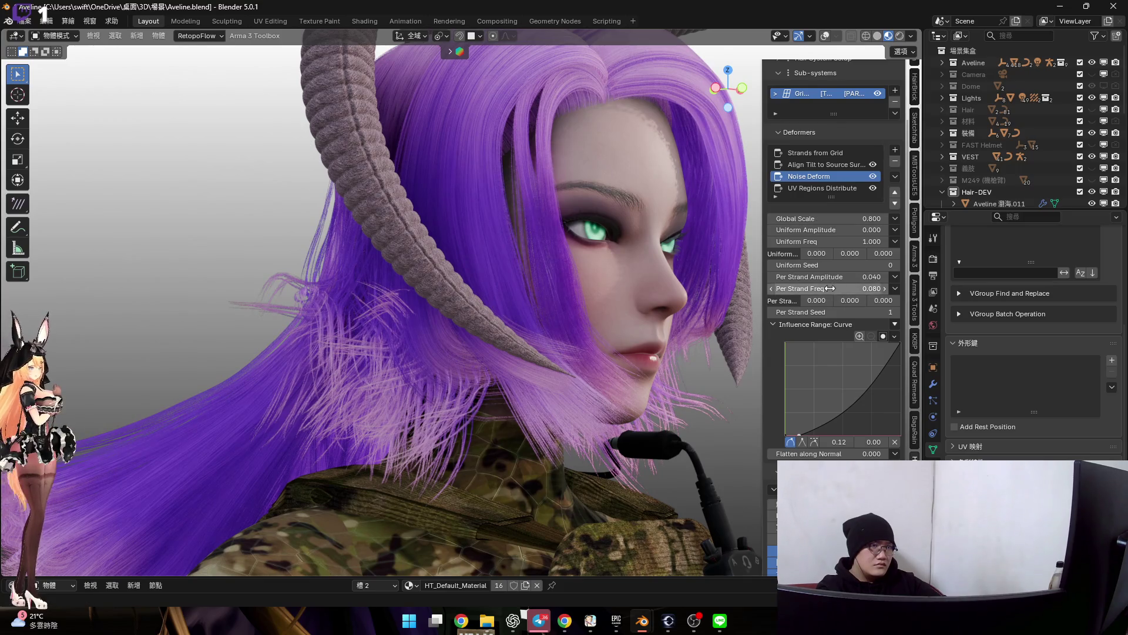
Enter an exact Per Strand Freq and raise Per Strand Amplitude to 0.050
{"action": "left_click_drag", "start_coordinate": [828, 288], "coordinate": [882, 288]}
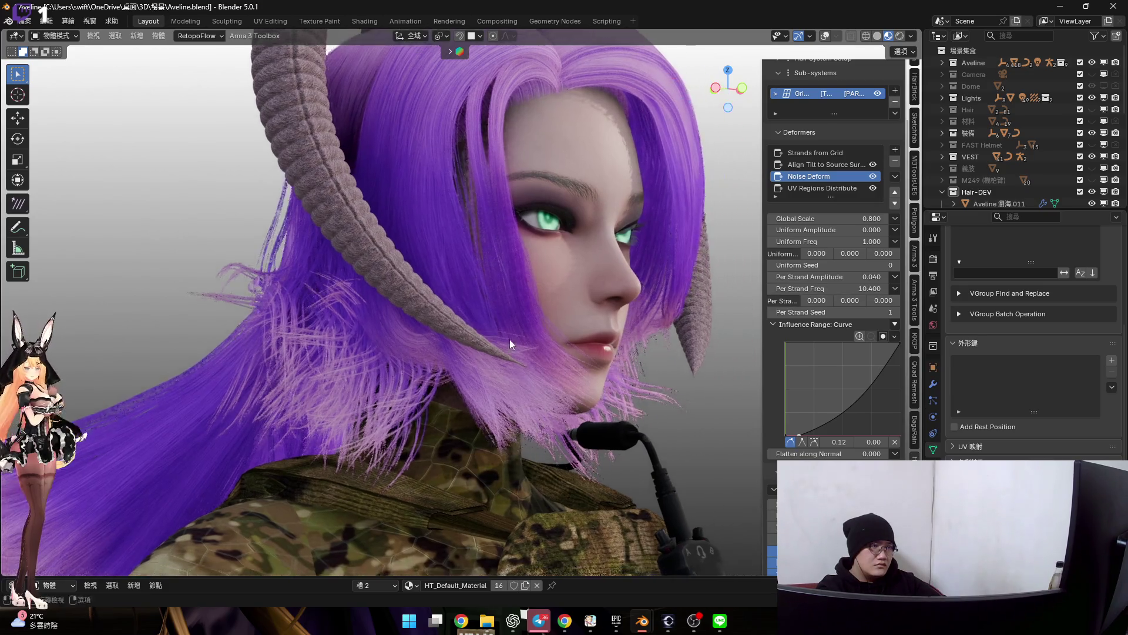
{"action": "middle_click_drag", "start_coordinate": [486, 342], "coordinate": [555, 353]}
{"action": "scroll", "coordinate": [554, 353], "scroll_direction": "up", "scroll_amount": 4}
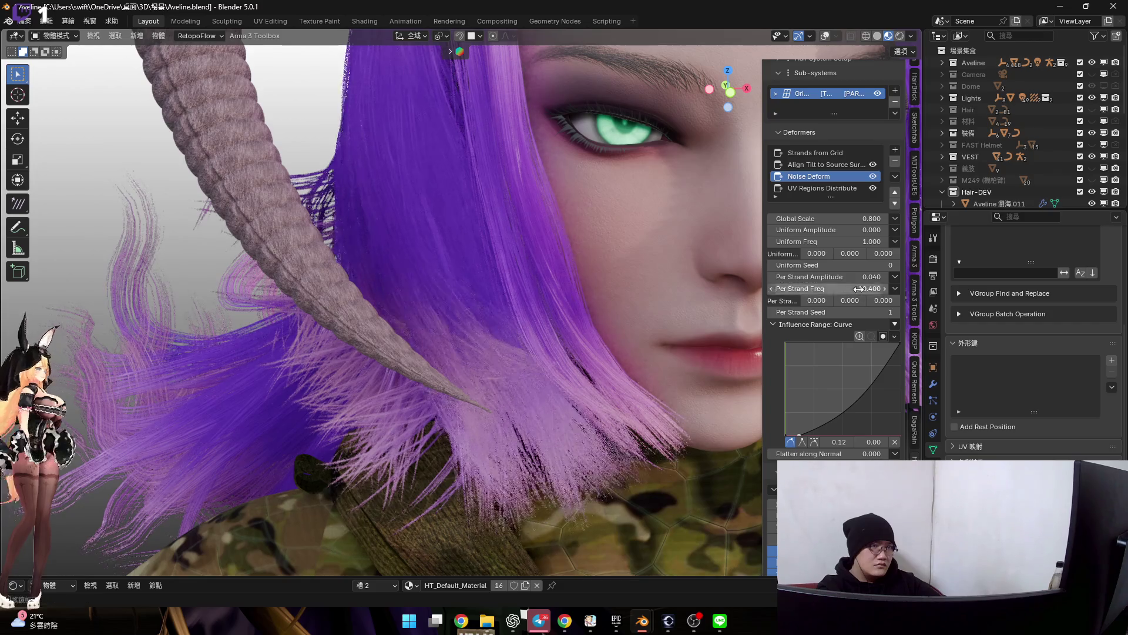
{"action": "left_click", "coordinate": [860, 288]}
{"action": "type", "text": "10.000"}
{"action": "key", "text": "Return"}
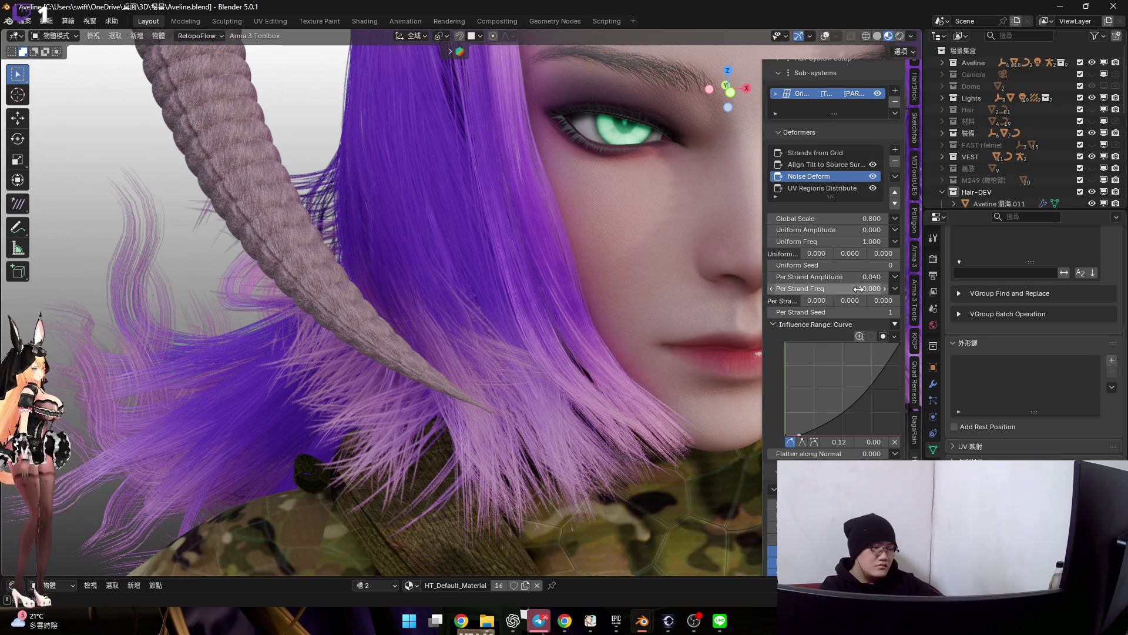
{"action": "left_click_drag", "start_coordinate": [847, 278], "coordinate": [848, 278]}
{"action": "key", "text": "Escape"}
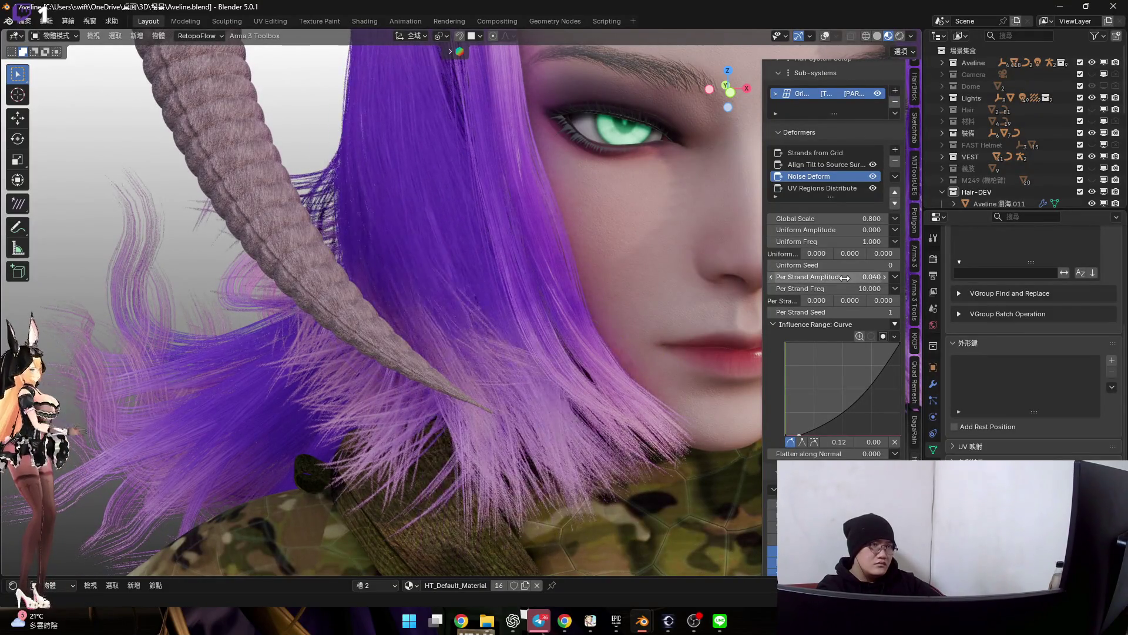
{"action": "left_click_drag", "start_coordinate": [847, 279], "coordinate": [847, 279]}
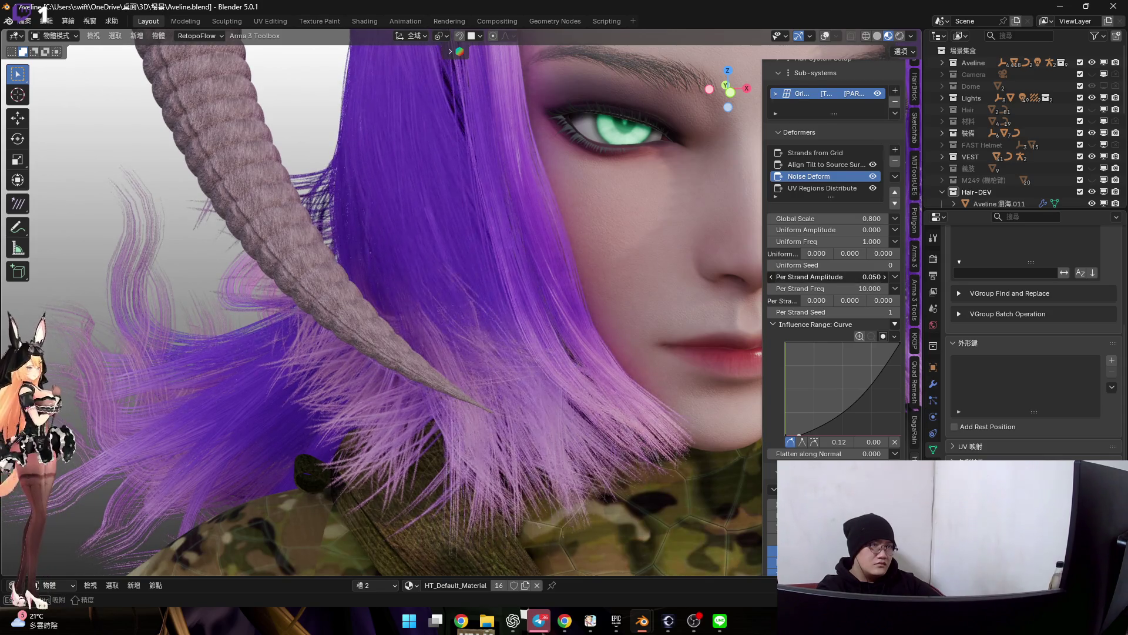
{"action": "scroll", "coordinate": [557, 313], "scroll_direction": "down", "scroll_amount": 3}
{"action": "mouse_move", "coordinate": [578, 299]}
{"action": "middle_mouse_down"}
{"action": "mouse_move", "coordinate": [532, 353]}
{"action": "mouse_move", "coordinate": [482, 350]}
{"action": "mouse_move", "coordinate": [512, 341]}
{"action": "mouse_move", "coordinate": [535, 284]}
{"action": "mouse_move", "coordinate": [609, 308]}
{"action": "mouse_move", "coordinate": [527, 356]}
{"action": "mouse_move", "coordinate": [483, 369]}
{"action": "mouse_move", "coordinate": [521, 354]}
{"action": "mouse_move", "coordinate": [491, 280]}
{"action": "mouse_move", "coordinate": [459, 275]}
{"action": "mouse_move", "coordinate": [546, 269]}
{"action": "mouse_move", "coordinate": [588, 294]}
{"action": "mouse_move", "coordinate": [597, 318]}
{"action": "mouse_move", "coordinate": [515, 292]}
{"action": "middle_mouse_up"}
{"action": "scroll", "coordinate": [512, 341], "scroll_direction": "up", "scroll_amount": 2}
{"action": "scroll", "coordinate": [528, 357], "scroll_direction": "up", "scroll_amount": 2}
{"action": "scroll", "coordinate": [492, 353], "scroll_direction": "up", "scroll_amount": 2}
Select the bangs' Add Tilt deformer and toggle it off and on to compare
{"action": "left_click", "coordinate": [516, 289]}
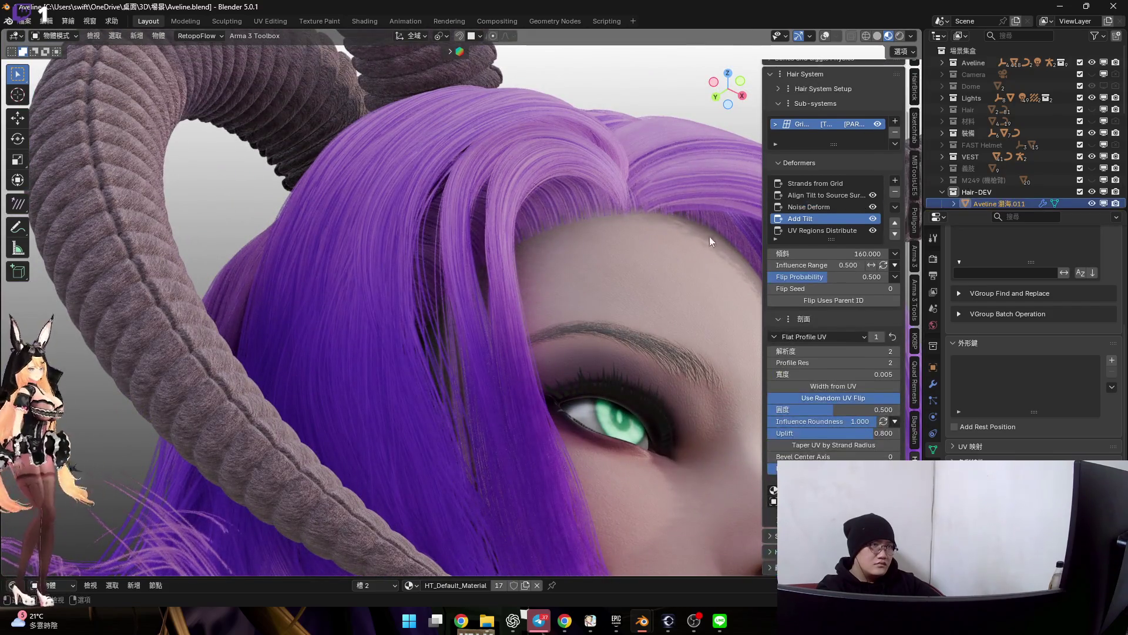
{"action": "left_click", "coordinate": [874, 219]}
{"action": "mouse_move", "coordinate": [717, 255]}
{"action": "middle_mouse_down"}
{"action": "mouse_move", "coordinate": [322, 302]}
{"action": "mouse_move", "coordinate": [352, 334]}
{"action": "mouse_move", "coordinate": [441, 336]}
{"action": "middle_mouse_up"}
{"action": "left_click", "coordinate": [873, 219]}
{"action": "mouse_move", "coordinate": [555, 291]}
{"action": "middle_mouse_down"}
{"action": "mouse_move", "coordinate": [620, 295]}
{"action": "mouse_move", "coordinate": [576, 293]}
{"action": "mouse_move", "coordinate": [820, 234]}
{"action": "middle_mouse_up"}
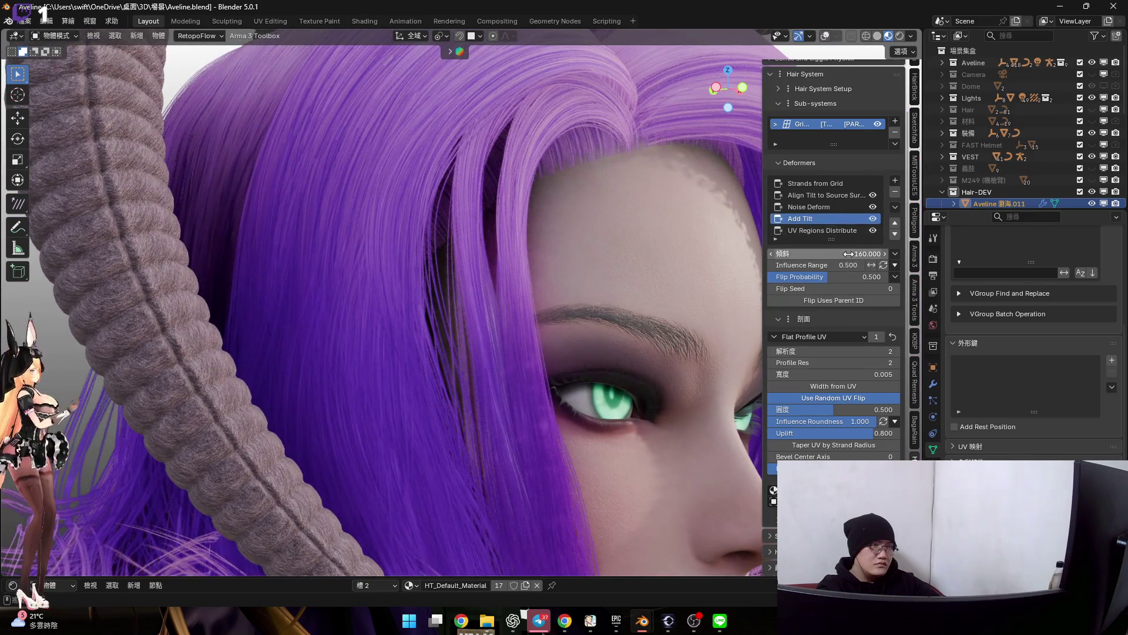
Lower the Add Tilt amount from 160 to 60 and inspect the head from the side
{"action": "mouse_move", "coordinate": [829, 254]}
{"action": "left_mouse_down"}
{"action": "mouse_move", "coordinate": [781, 254]}
{"action": "mouse_move", "coordinate": [814, 253]}
{"action": "left_mouse_up"}
{"action": "left_click", "coordinate": [849, 254]}
{"action": "type", "text": "0"}
{"action": "key", "text": "Return"}
{"action": "mouse_move", "coordinate": [601, 215]}
{"action": "middle_mouse_down"}
{"action": "mouse_move", "coordinate": [415, 205]}
{"action": "mouse_move", "coordinate": [447, 205]}
{"action": "middle_mouse_up"}
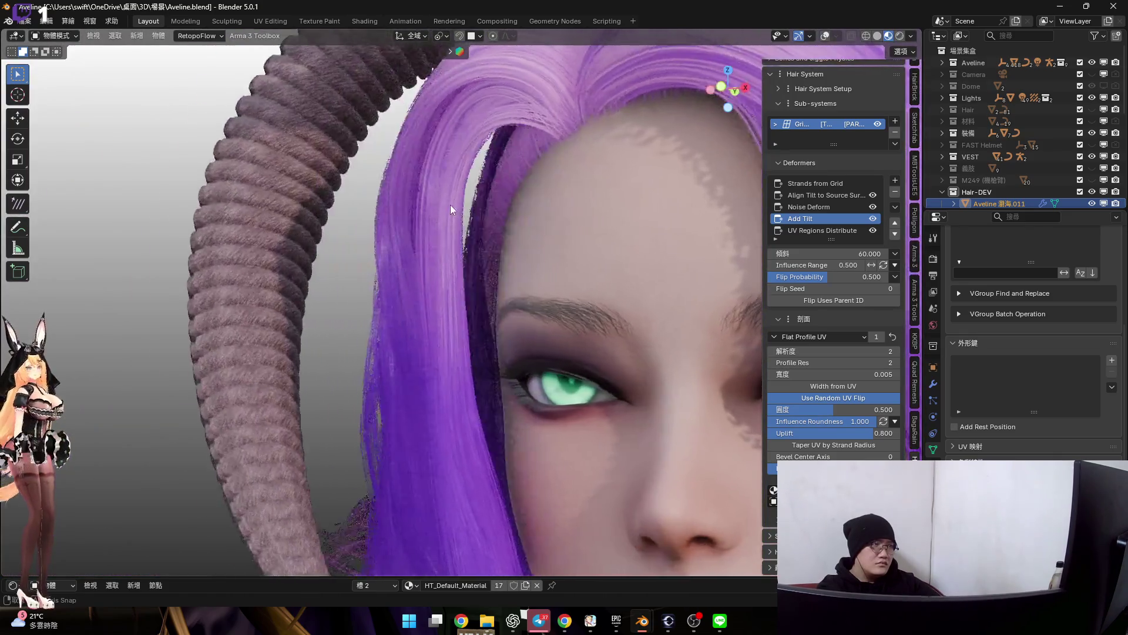
{"action": "scroll", "coordinate": [447, 205], "scroll_direction": "down", "scroll_amount": 2}
{"action": "scroll", "coordinate": [509, 210], "scroll_direction": "down", "scroll_amount": 2}
{"action": "mouse_move", "coordinate": [503, 231]}
{"action": "middle_mouse_down"}
{"action": "mouse_move", "coordinate": [577, 334]}
{"action": "mouse_move", "coordinate": [510, 313]}
{"action": "mouse_move", "coordinate": [477, 318]}
{"action": "middle_mouse_up"}
{"action": "scroll", "coordinate": [477, 318], "scroll_direction": "down", "scroll_amount": 2}
{"action": "scroll", "coordinate": [477, 317], "scroll_direction": "up", "scroll_amount": 2}
{"action": "scroll", "coordinate": [518, 320], "scroll_direction": "up", "scroll_amount": 3}
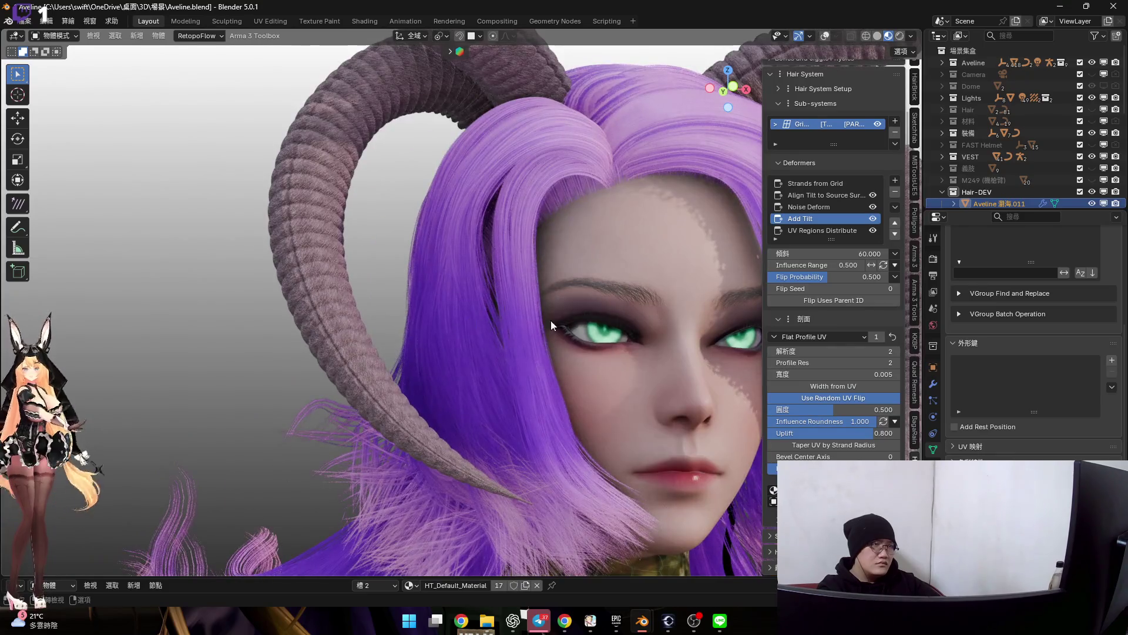
Remove Add Tilt, set Strands from Grid count to 25, then select side hair 側髮.001
{"action": "left_click", "coordinate": [895, 192]}
{"action": "left_click", "coordinate": [832, 183]}
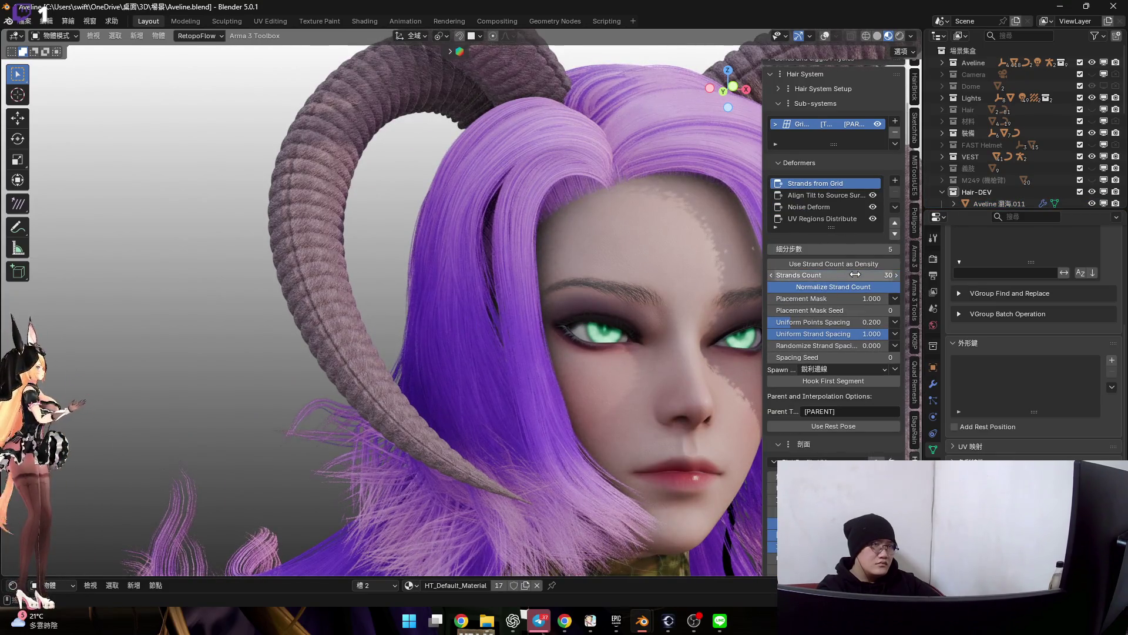
{"action": "type", "text": "25"}
{"action": "key", "text": "Return"}
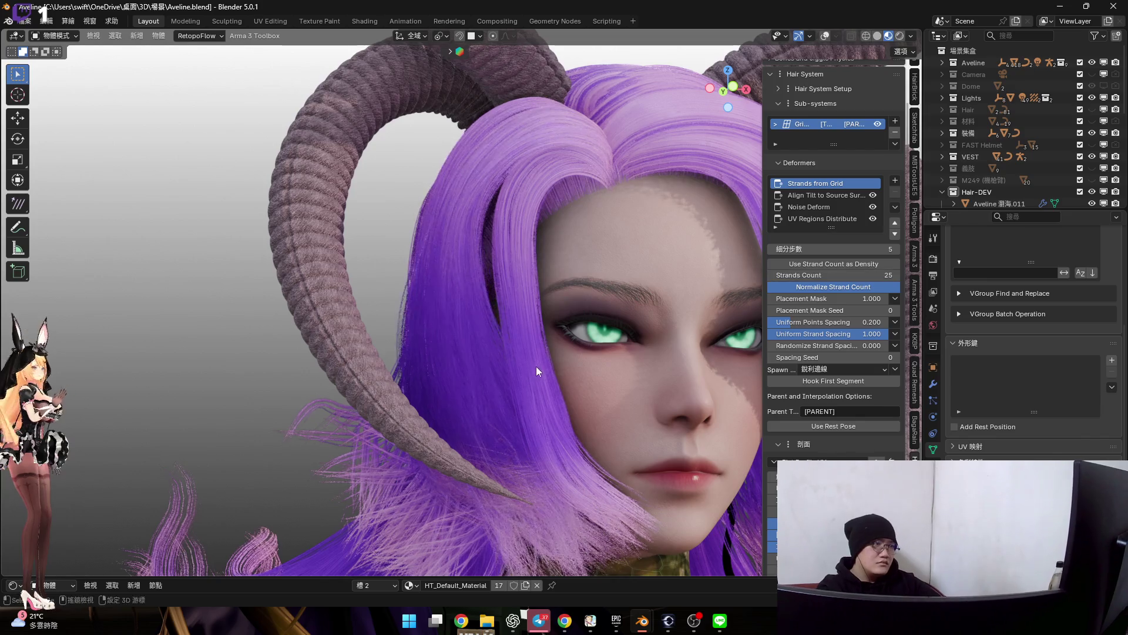
{"action": "scroll", "coordinate": [534, 367], "scroll_direction": "down", "scroll_amount": 2}
{"action": "mouse_move", "coordinate": [541, 301]}
{"action": "middle_mouse_down"}
{"action": "mouse_move", "coordinate": [555, 308]}
{"action": "mouse_move", "coordinate": [496, 345]}
{"action": "mouse_move", "coordinate": [527, 345]}
{"action": "mouse_move", "coordinate": [514, 326]}
{"action": "mouse_move", "coordinate": [650, 345]}
{"action": "mouse_move", "coordinate": [688, 338]}
{"action": "mouse_move", "coordinate": [655, 346]}
{"action": "mouse_move", "coordinate": [784, 344]}
{"action": "mouse_move", "coordinate": [504, 330]}
{"action": "mouse_move", "coordinate": [584, 333]}
{"action": "mouse_move", "coordinate": [415, 353]}
{"action": "mouse_move", "coordinate": [473, 354]}
{"action": "mouse_move", "coordinate": [392, 330]}
{"action": "mouse_move", "coordinate": [466, 390]}
{"action": "mouse_move", "coordinate": [389, 390]}
{"action": "mouse_move", "coordinate": [363, 424]}
{"action": "mouse_move", "coordinate": [410, 276]}
{"action": "middle_mouse_up"}
{"action": "scroll", "coordinate": [546, 290], "scroll_direction": "up", "scroll_amount": 3}
{"action": "scroll", "coordinate": [539, 249], "scroll_direction": "up", "scroll_amount": 2}
{"action": "scroll", "coordinate": [547, 308], "scroll_direction": "down", "scroll_amount": 3}
{"action": "scroll", "coordinate": [391, 330], "scroll_direction": "up", "scroll_amount": 3}
{"action": "scroll", "coordinate": [409, 276], "scroll_direction": "up", "scroll_amount": 3}
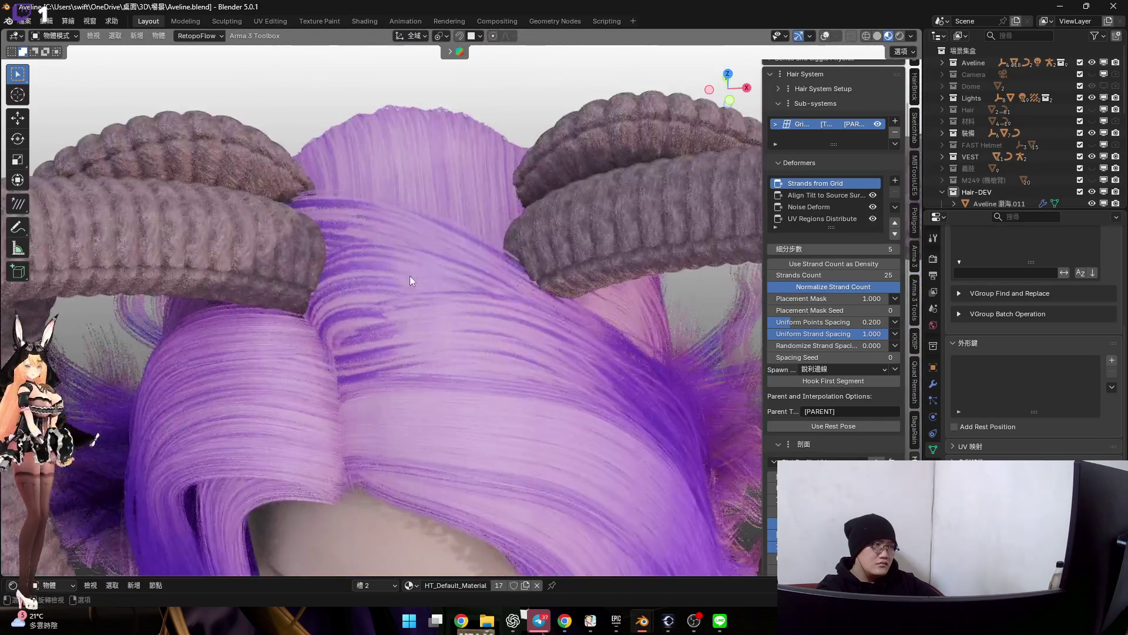
{"action": "left_click", "coordinate": [396, 308]}
{"action": "scroll", "coordinate": [426, 340], "scroll_direction": "down", "scroll_amount": 5}
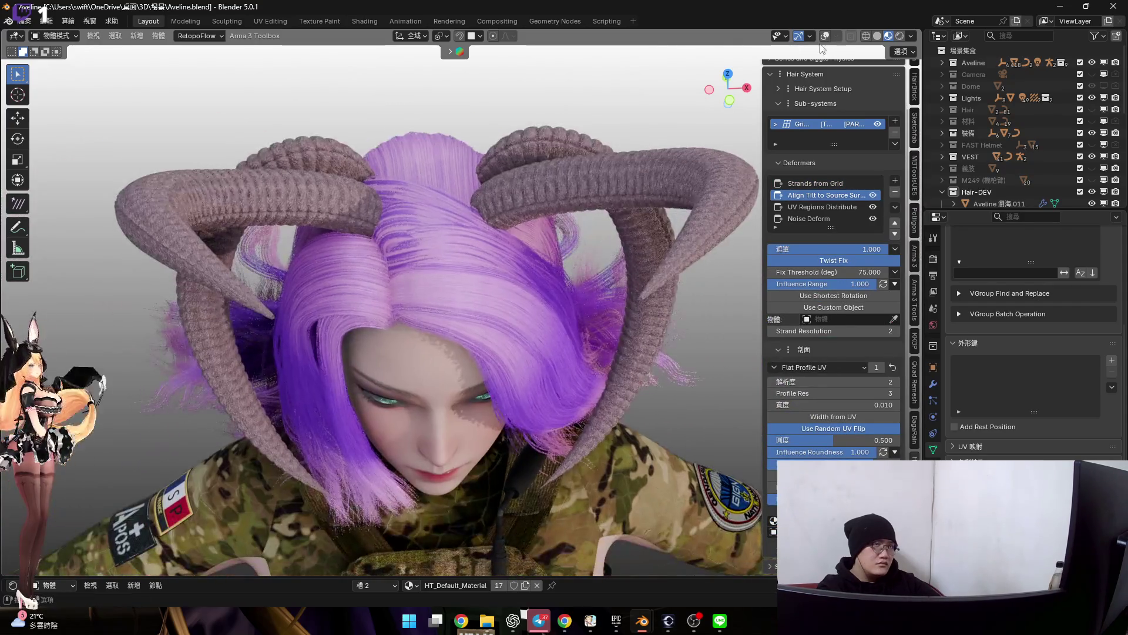
{"action": "scroll", "coordinate": [441, 262], "scroll_direction": "up", "scroll_amount": 3}
{"action": "scroll", "coordinate": [441, 261], "scroll_direction": "up", "scroll_amount": 2}
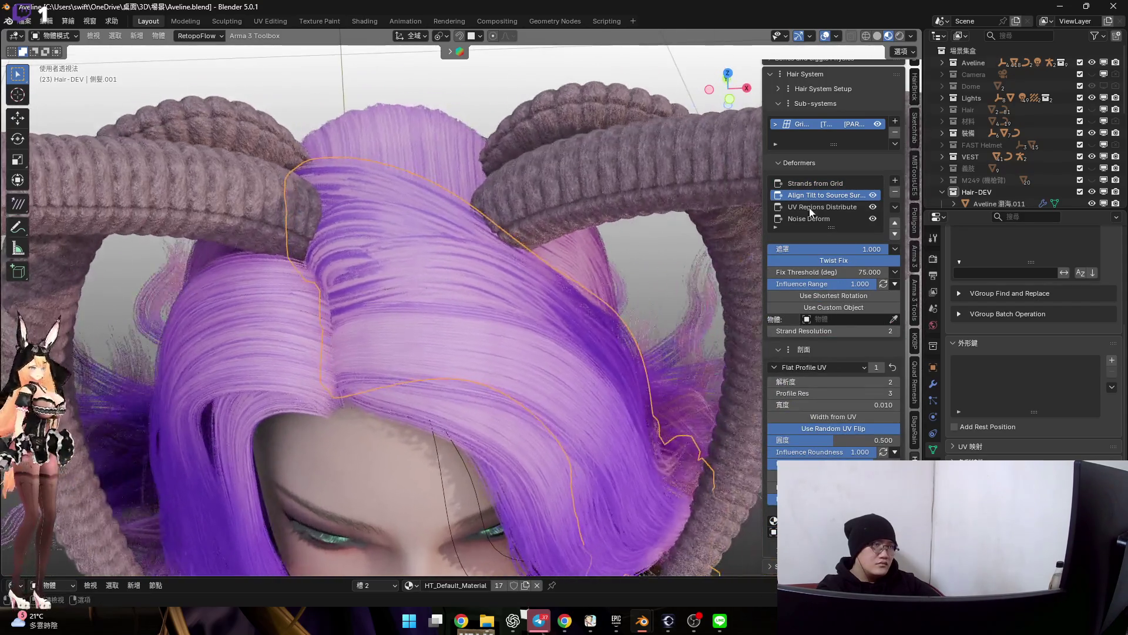
{"action": "scroll", "coordinate": [829, 216], "scroll_direction": "up", "scroll_amount": 2}
{"action": "scroll", "coordinate": [839, 217], "scroll_direction": "up", "scroll_amount": 1}
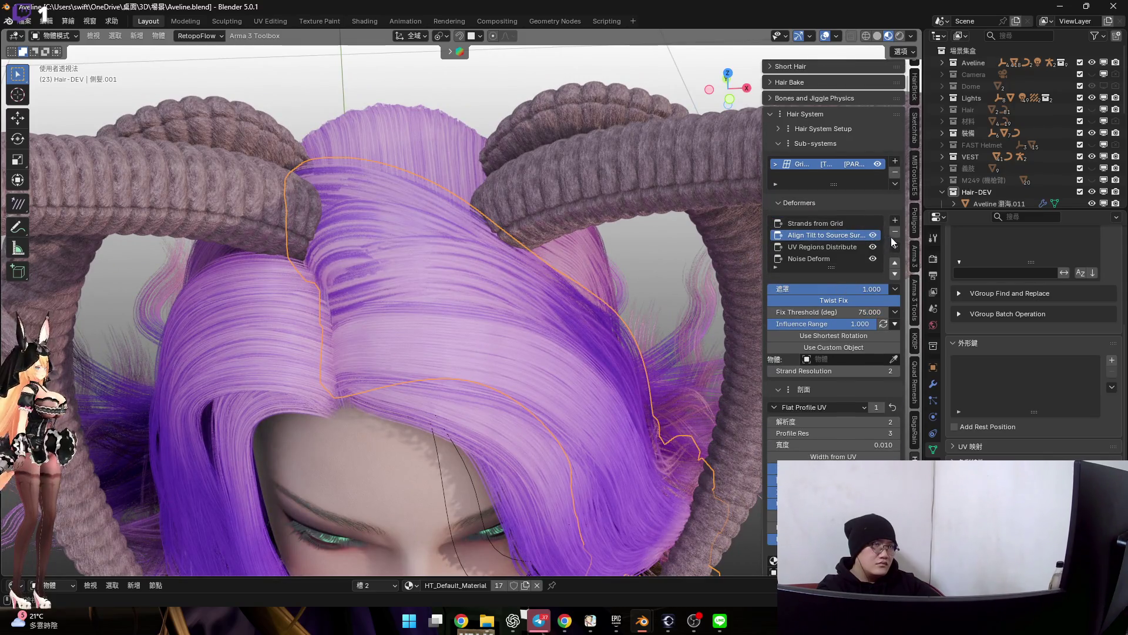
Check the NURBS guide curve in edit mode, then apply all transforms to side hair 側髮.001
{"action": "left_click", "coordinate": [537, 322]}
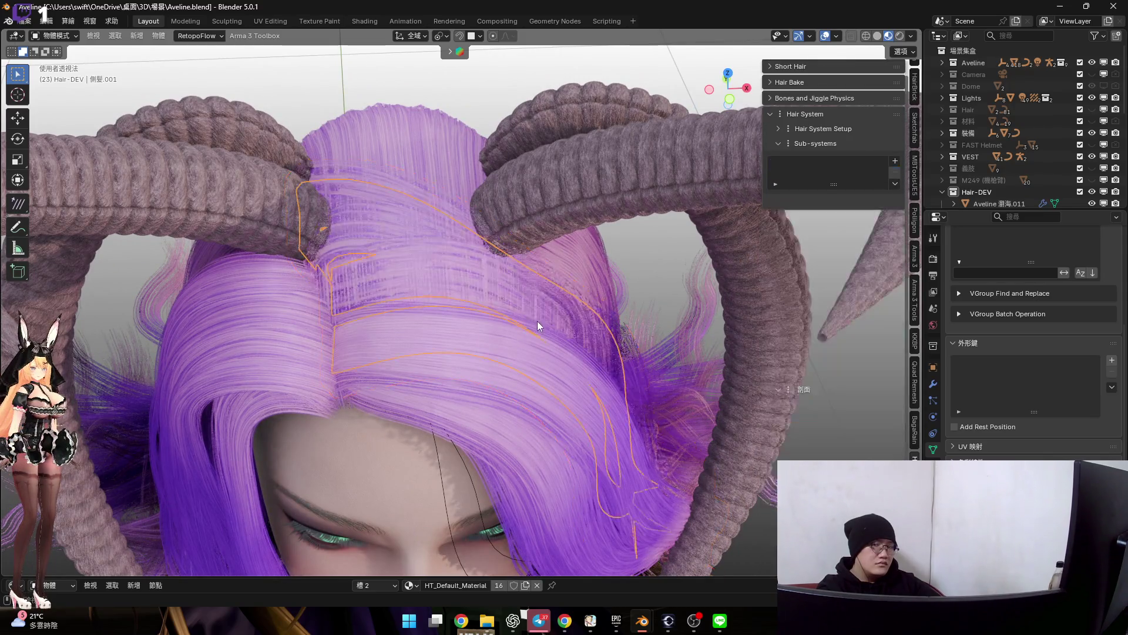
{"action": "scroll", "coordinate": [535, 330], "scroll_direction": "down", "scroll_amount": 1}
{"action": "key", "text": "Tab"}
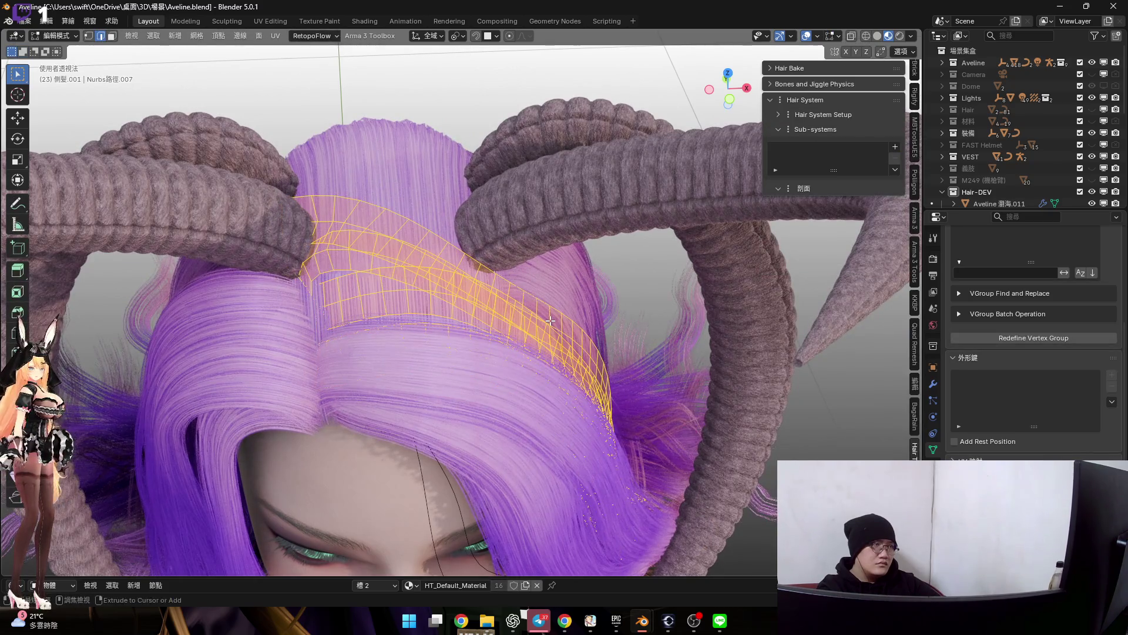
{"action": "key", "text": "Tab"}
{"action": "left_click", "coordinate": [588, 324]}
{"action": "right_click", "coordinate": [589, 325]}
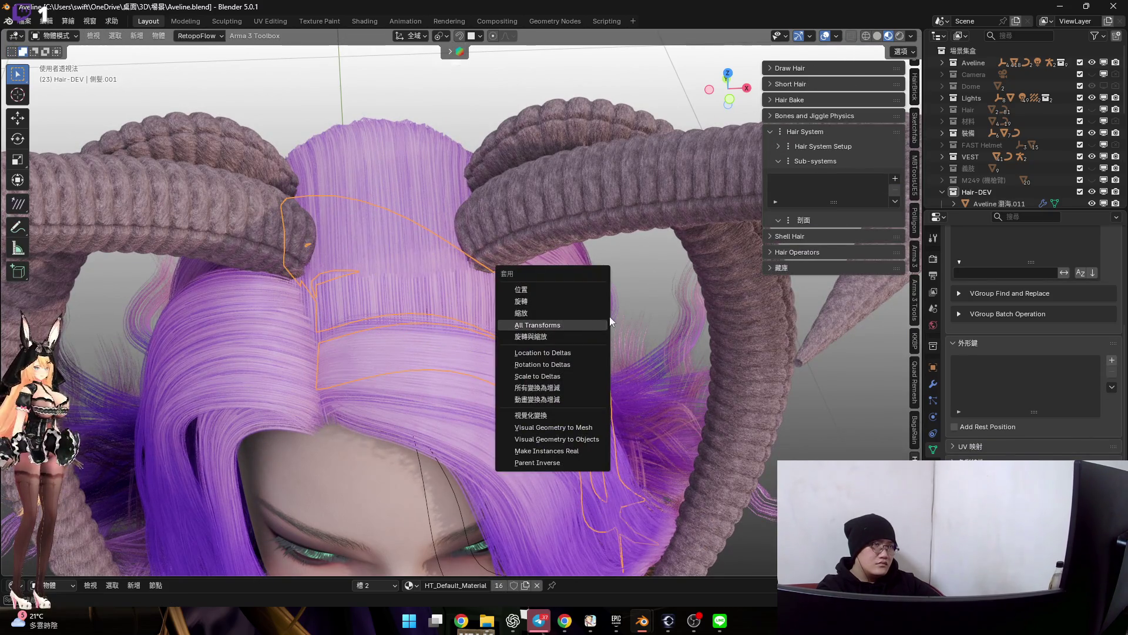
Add a Strands from Grid Surface sub-system generating 12 strands
{"action": "left_click", "coordinate": [895, 179]}
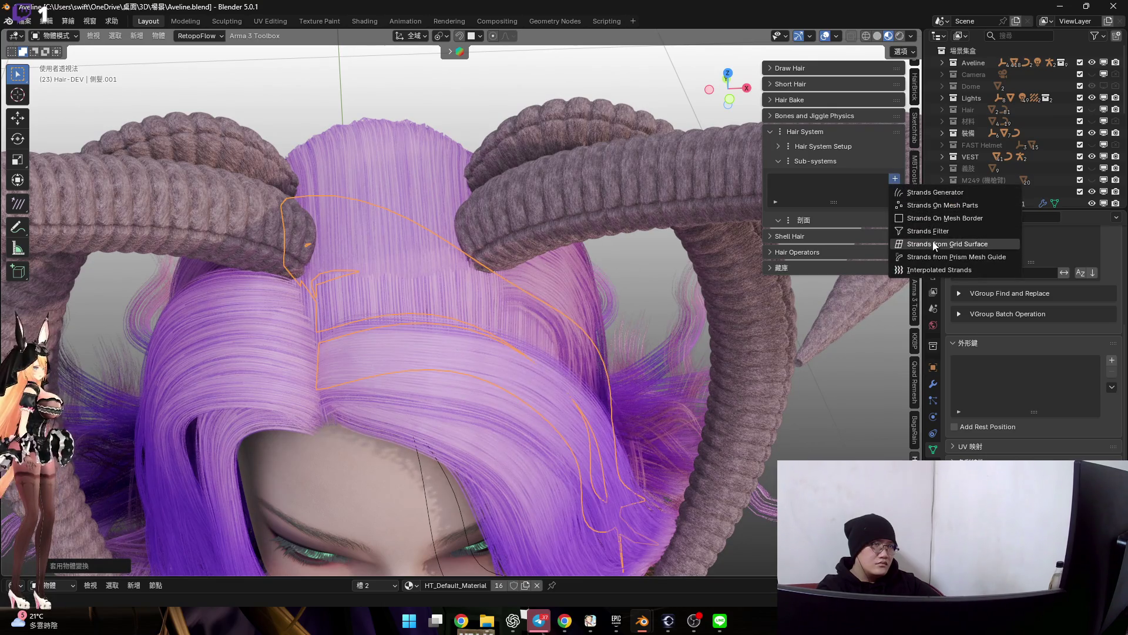
{"action": "middle_click_drag", "start_coordinate": [599, 387], "coordinate": [511, 291]}
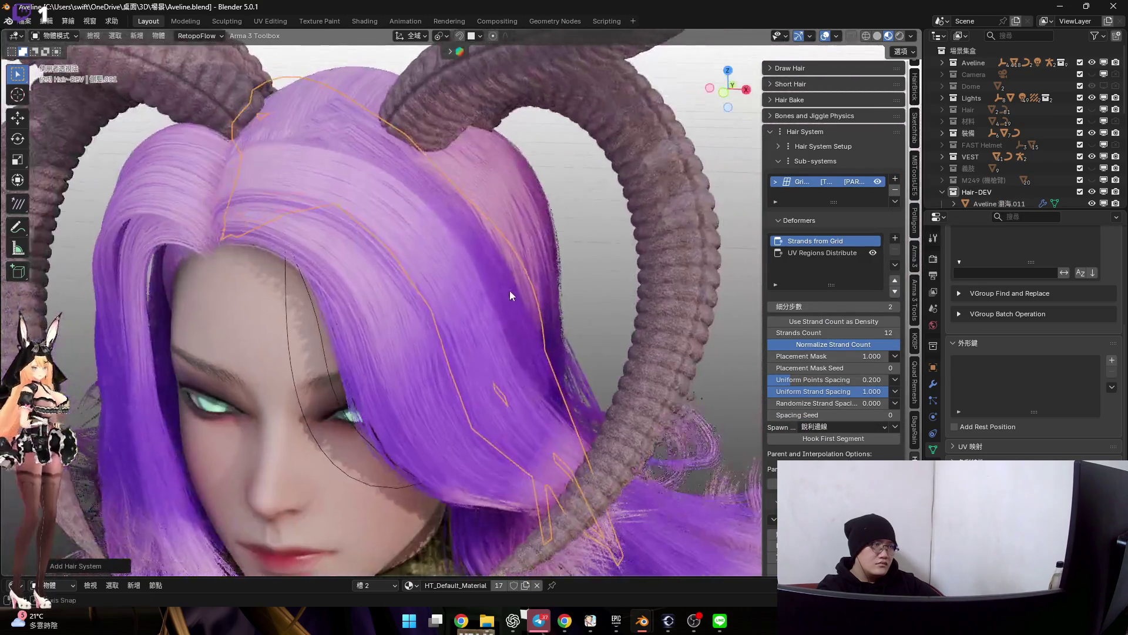
Raise the new strands' subdivision steps to 5 and hide viewport overlays to judge the hair
{"action": "left_click", "coordinate": [896, 307]}
{"action": "left_click", "coordinate": [896, 306]}
{"action": "left_click", "coordinate": [896, 306]}
{"action": "mouse_move", "coordinate": [718, 252]}
{"action": "middle_mouse_down"}
{"action": "mouse_move", "coordinate": [465, 251]}
{"action": "mouse_move", "coordinate": [515, 276]}
{"action": "mouse_move", "coordinate": [465, 216]}
{"action": "mouse_move", "coordinate": [526, 223]}
{"action": "mouse_move", "coordinate": [549, 312]}
{"action": "mouse_move", "coordinate": [837, 22]}
{"action": "middle_mouse_up"}
{"action": "left_click", "coordinate": [825, 35]}
{"action": "scroll", "coordinate": [496, 268], "scroll_direction": "up", "scroll_amount": 2}
{"action": "scroll", "coordinate": [496, 276], "scroll_direction": "up", "scroll_amount": 2}
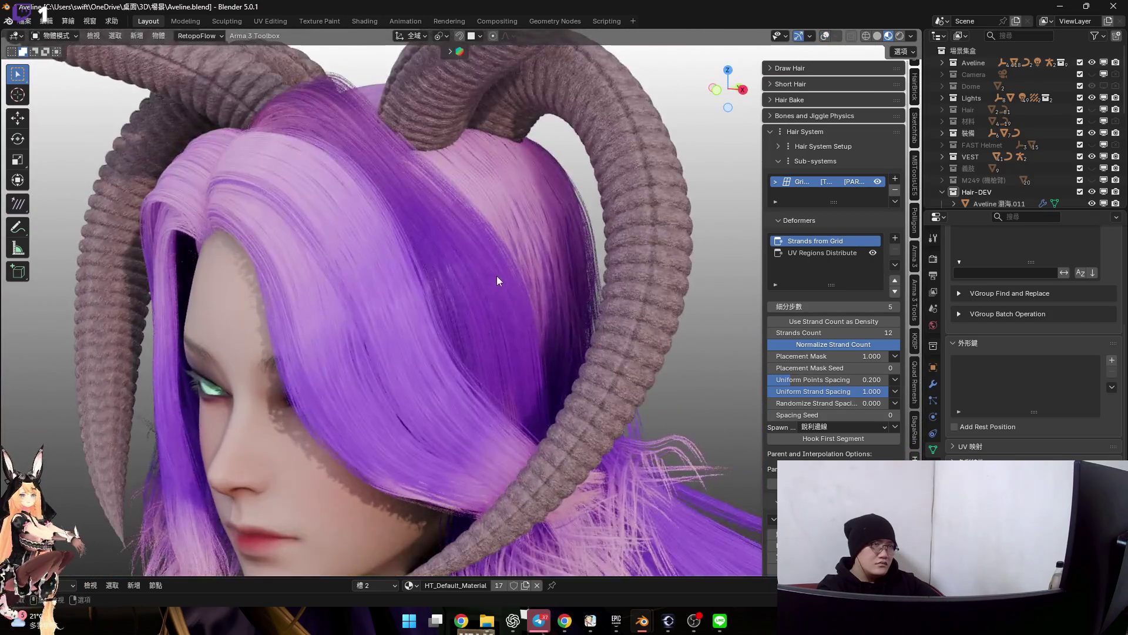
{"action": "scroll", "coordinate": [497, 277], "scroll_direction": "up", "scroll_amount": 2}
Paste a copied set of deformers, undo them again, and reopen the deformer add list
{"action": "left_click", "coordinate": [896, 239]}
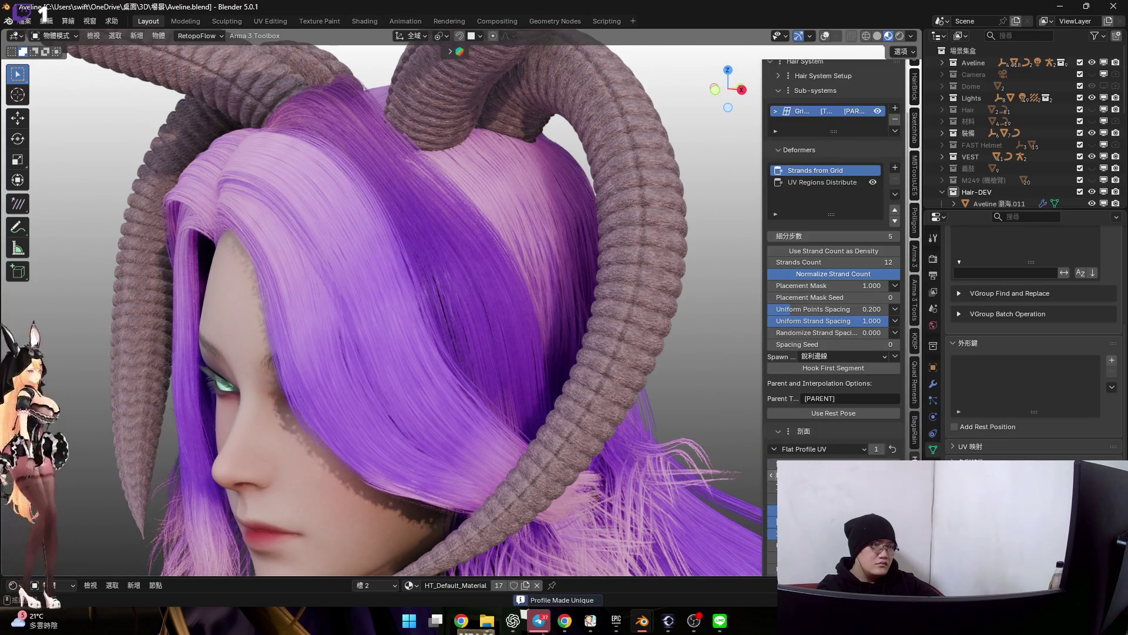
{"action": "scroll", "coordinate": [834, 353], "scroll_direction": "down", "scroll_amount": 5}
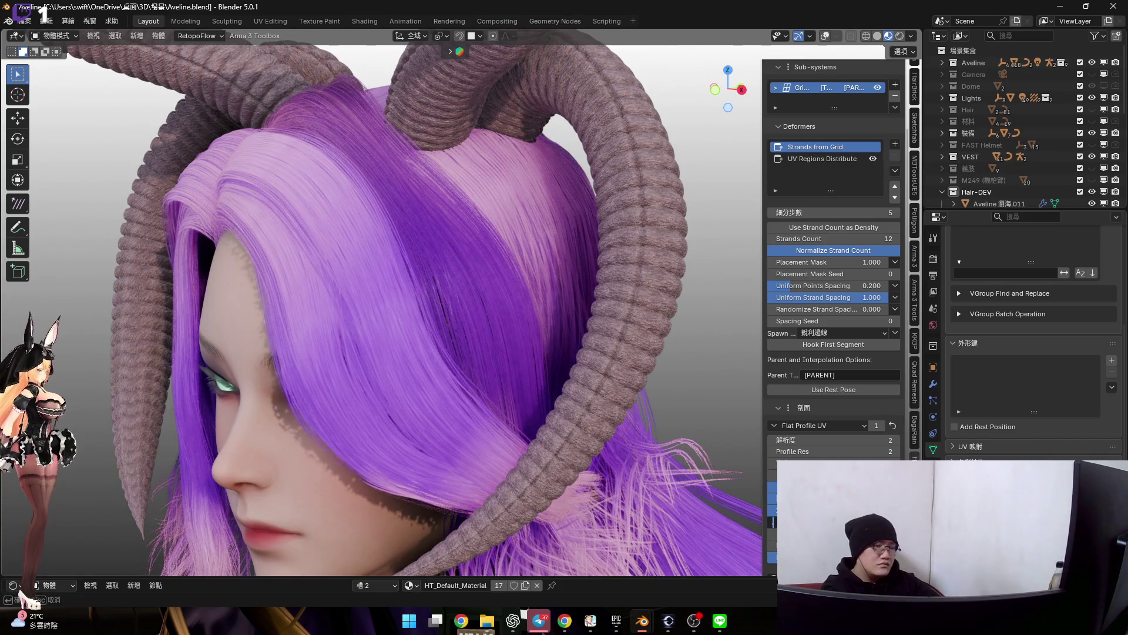
{"action": "middle_click_drag", "start_coordinate": [472, 334], "coordinate": [430, 366]}
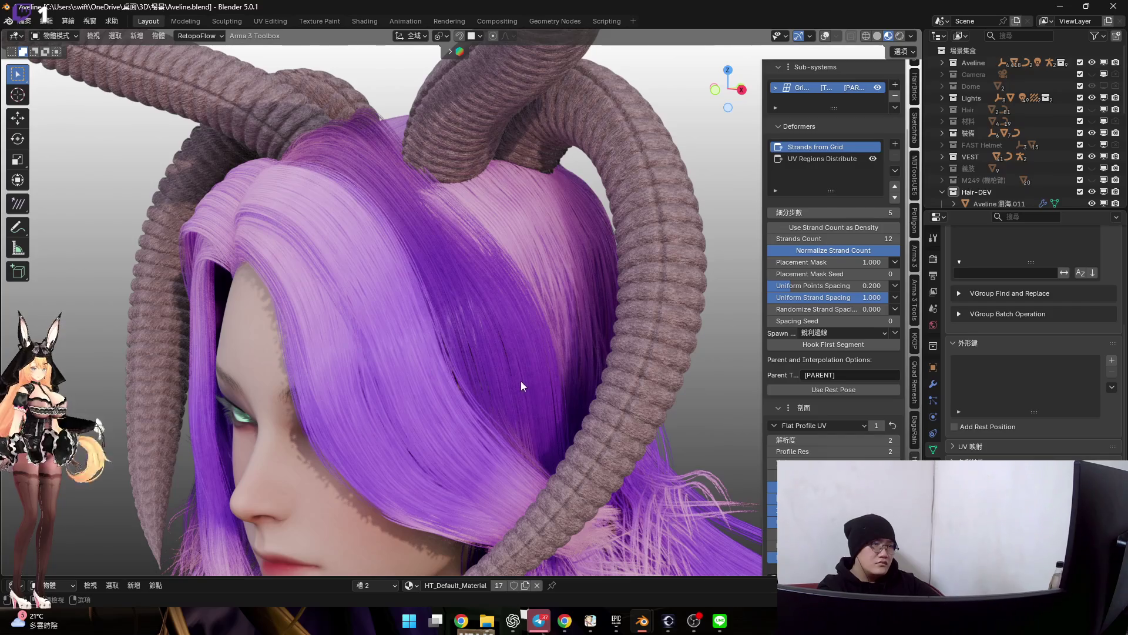
{"action": "key", "text": "ctrl+z"}
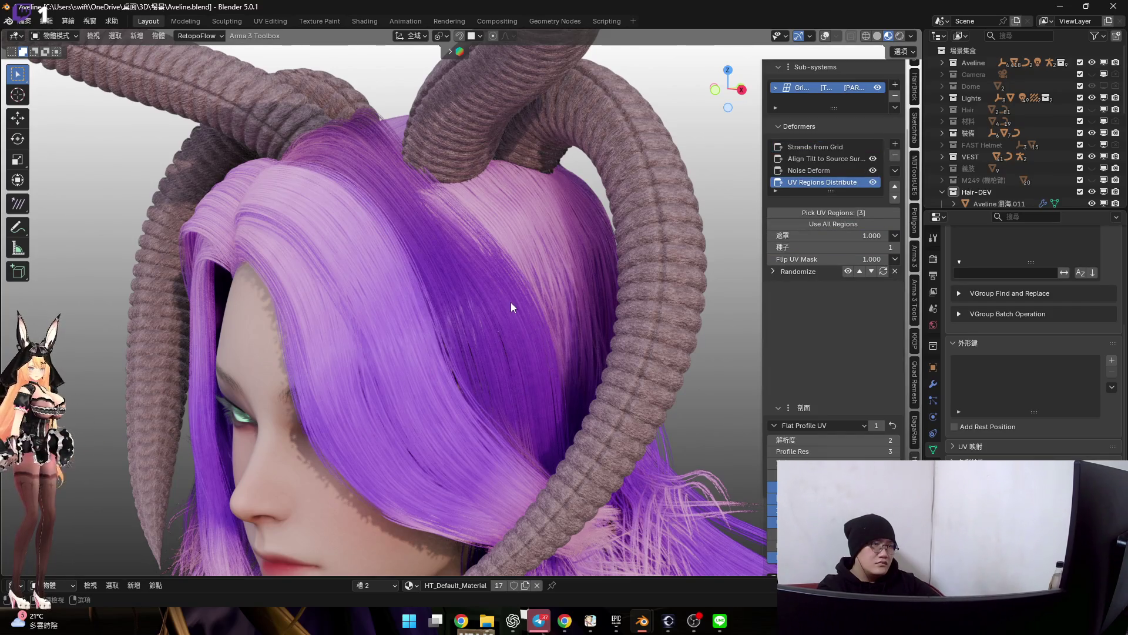
{"action": "key", "text": "ctrl+z"}
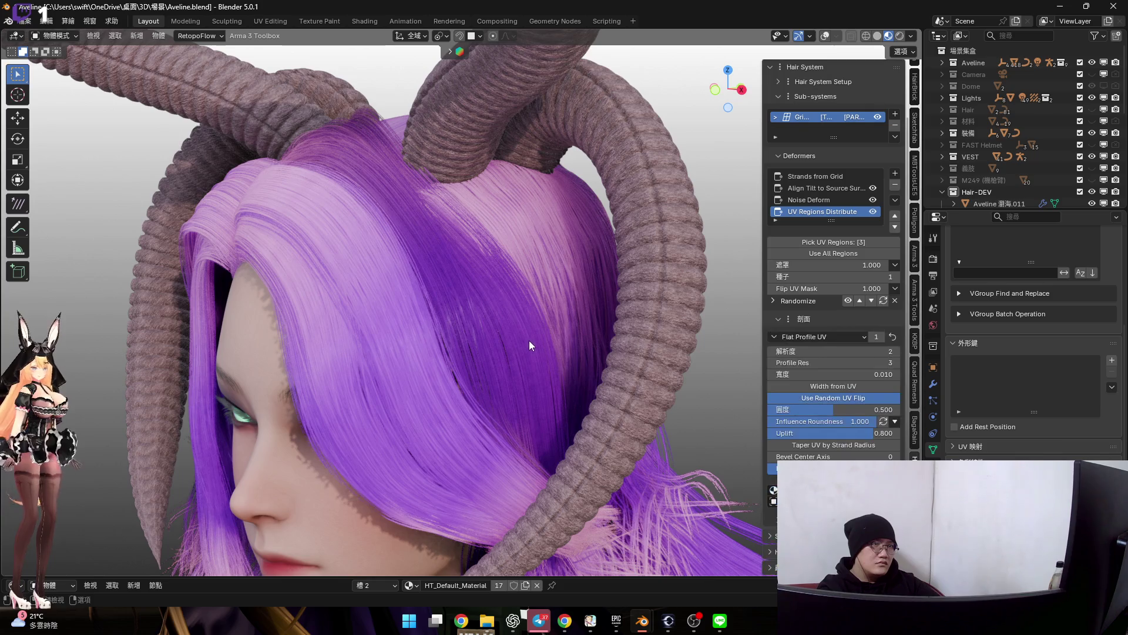
{"action": "key", "text": "ctrl+z"}
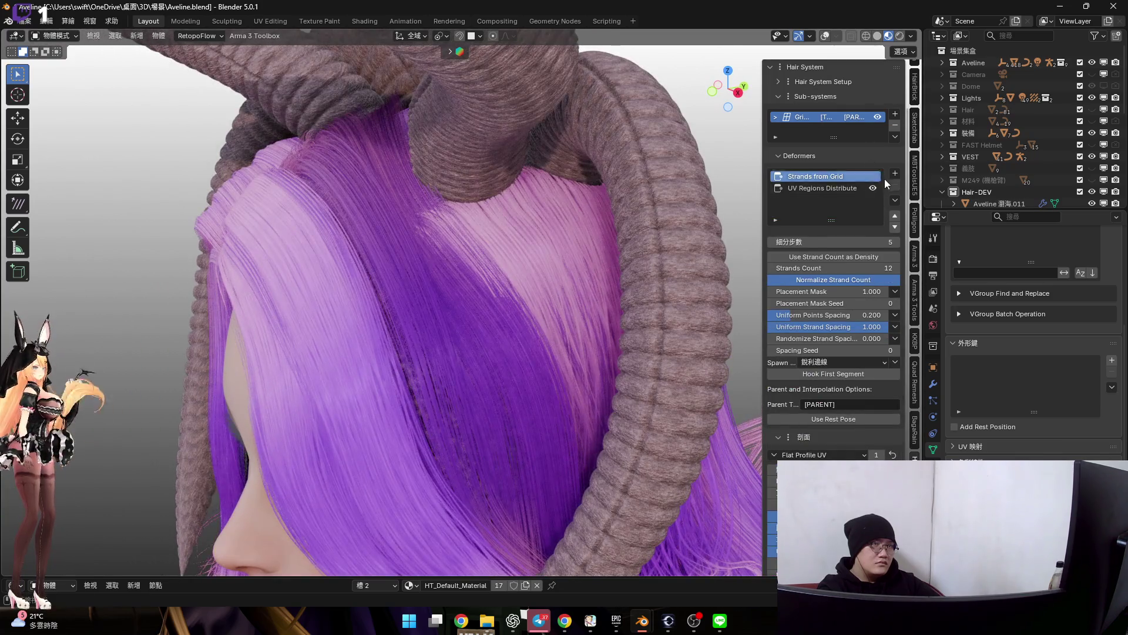
{"action": "left_click", "coordinate": [896, 174]}
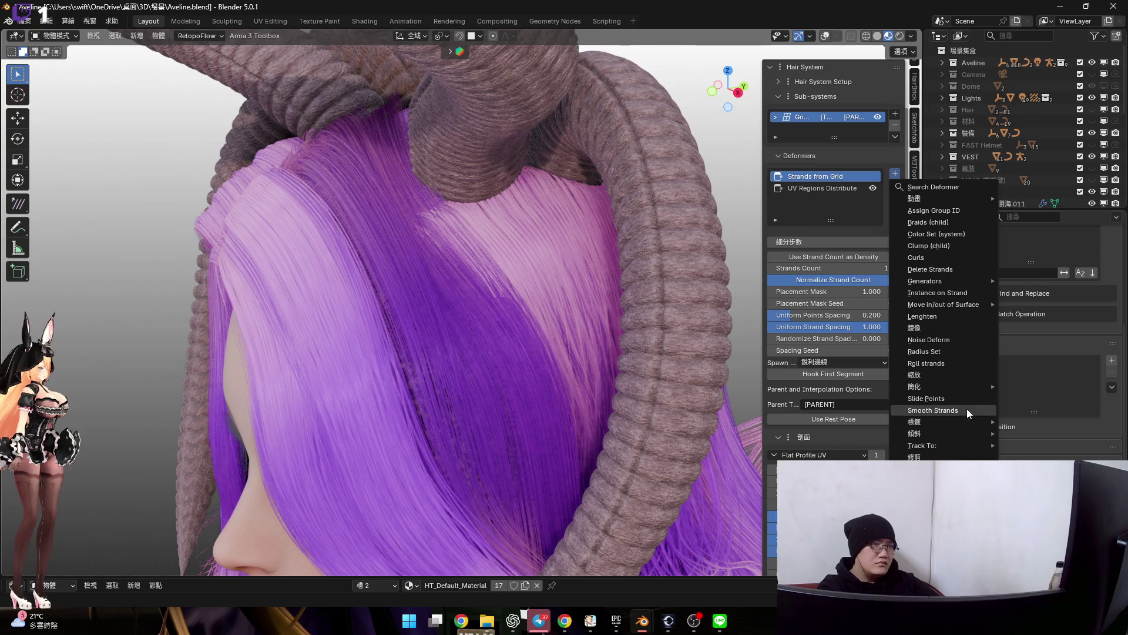
{"action": "mouse_move", "coordinate": [935, 445]}
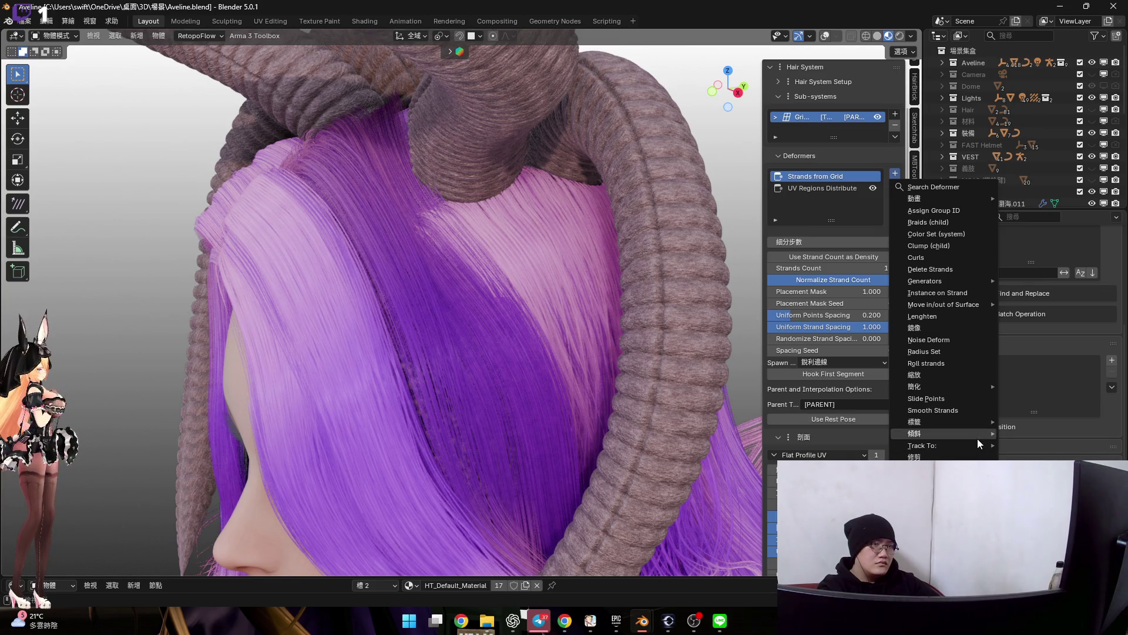
Add an Align Tilt to Source Surface deformer with 75° twist fix and inspect it with overlays toggled
{"action": "left_click", "coordinate": [836, 449]}
{"action": "mouse_move", "coordinate": [508, 336]}
{"action": "middle_mouse_down"}
{"action": "mouse_move", "coordinate": [556, 340]}
{"action": "mouse_move", "coordinate": [534, 346]}
{"action": "mouse_move", "coordinate": [567, 390]}
{"action": "middle_mouse_up"}
{"action": "left_click", "coordinate": [836, 37]}
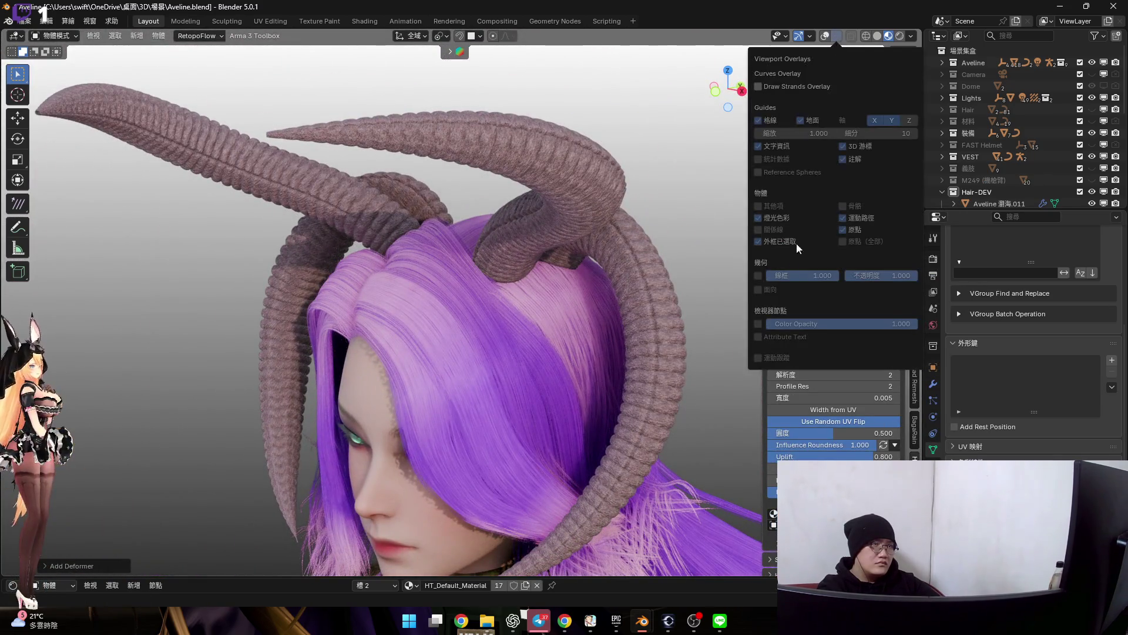
{"action": "left_click", "coordinate": [826, 37]}
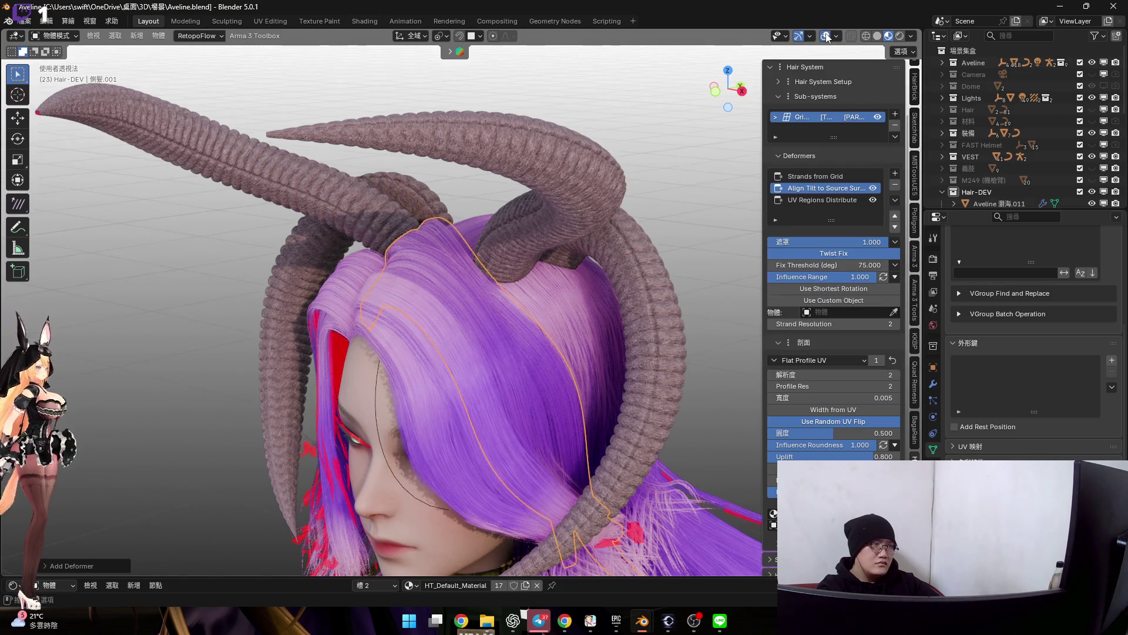
{"action": "left_click", "coordinate": [825, 36]}
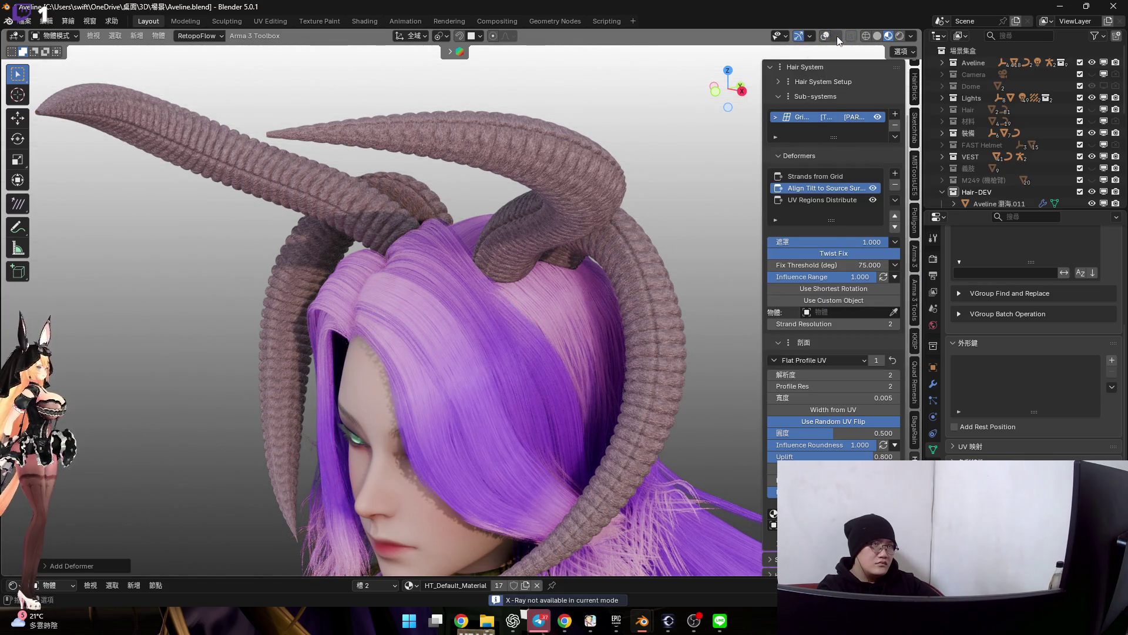
{"action": "left_click", "coordinate": [838, 37]}
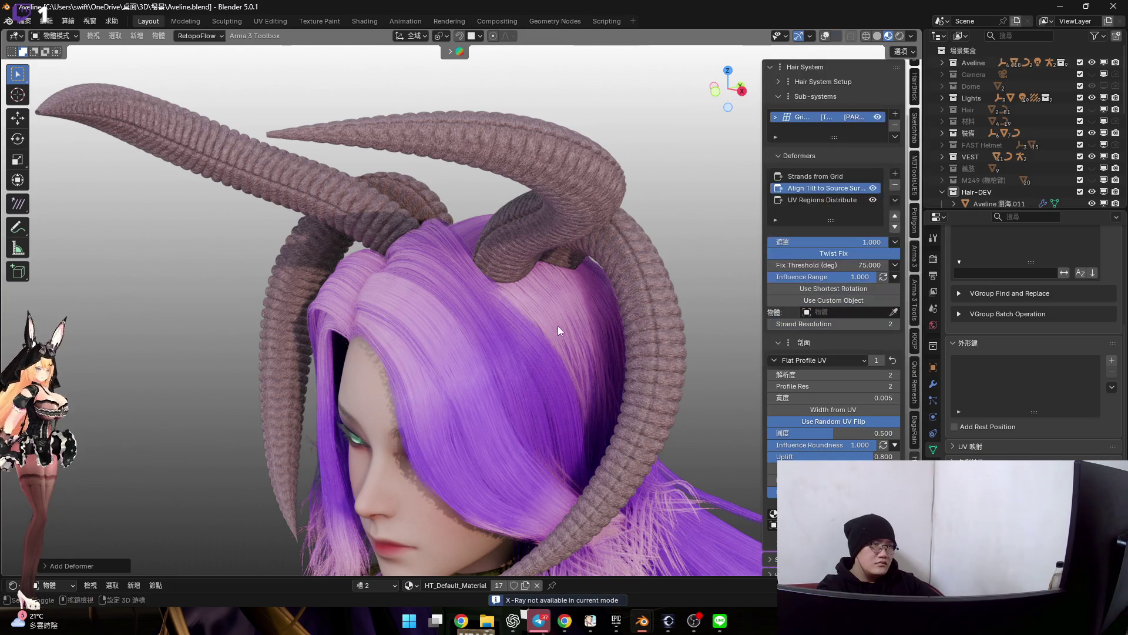
{"action": "scroll", "coordinate": [558, 318], "scroll_direction": "up", "scroll_amount": 2}
{"action": "scroll", "coordinate": [507, 310], "scroll_direction": "up", "scroll_amount": 2}
{"action": "middle_click_drag", "start_coordinate": [507, 307], "coordinate": [491, 329]}
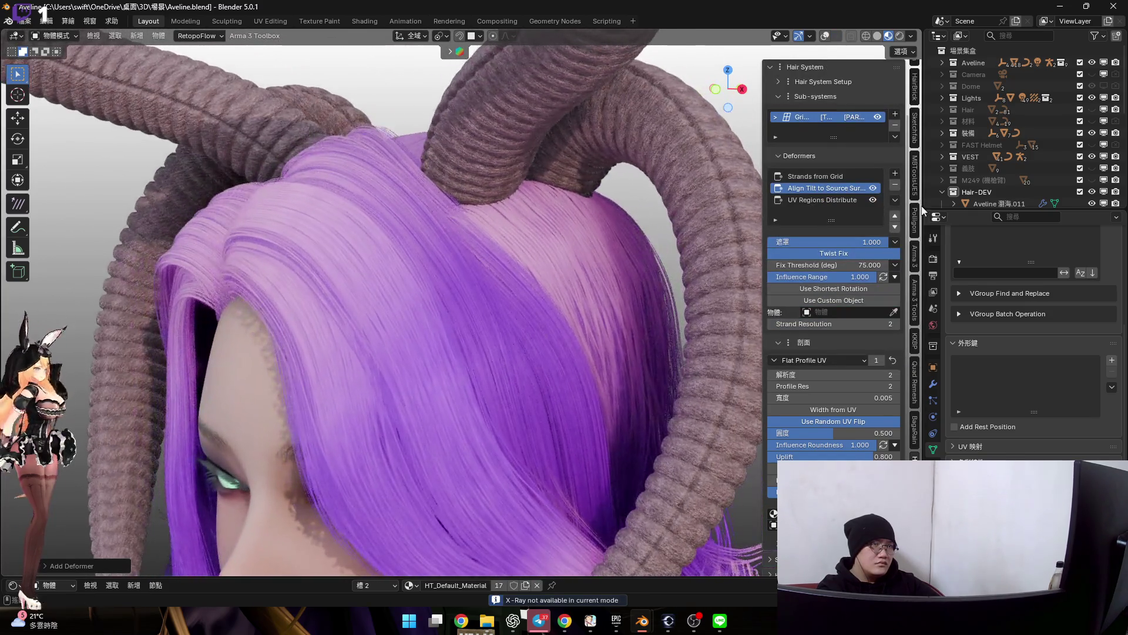
{"action": "left_click", "coordinate": [895, 174]}
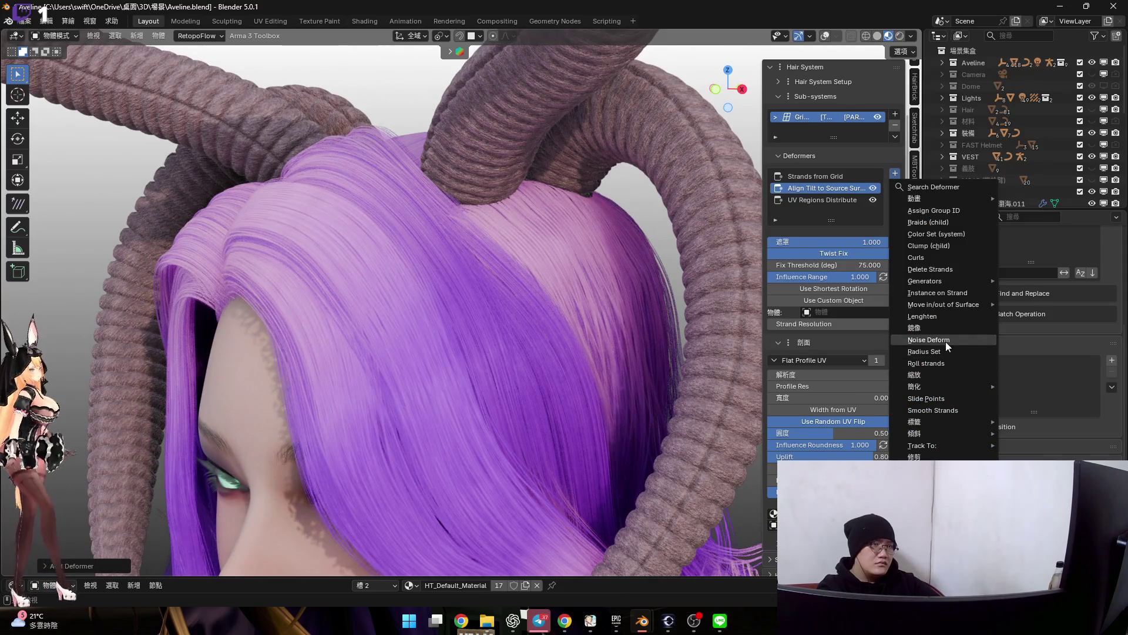
Add a Noise Deform at 0.5 global scale, 0.2 per-strand amplitude, influence range following a profile curve
{"action": "middle_click_drag", "start_coordinate": [604, 381], "coordinate": [570, 299]}
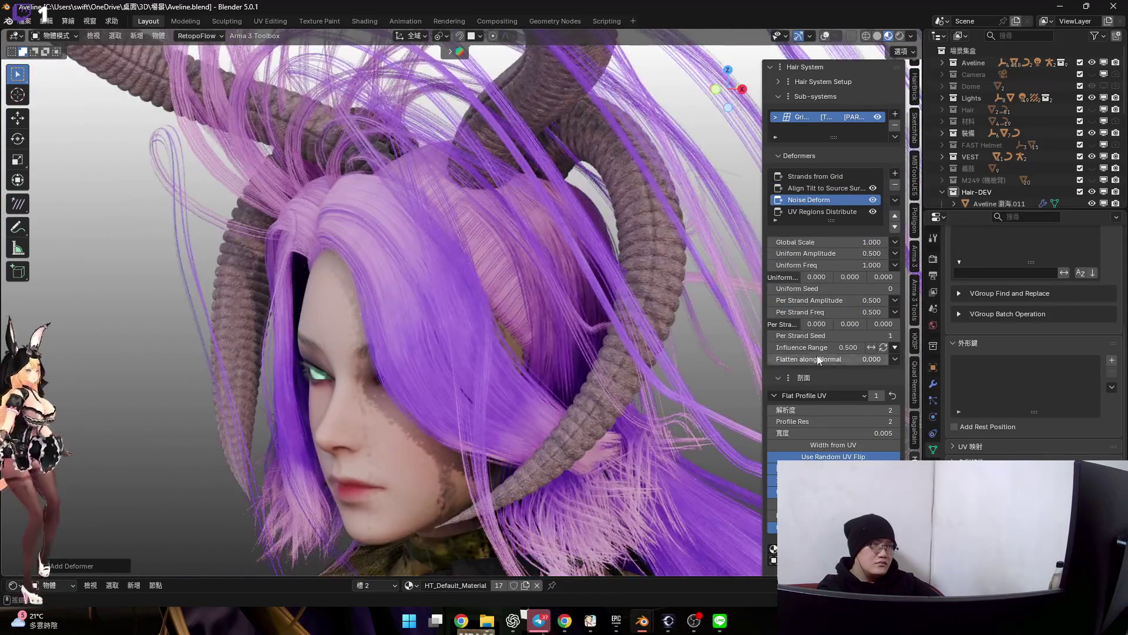
{"action": "left_click_drag", "start_coordinate": [864, 301], "coordinate": [824, 300]}
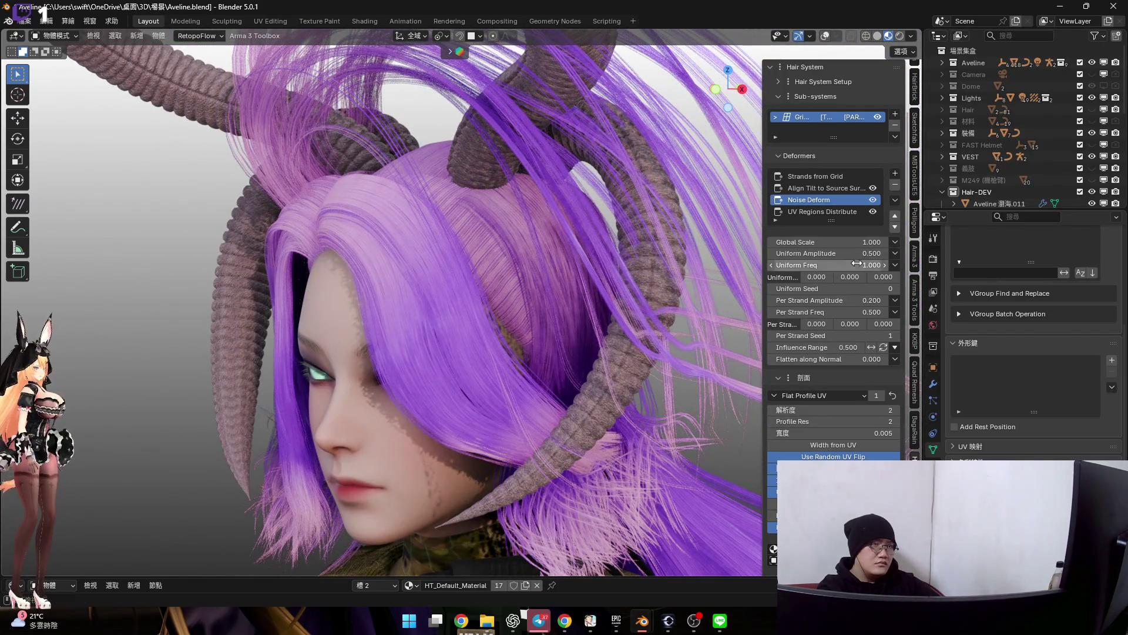
{"action": "left_click_drag", "start_coordinate": [865, 241], "coordinate": [793, 241]}
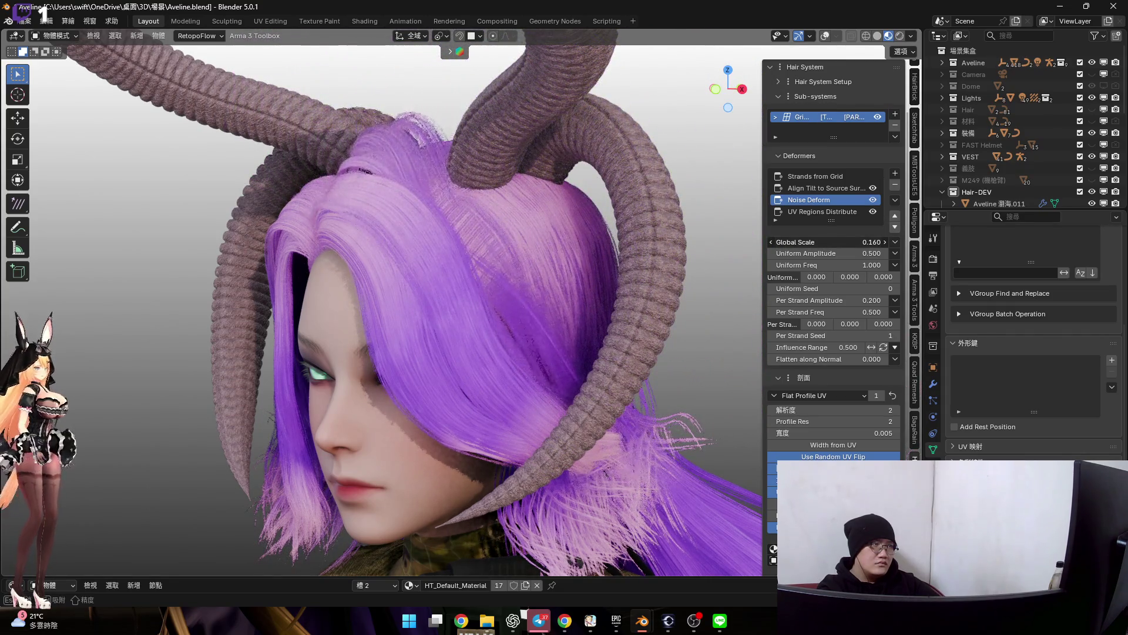
{"action": "left_click", "coordinate": [896, 348]}
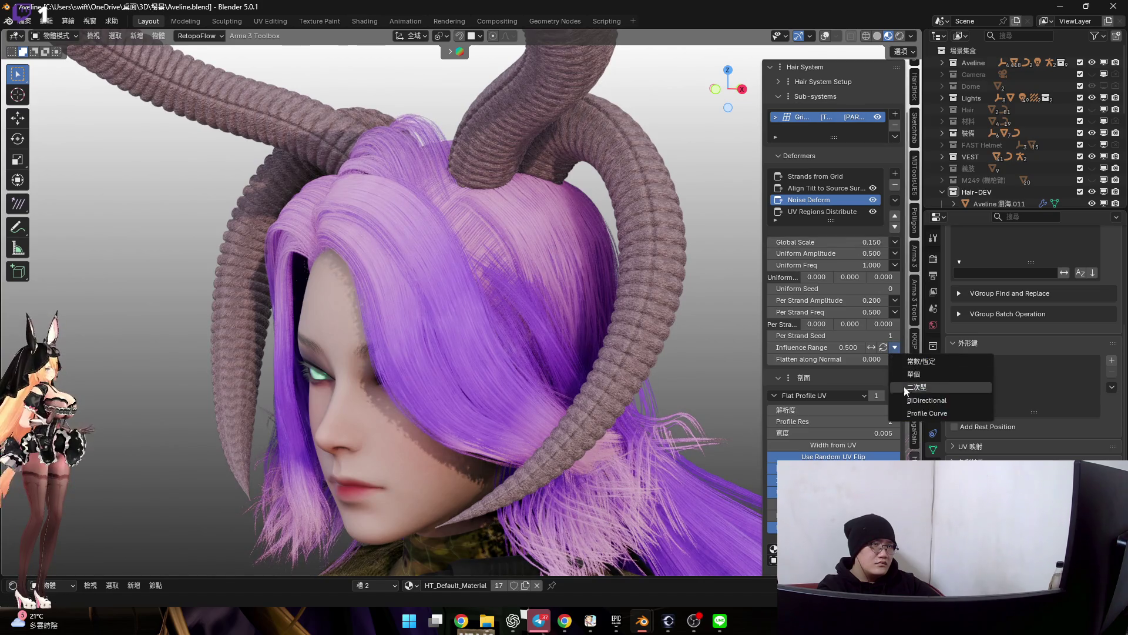
{"action": "left_click", "coordinate": [908, 413]}
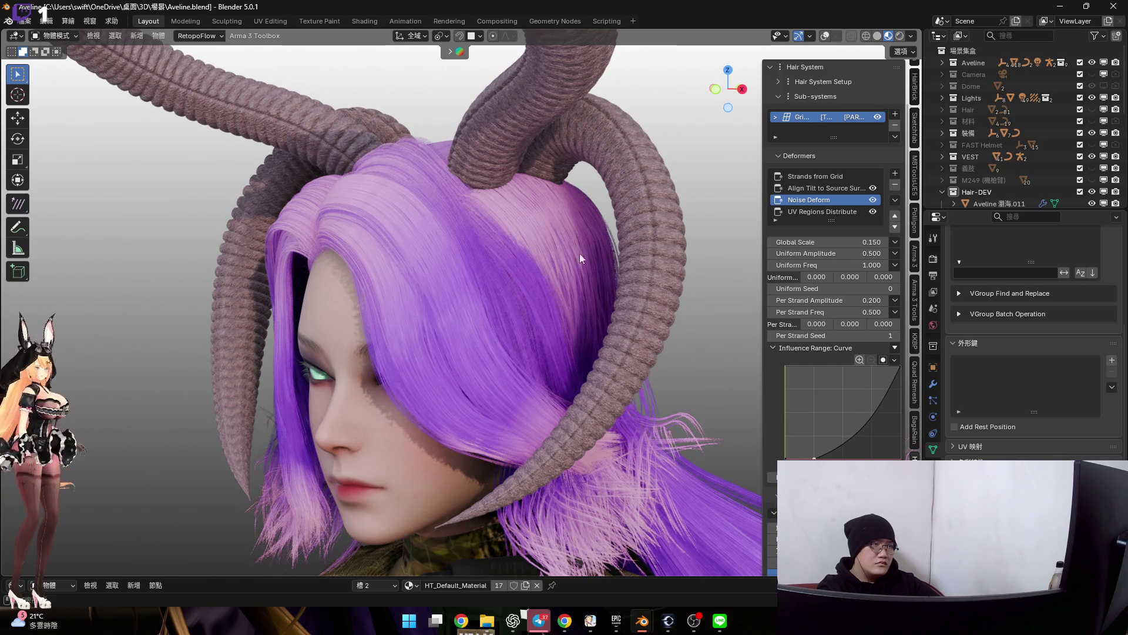
{"action": "scroll", "coordinate": [598, 260], "scroll_direction": "up", "scroll_amount": 2}
{"action": "scroll", "coordinate": [536, 278], "scroll_direction": "up", "scroll_amount": 3}
{"action": "scroll", "coordinate": [568, 329], "scroll_direction": "up", "scroll_amount": 2}
Lower uniform amplitude to 0.12 and per-strand frequency to 0.24, then nudge the global scale back up
{"action": "left_click_drag", "start_coordinate": [846, 254], "coordinate": [794, 254]}
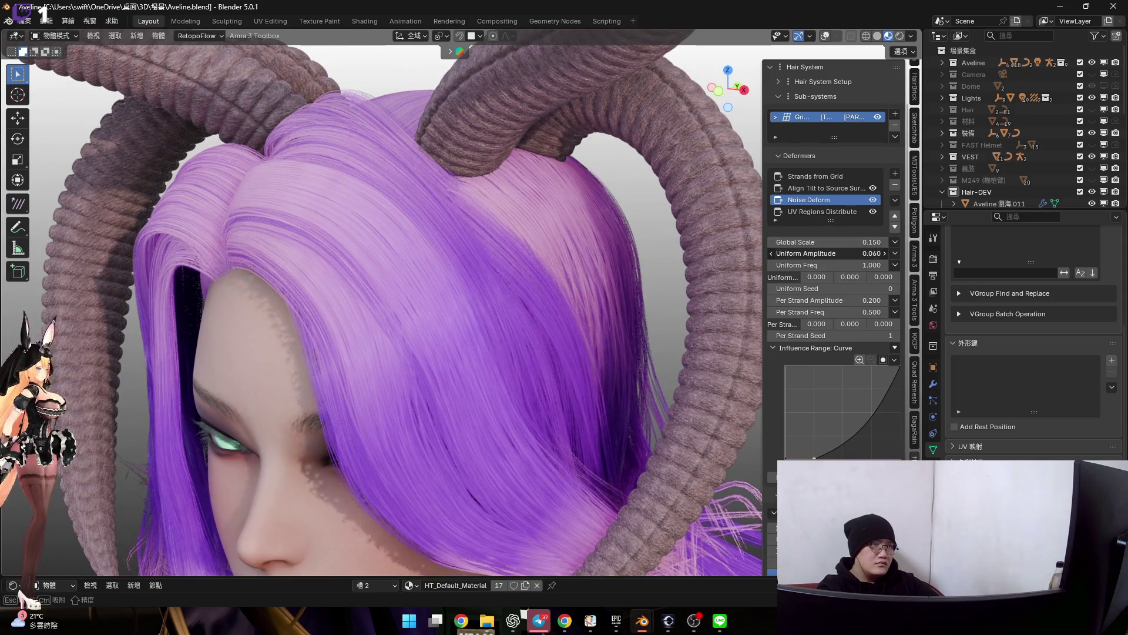
{"action": "left_click_drag", "start_coordinate": [857, 312], "coordinate": [803, 312]}
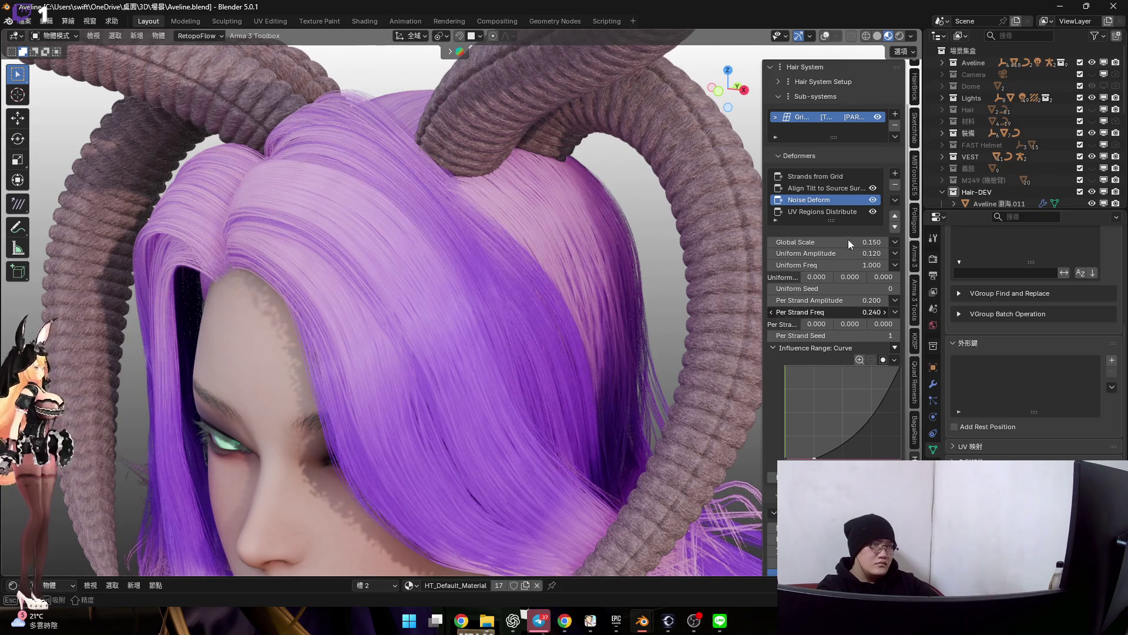
{"action": "middle_click_drag", "start_coordinate": [581, 291], "coordinate": [519, 284]}
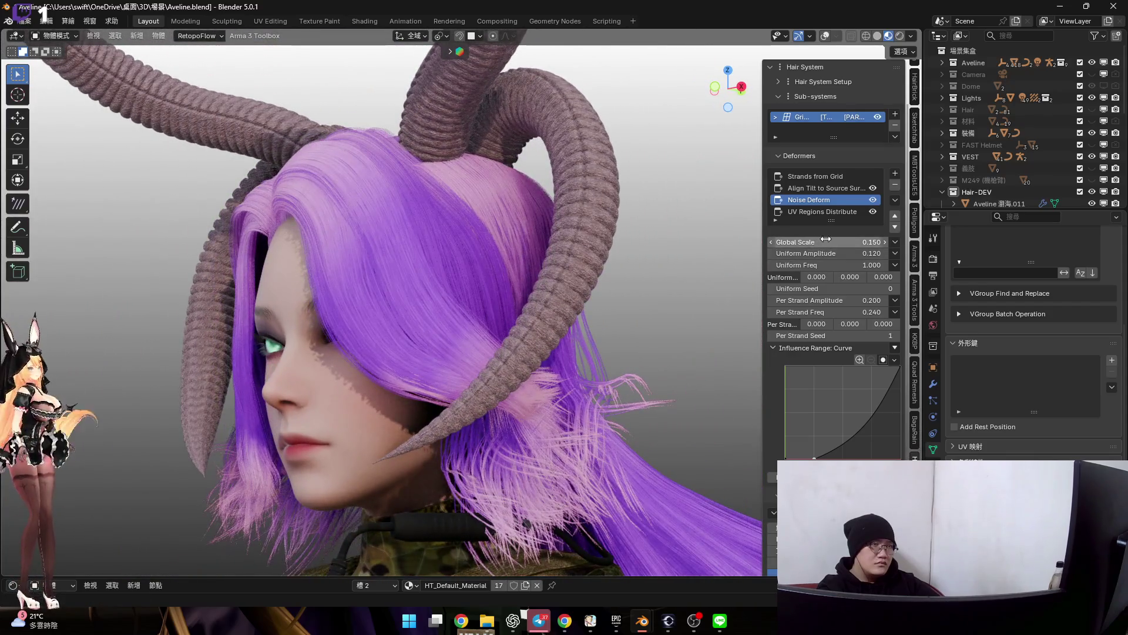
{"action": "left_click_drag", "start_coordinate": [829, 241], "coordinate": [882, 241]}
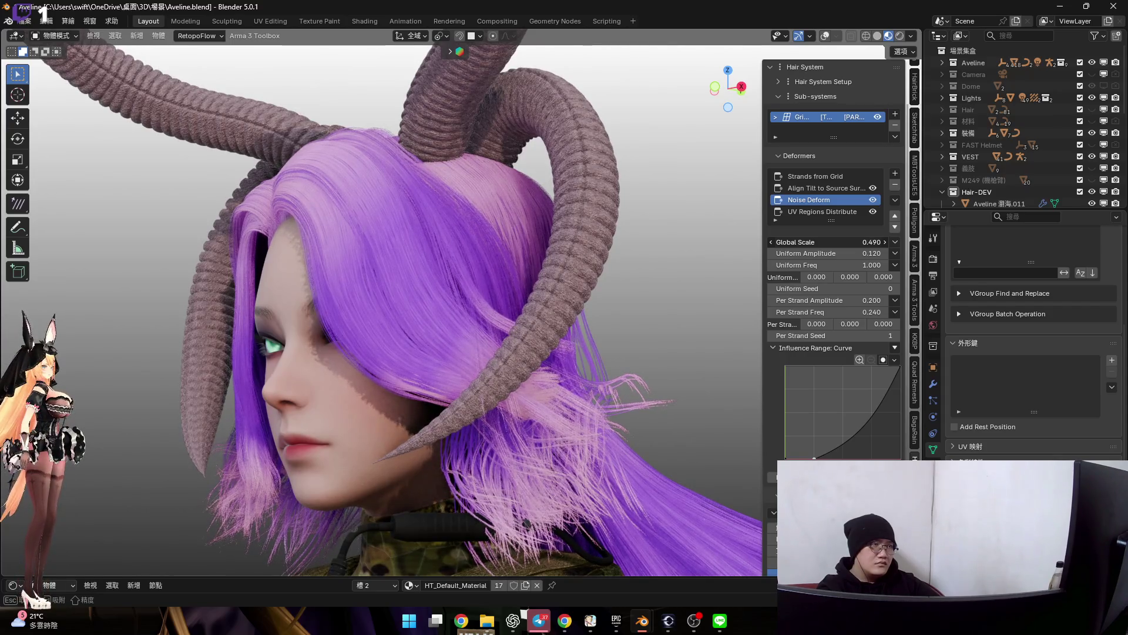
{"action": "mouse_move", "coordinate": [514, 368]}
{"action": "middle_mouse_down"}
{"action": "mouse_move", "coordinate": [401, 372]}
{"action": "mouse_move", "coordinate": [606, 348]}
{"action": "mouse_move", "coordinate": [597, 336]}
{"action": "mouse_move", "coordinate": [532, 336]}
{"action": "middle_mouse_up"}
{"action": "scroll", "coordinate": [532, 336], "scroll_direction": "up", "scroll_amount": 3}
{"action": "scroll", "coordinate": [524, 366], "scroll_direction": "up", "scroll_amount": 2}
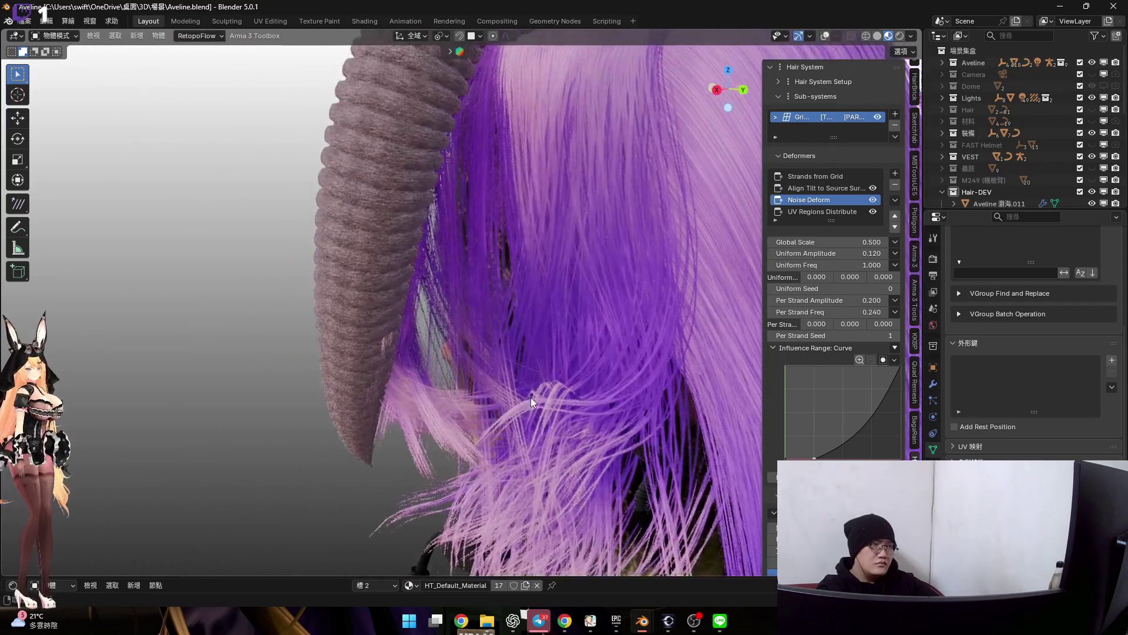
Set the Strands from Grid count to 20 and return to the Noise Deform settings
{"action": "left_click", "coordinate": [820, 176]}
{"action": "double_click", "coordinate": [832, 268]}
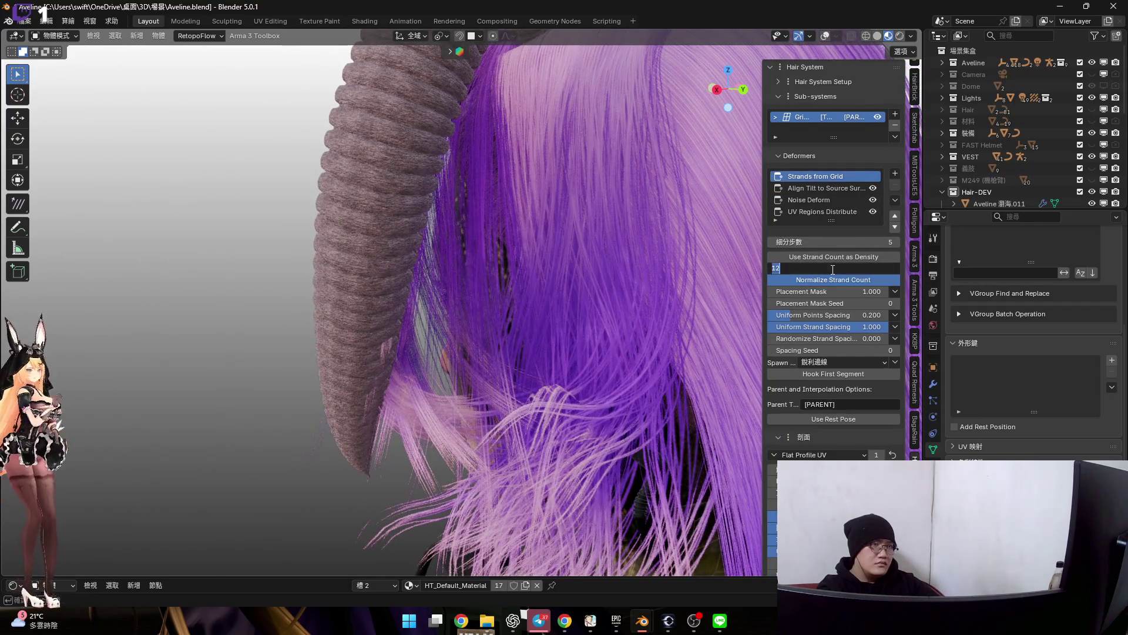
{"action": "type", "text": "20"}
{"action": "key", "text": "Return"}
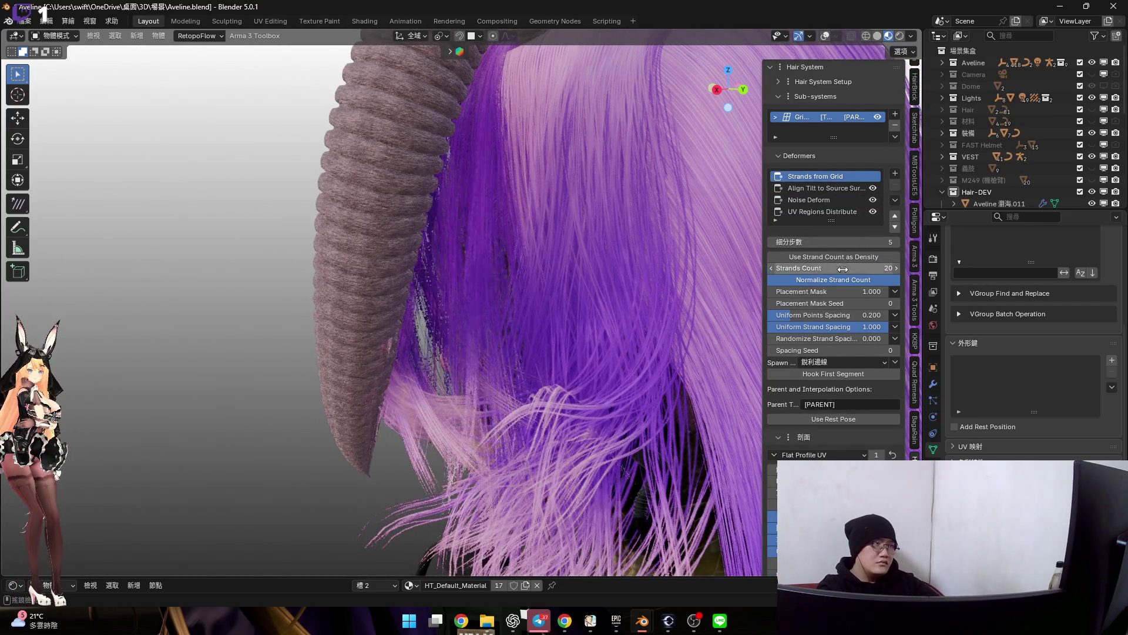
{"action": "left_click", "coordinate": [834, 189]}
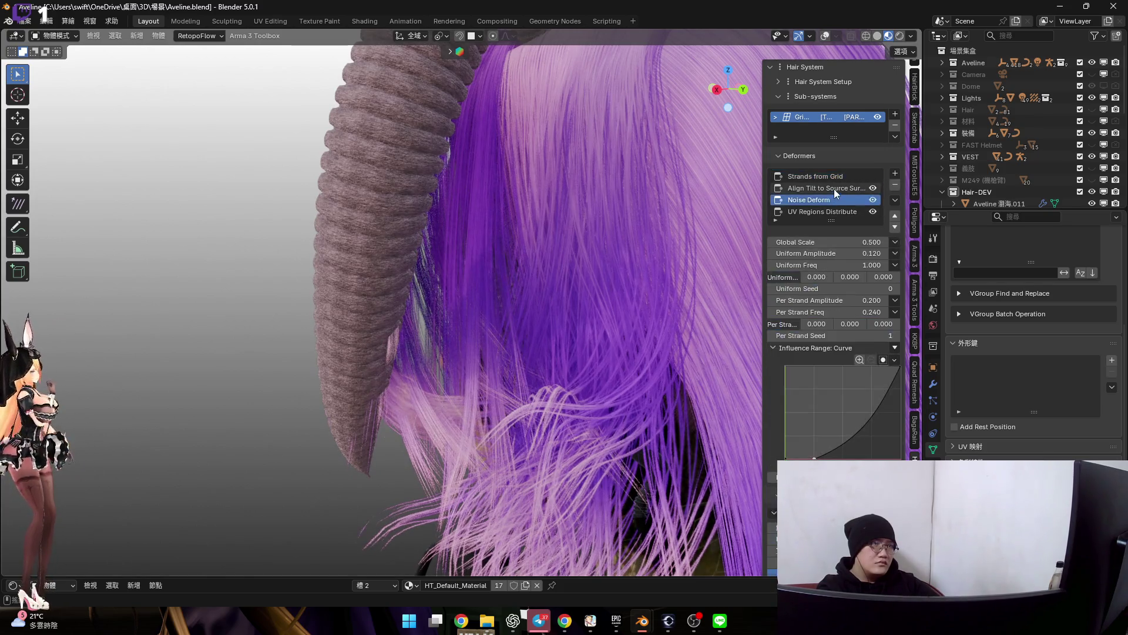
{"action": "left_click", "coordinate": [826, 200]}
Strengthen the noise to 0.820 uniform amplitude at 1.370 uniform frequency for visible frizz
{"action": "mouse_move", "coordinate": [595, 306]}
{"action": "middle_mouse_down"}
{"action": "mouse_move", "coordinate": [609, 270]}
{"action": "mouse_move", "coordinate": [602, 314]}
{"action": "middle_mouse_up"}
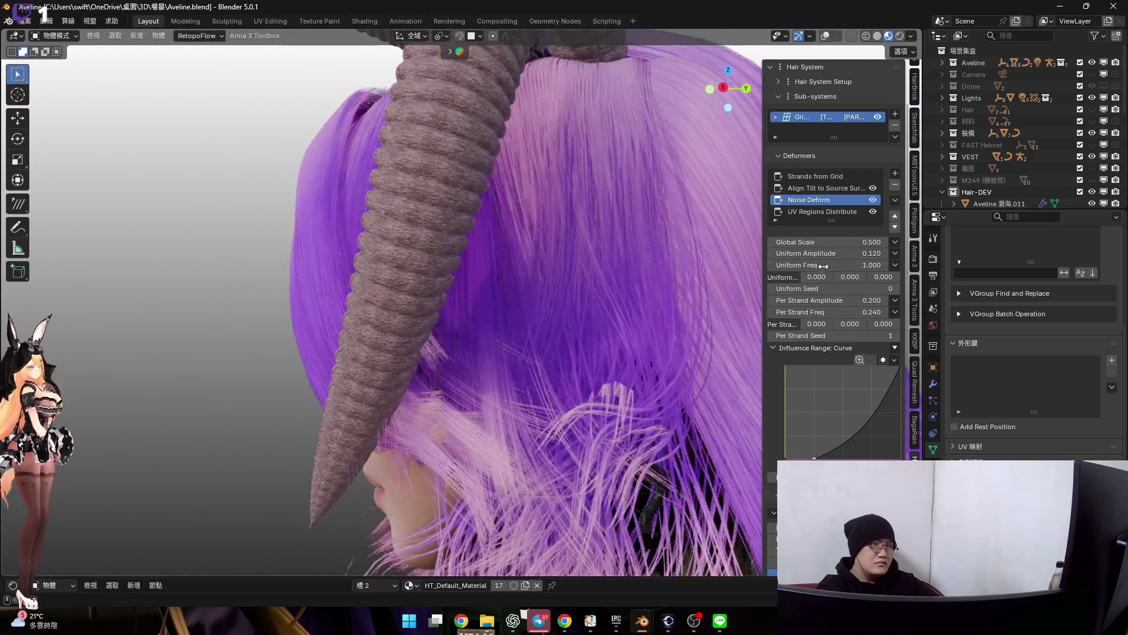
{"action": "mouse_move", "coordinate": [829, 253]}
{"action": "left_mouse_down"}
{"action": "mouse_move", "coordinate": [873, 253]}
{"action": "mouse_move", "coordinate": [764, 256]}
{"action": "left_mouse_up"}
{"action": "mouse_move", "coordinate": [502, 304]}
{"action": "middle_mouse_down"}
{"action": "mouse_move", "coordinate": [486, 292]}
{"action": "mouse_move", "coordinate": [468, 303]}
{"action": "mouse_move", "coordinate": [572, 349]}
{"action": "mouse_move", "coordinate": [469, 366]}
{"action": "mouse_move", "coordinate": [509, 339]}
{"action": "mouse_move", "coordinate": [473, 366]}
{"action": "mouse_move", "coordinate": [473, 341]}
{"action": "middle_mouse_up"}
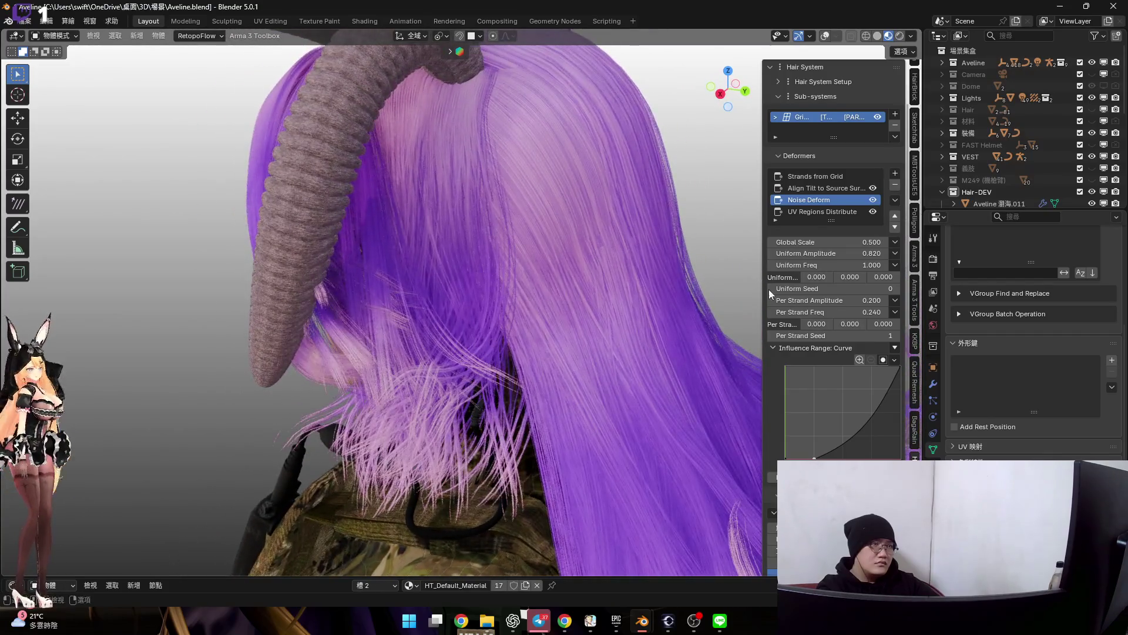
{"action": "mouse_move", "coordinate": [828, 265]}
{"action": "left_mouse_down"}
{"action": "mouse_move", "coordinate": [865, 265]}
{"action": "mouse_move", "coordinate": [831, 265]}
{"action": "mouse_move", "coordinate": [842, 264]}
{"action": "left_mouse_up"}
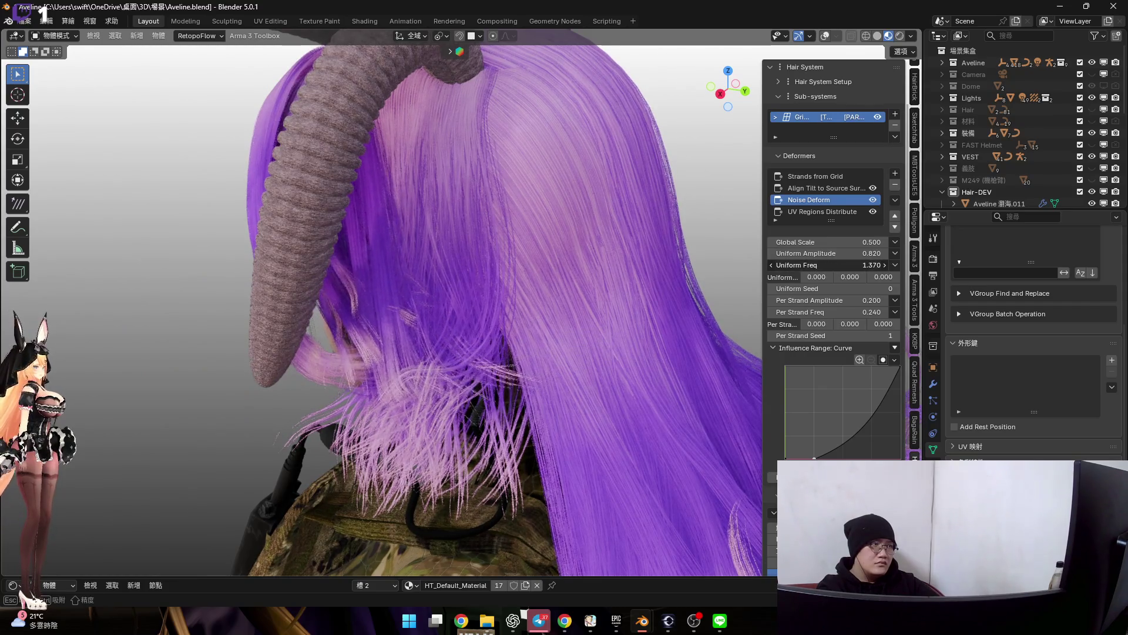
{"action": "middle_click_drag", "start_coordinate": [483, 281], "coordinate": [468, 306]}
{"action": "middle_click_drag", "start_coordinate": [517, 293], "coordinate": [500, 309]}
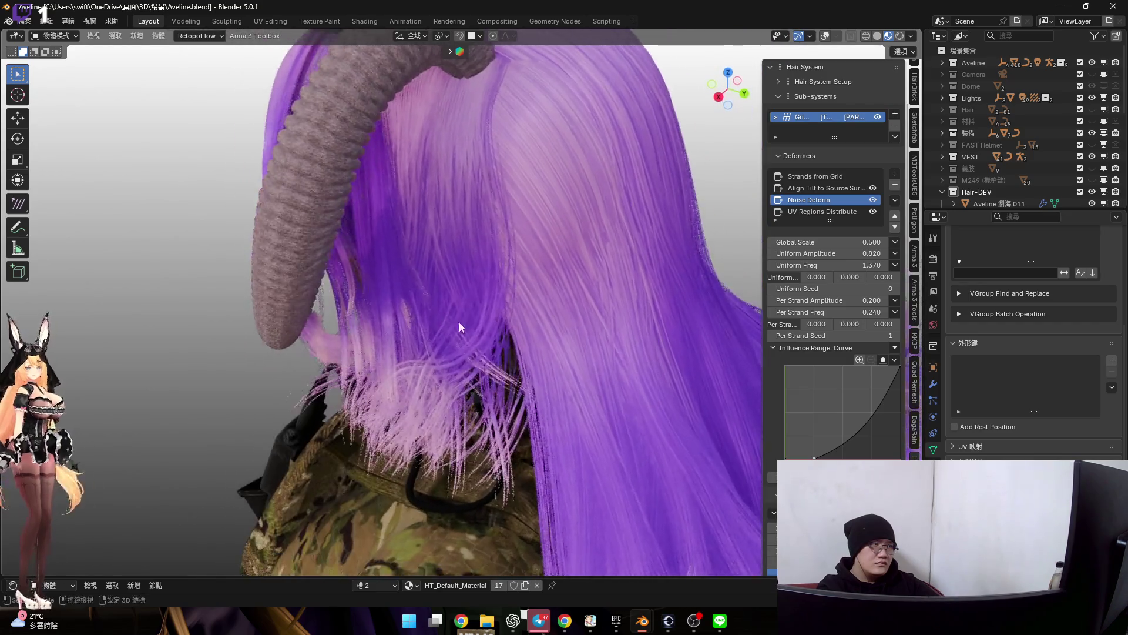
{"action": "scroll", "coordinate": [499, 309], "scroll_direction": "up", "scroll_amount": 3}
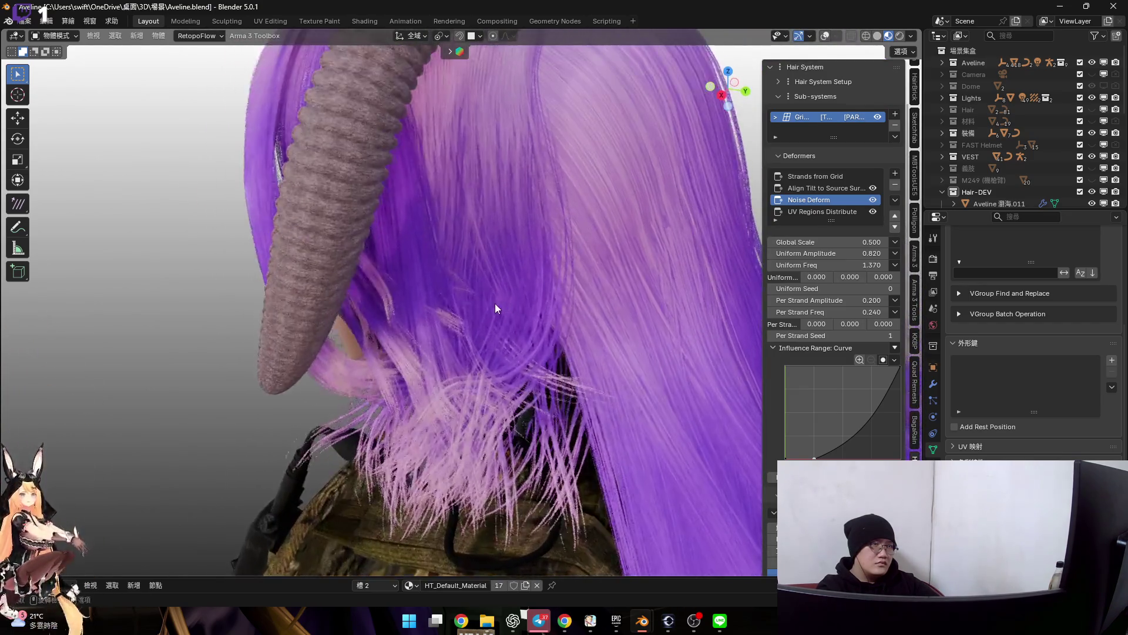
Try a higher per-strand frequency, then undo it back to 0.240
{"action": "mouse_move", "coordinate": [829, 300]}
{"action": "left_mouse_down"}
{"action": "mouse_move", "coordinate": [851, 300]}
{"action": "mouse_move", "coordinate": [807, 300]}
{"action": "mouse_move", "coordinate": [794, 313]}
{"action": "mouse_move", "coordinate": [873, 312]}
{"action": "left_mouse_up"}
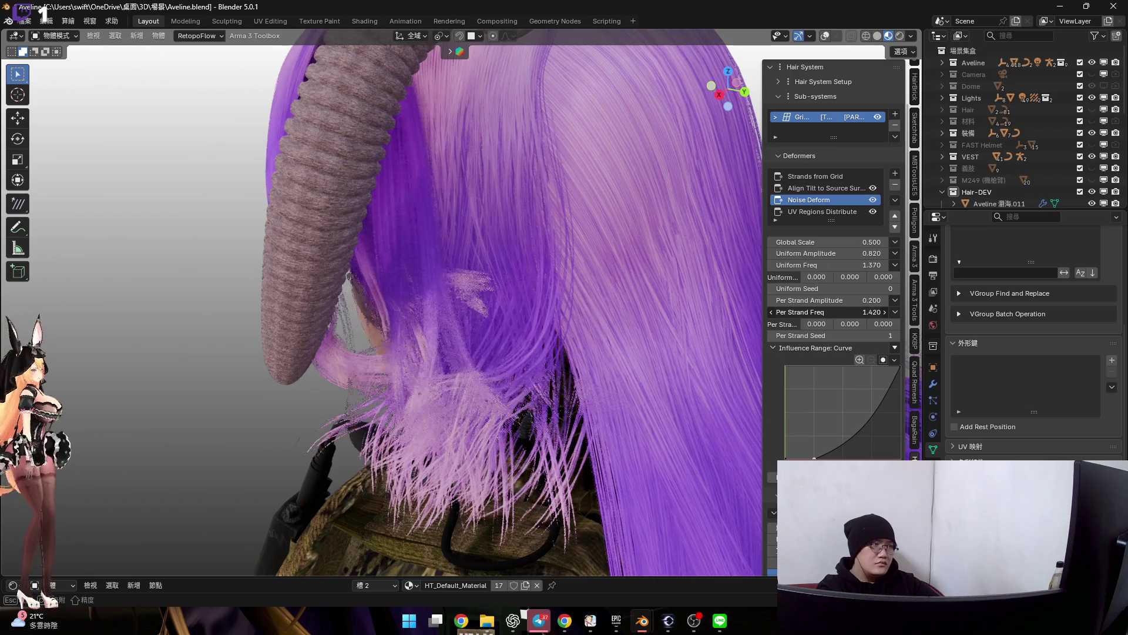
{"action": "mouse_move", "coordinate": [607, 289]}
{"action": "middle_mouse_down"}
{"action": "mouse_move", "coordinate": [454, 269]}
{"action": "mouse_move", "coordinate": [566, 233]}
{"action": "mouse_move", "coordinate": [482, 286]}
{"action": "mouse_move", "coordinate": [506, 322]}
{"action": "mouse_move", "coordinate": [547, 299]}
{"action": "mouse_move", "coordinate": [478, 284]}
{"action": "mouse_move", "coordinate": [505, 289]}
{"action": "middle_mouse_up"}
{"action": "key", "text": "ctrl+z"}
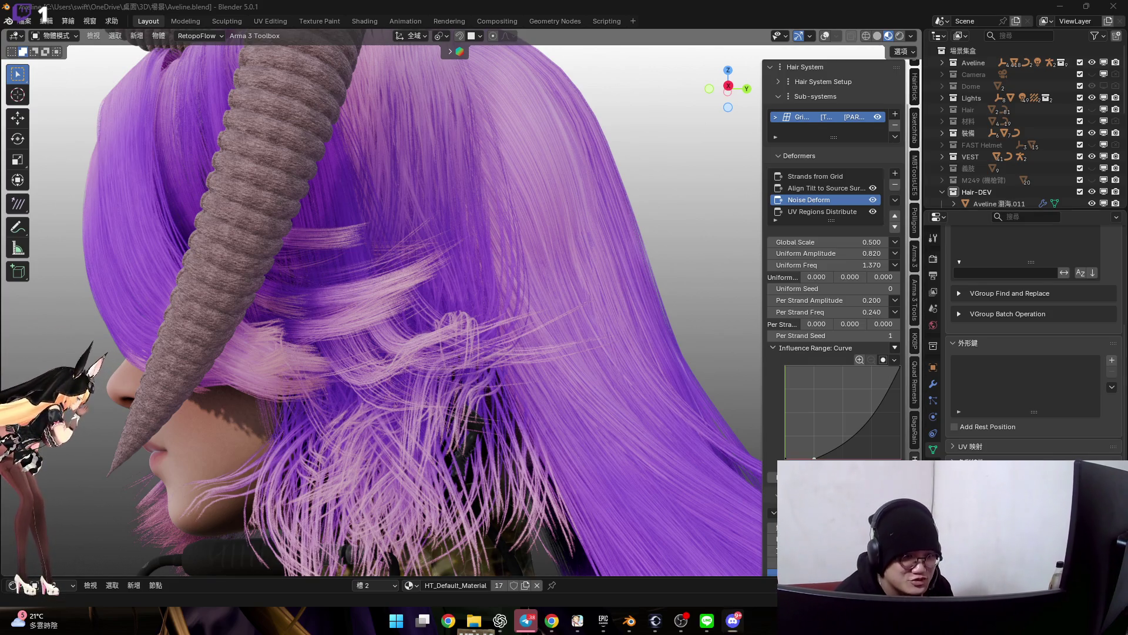
Briefly show and dismiss the Windows quick settings panel, leaving the hair noise unchanged
{"action": "key", "text": "super+a"}
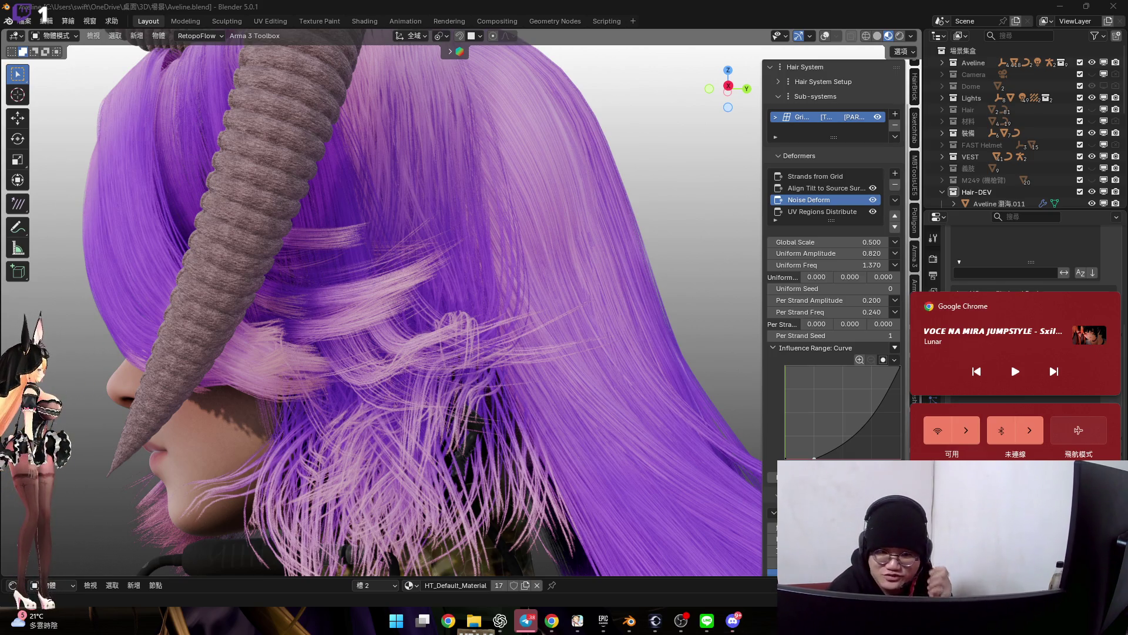
{"action": "key", "text": "Escape"}
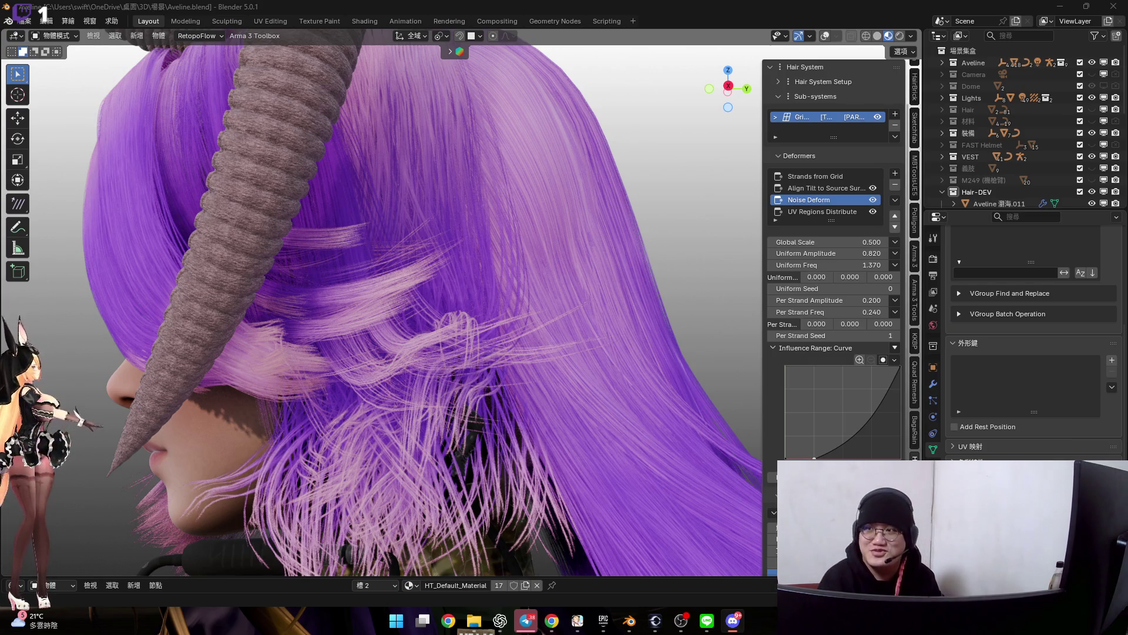
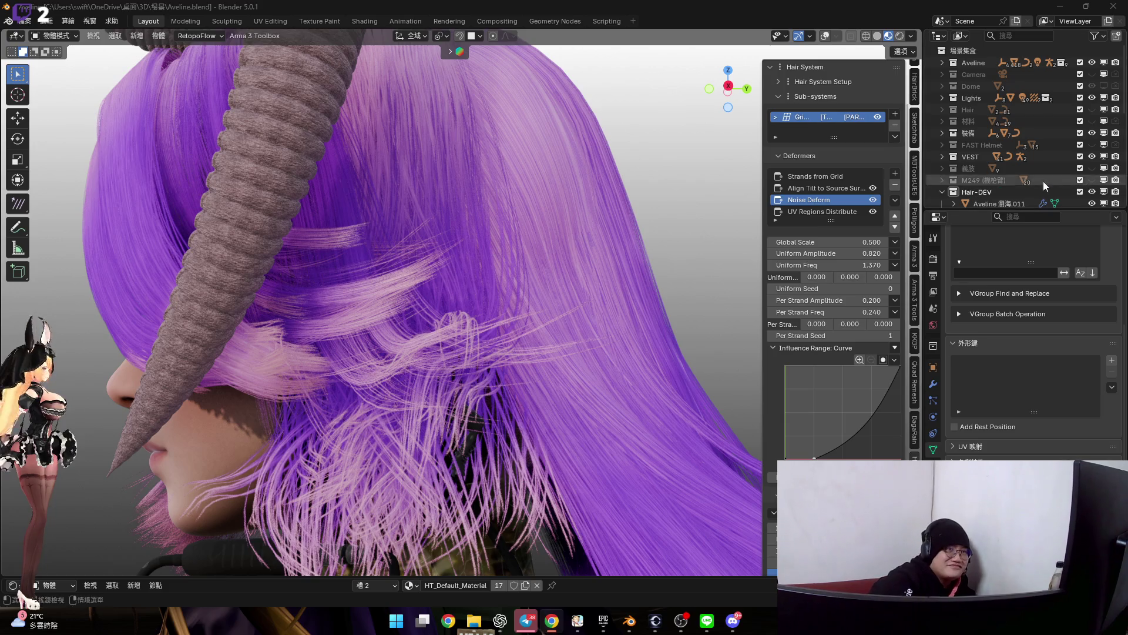
Raise the Noise Deform Global Scale on the purple hair from 0.500 to 0.570, checking around the horns
{"action": "mouse_move", "coordinate": [455, 241]}
{"action": "middle_mouse_down"}
{"action": "mouse_move", "coordinate": [503, 225]}
{"action": "mouse_move", "coordinate": [466, 266]}
{"action": "mouse_move", "coordinate": [437, 262]}
{"action": "mouse_move", "coordinate": [436, 328]}
{"action": "mouse_move", "coordinate": [447, 323]}
{"action": "mouse_move", "coordinate": [385, 344]}
{"action": "mouse_move", "coordinate": [400, 343]}
{"action": "mouse_move", "coordinate": [375, 335]}
{"action": "mouse_move", "coordinate": [456, 343]}
{"action": "mouse_move", "coordinate": [363, 302]}
{"action": "mouse_move", "coordinate": [493, 331]}
{"action": "middle_mouse_up"}
{"action": "scroll", "coordinate": [448, 324], "scroll_direction": "down", "scroll_amount": 3}
{"action": "scroll", "coordinate": [442, 296], "scroll_direction": "down", "scroll_amount": 2}
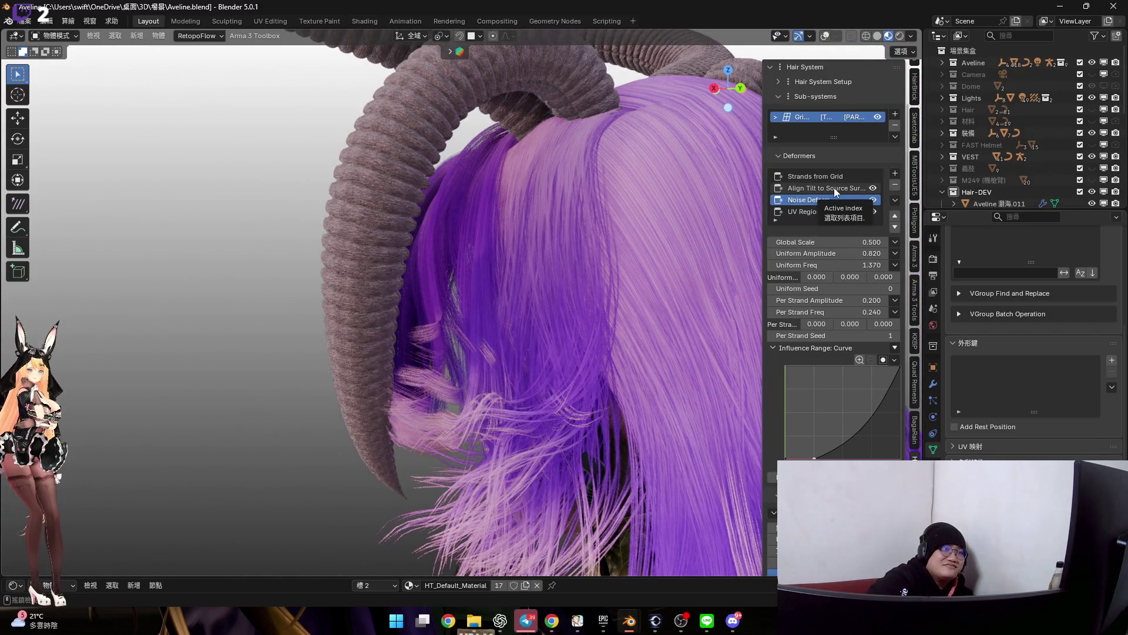
{"action": "mouse_move", "coordinate": [670, 292]}
{"action": "middle_mouse_down"}
{"action": "mouse_move", "coordinate": [605, 304]}
{"action": "mouse_move", "coordinate": [542, 296]}
{"action": "middle_mouse_up"}
{"action": "scroll", "coordinate": [541, 301], "scroll_direction": "up", "scroll_amount": 2}
{"action": "scroll", "coordinate": [541, 298], "scroll_direction": "up", "scroll_amount": 2}
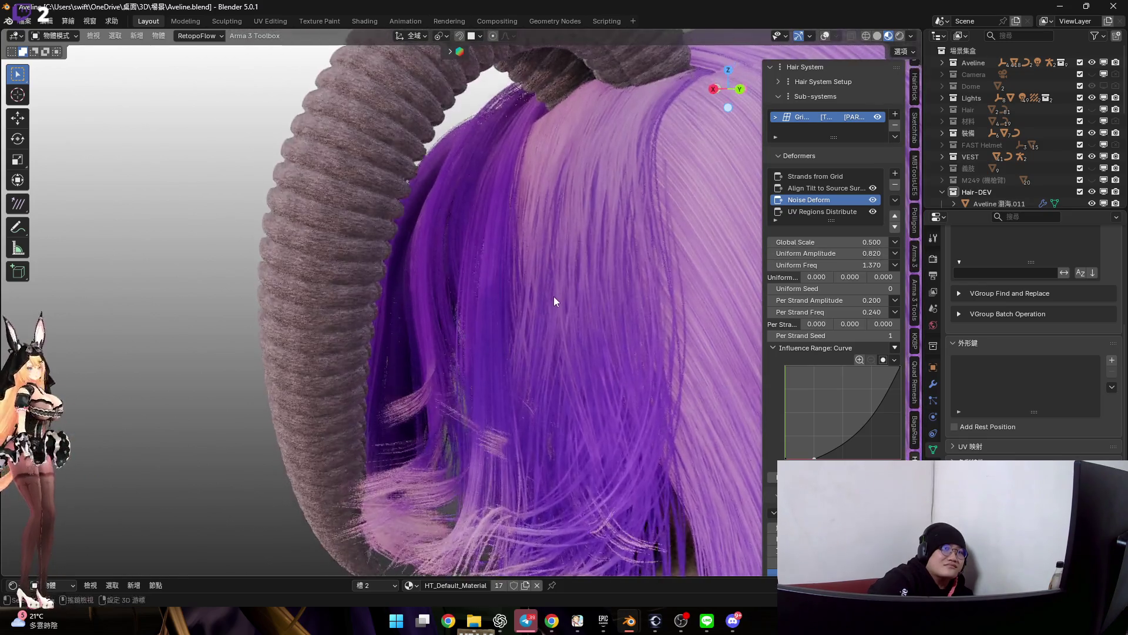
{"action": "scroll", "coordinate": [553, 294], "scroll_direction": "up", "scroll_amount": 2}
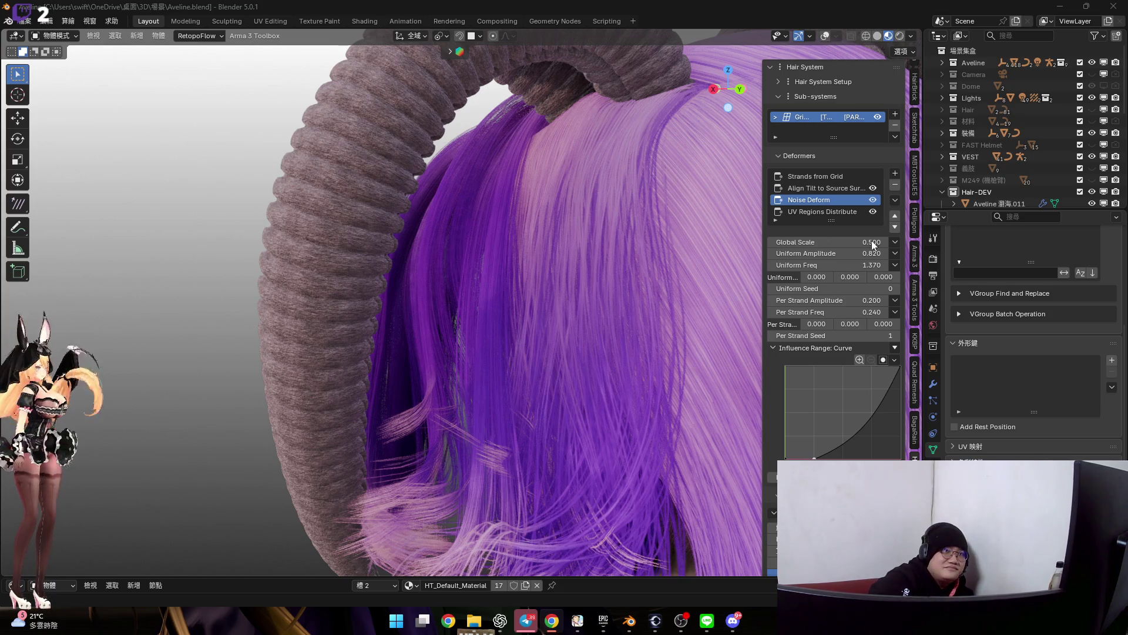
{"action": "scroll", "coordinate": [527, 314], "scroll_direction": "up", "scroll_amount": 2}
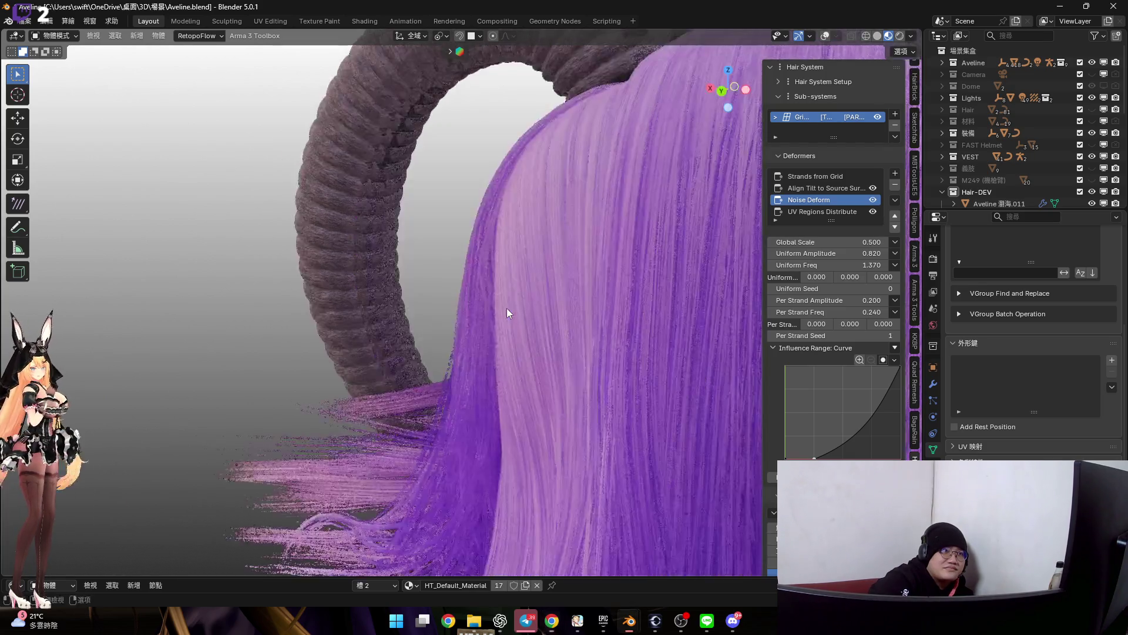
{"action": "scroll", "coordinate": [506, 307], "scroll_direction": "up", "scroll_amount": 2}
{"action": "scroll", "coordinate": [497, 278], "scroll_direction": "up", "scroll_amount": 2}
{"action": "scroll", "coordinate": [446, 294], "scroll_direction": "up", "scroll_amount": 2}
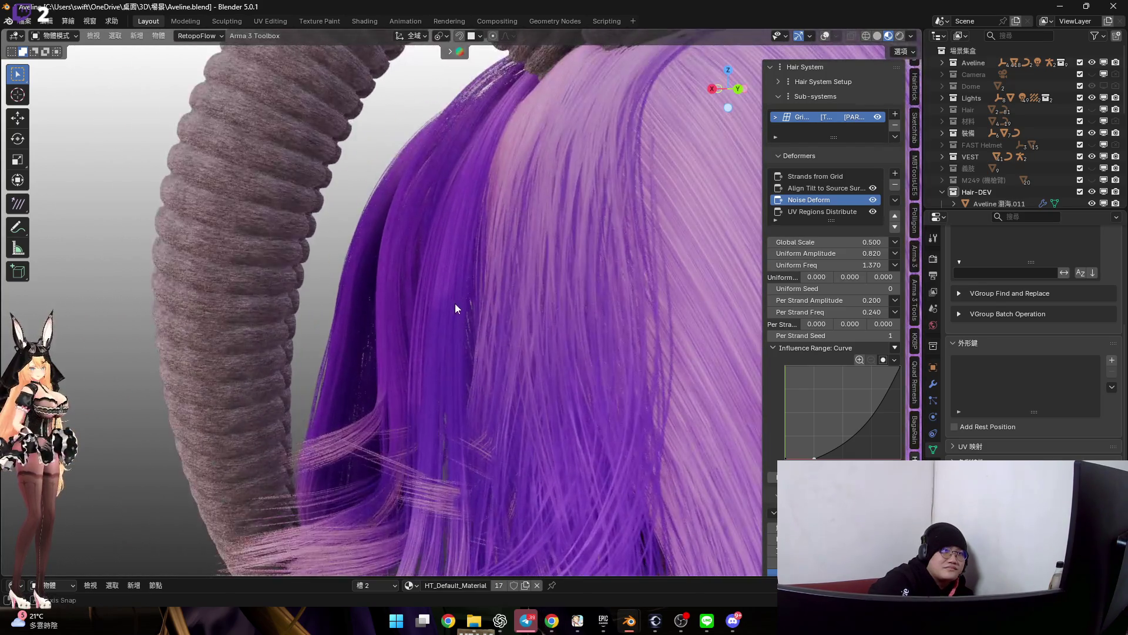
{"action": "left_click_drag", "start_coordinate": [829, 242], "coordinate": [860, 242]}
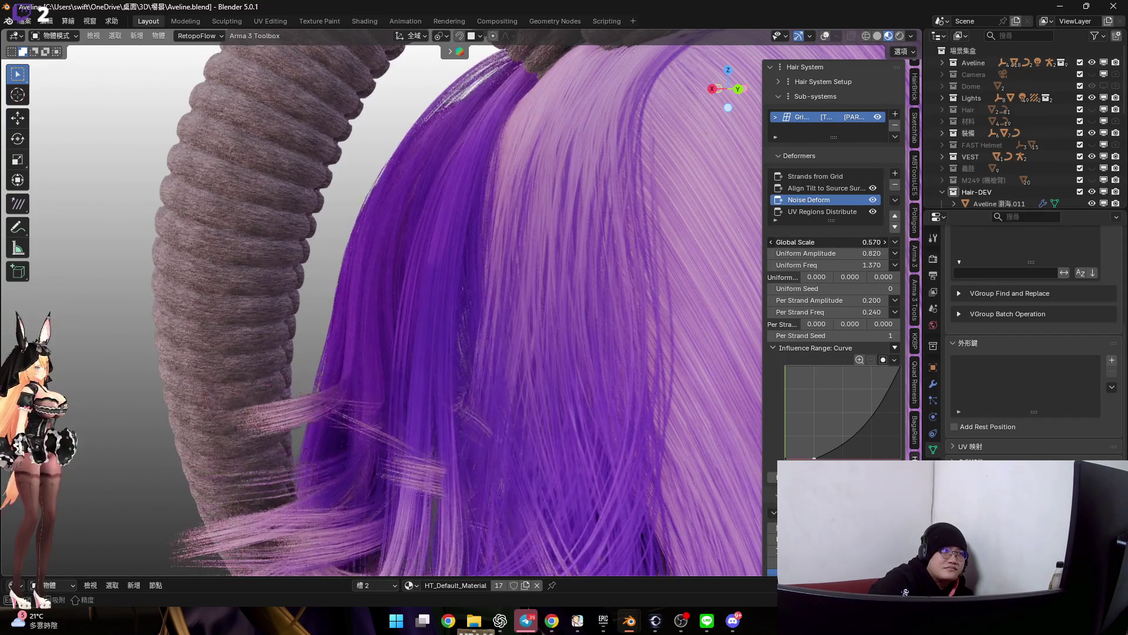
{"action": "scroll", "coordinate": [496, 278], "scroll_direction": "down", "scroll_amount": 3}
{"action": "mouse_move", "coordinate": [496, 278]}
{"action": "middle_mouse_down"}
{"action": "mouse_move", "coordinate": [566, 264]}
{"action": "mouse_move", "coordinate": [614, 270]}
{"action": "middle_mouse_up"}
{"action": "scroll", "coordinate": [485, 284], "scroll_direction": "up", "scroll_amount": 3}
{"action": "scroll", "coordinate": [485, 280], "scroll_direction": "down", "scroll_amount": 3}
{"action": "mouse_move", "coordinate": [484, 280]}
{"action": "middle_mouse_down"}
{"action": "mouse_move", "coordinate": [631, 276]}
{"action": "mouse_move", "coordinate": [504, 248]}
{"action": "middle_mouse_up"}
{"action": "scroll", "coordinate": [442, 227], "scroll_direction": "up", "scroll_amount": 3}
{"action": "scroll", "coordinate": [396, 200], "scroll_direction": "up", "scroll_amount": 2}
{"action": "scroll", "coordinate": [396, 200], "scroll_direction": "down", "scroll_amount": 1}
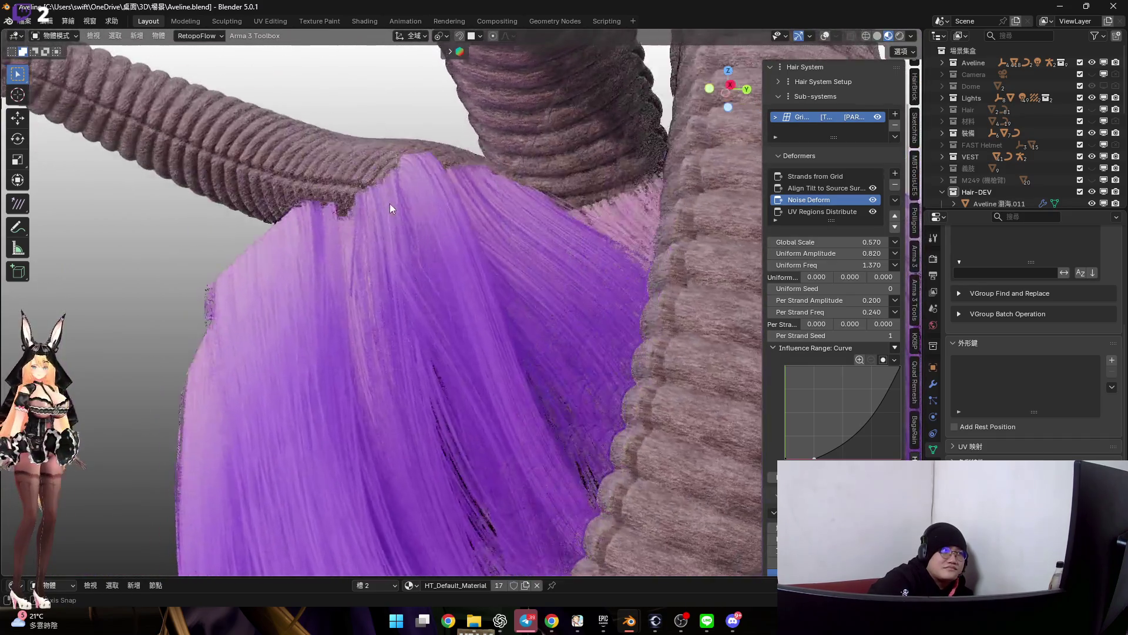
{"action": "middle_click_drag", "start_coordinate": [390, 204], "coordinate": [386, 279]}
{"action": "scroll", "coordinate": [366, 280], "scroll_direction": "down", "scroll_amount": 3}
{"action": "scroll", "coordinate": [400, 294], "scroll_direction": "up", "scroll_amount": 2}
{"action": "scroll", "coordinate": [400, 295], "scroll_direction": "up", "scroll_amount": 2}
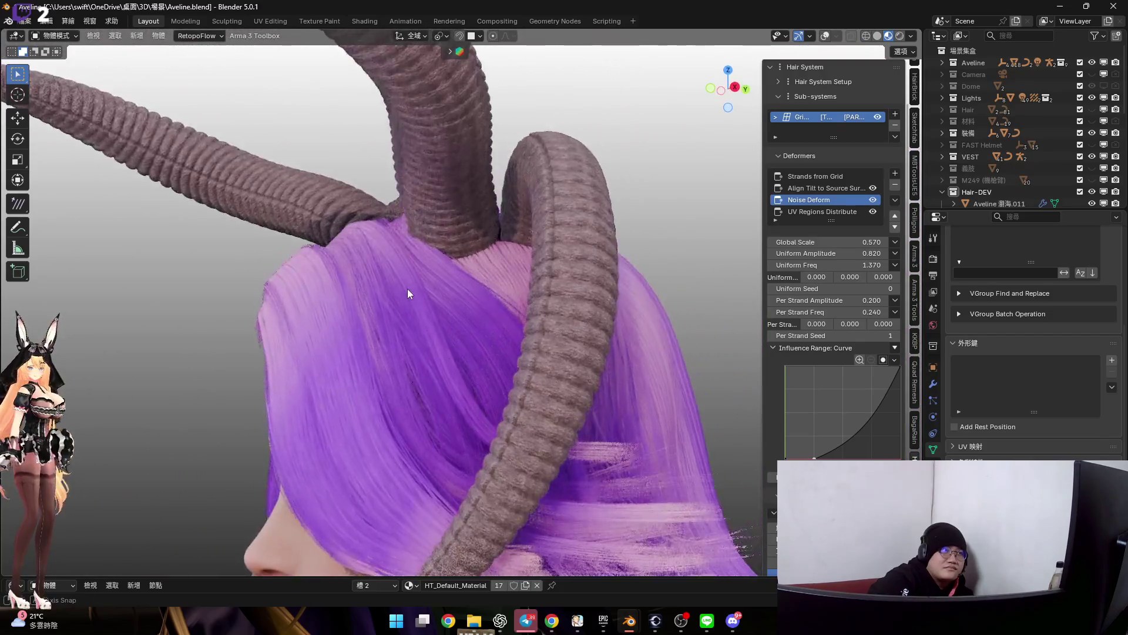
{"action": "scroll", "coordinate": [408, 288], "scroll_direction": "up", "scroll_amount": 2}
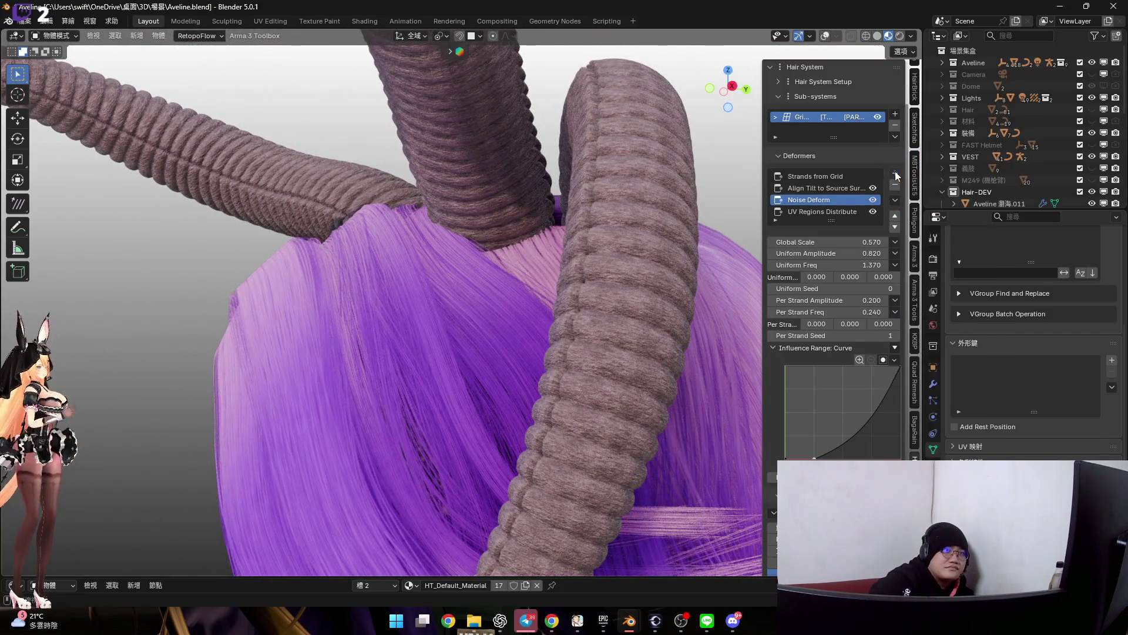
{"action": "left_click", "coordinate": [828, 188]}
{"action": "left_click", "coordinate": [895, 174]}
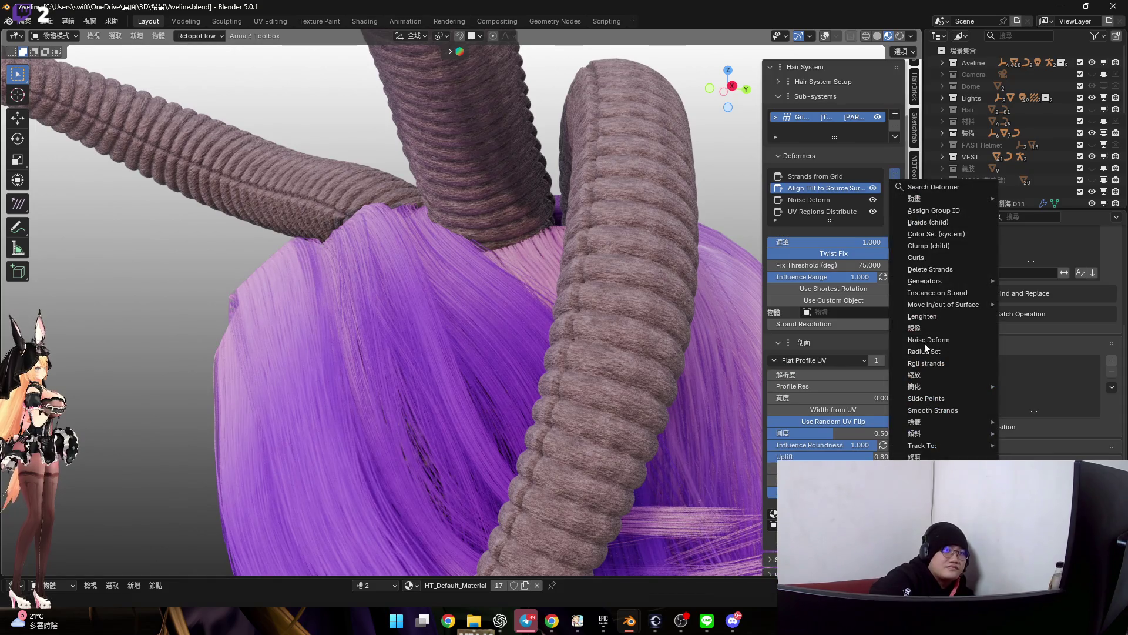
Add an Add Tilt deformer to the hair strands and settle its tilt at 6.000, cancelling stronger trials
{"action": "mouse_move", "coordinate": [934, 434]}
{"action": "left_click", "coordinate": [737, 433]}
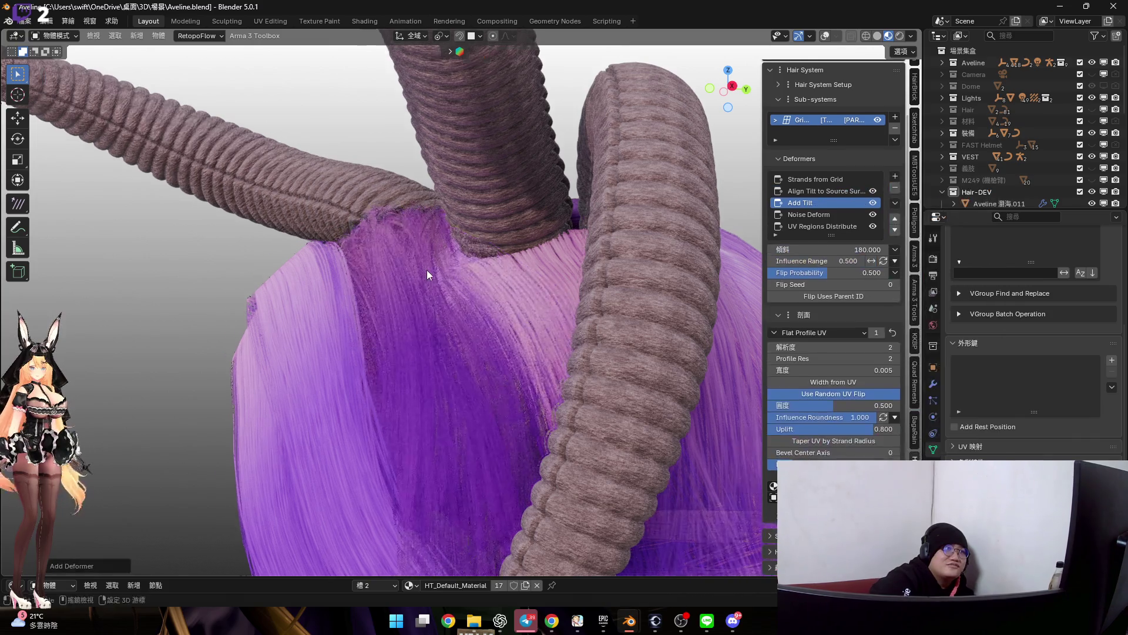
{"action": "left_click_drag", "start_coordinate": [832, 253], "coordinate": [776, 253]}
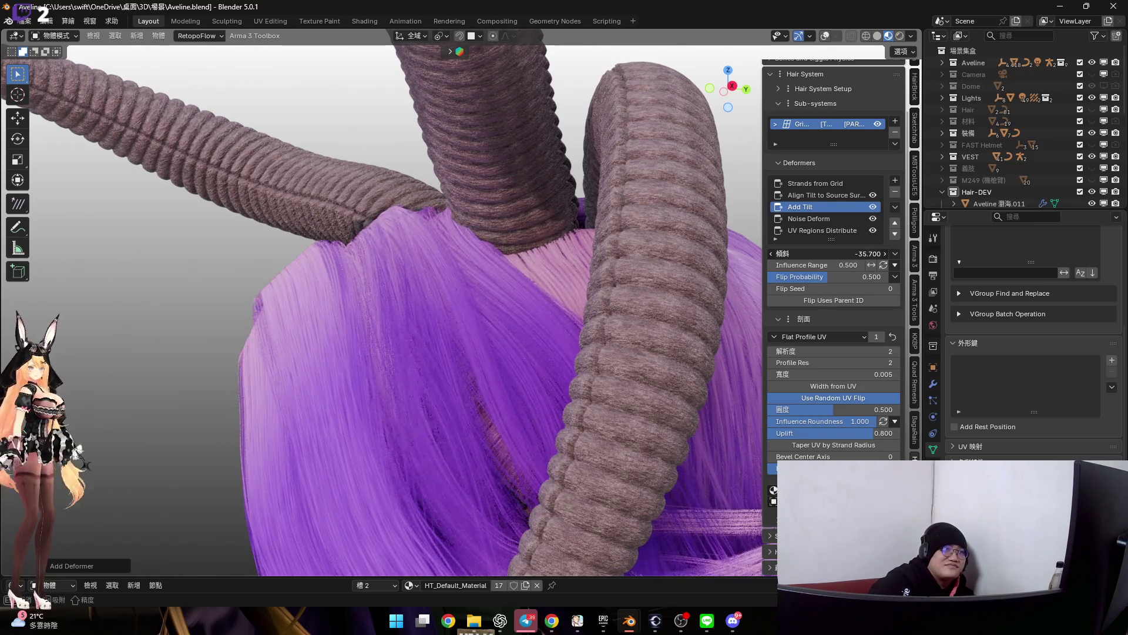
{"action": "left_click_drag", "start_coordinate": [776, 254], "coordinate": [808, 254]}
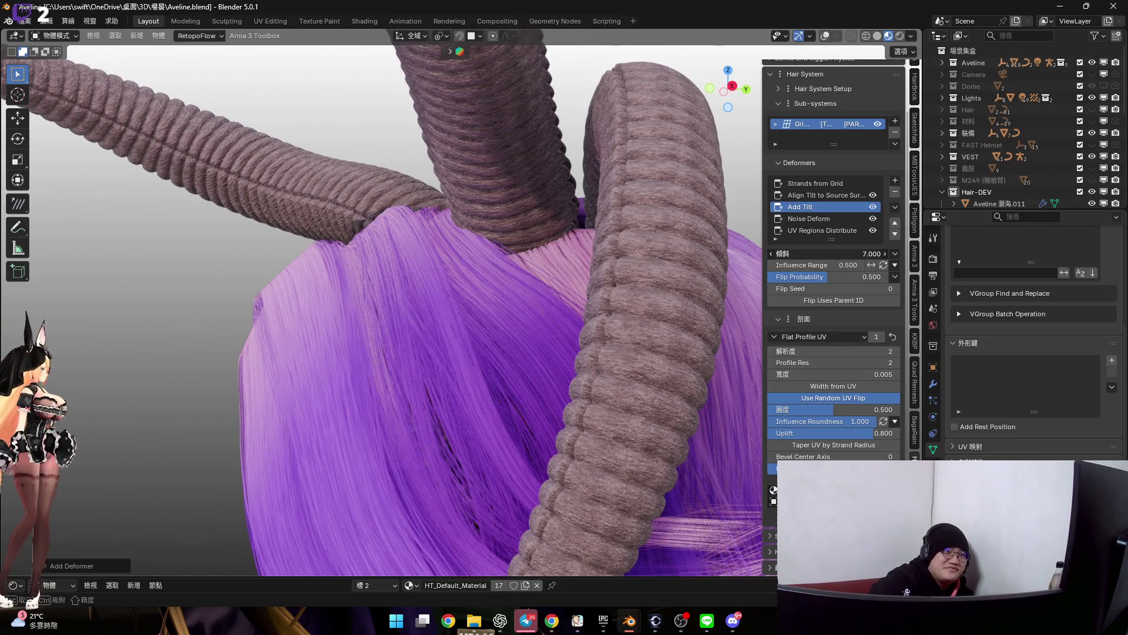
{"action": "mouse_move", "coordinate": [434, 254]}
{"action": "middle_mouse_down"}
{"action": "mouse_move", "coordinate": [341, 207]}
{"action": "mouse_move", "coordinate": [440, 284]}
{"action": "mouse_move", "coordinate": [426, 260]}
{"action": "mouse_move", "coordinate": [692, 269]}
{"action": "middle_mouse_up"}
{"action": "scroll", "coordinate": [441, 283], "scroll_direction": "up", "scroll_amount": 5}
{"action": "mouse_move", "coordinate": [856, 253]}
{"action": "left_mouse_down"}
{"action": "mouse_move", "coordinate": [785, 253]}
{"action": "mouse_move", "coordinate": [868, 253]}
{"action": "left_mouse_up"}
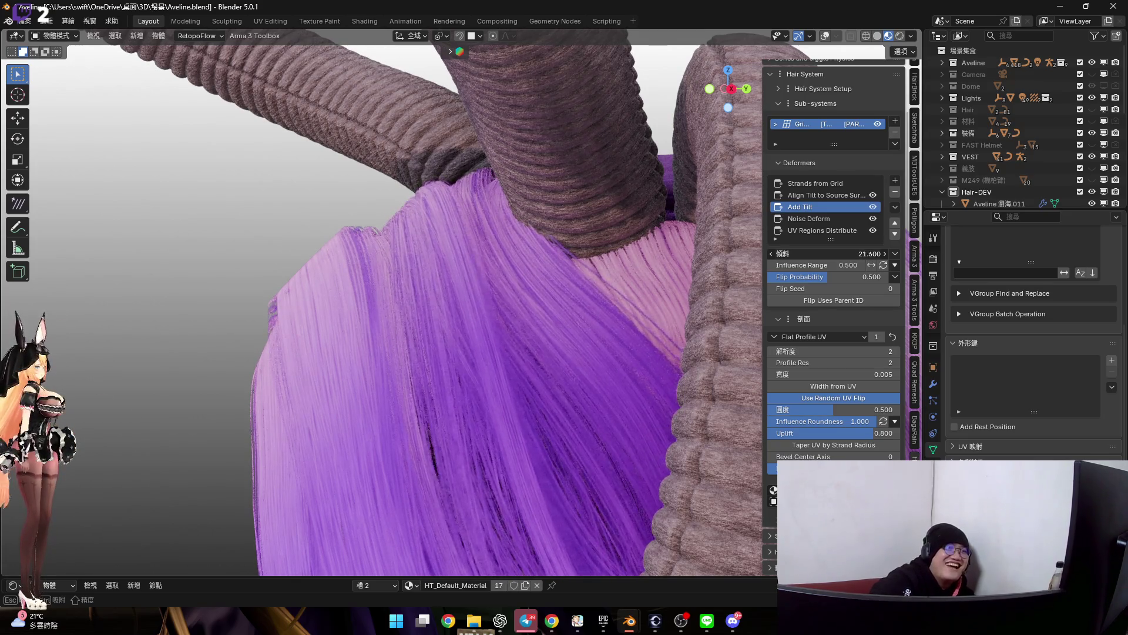
{"action": "key", "text": "Escape"}
{"action": "middle_click_drag", "start_coordinate": [532, 226], "coordinate": [512, 210]}
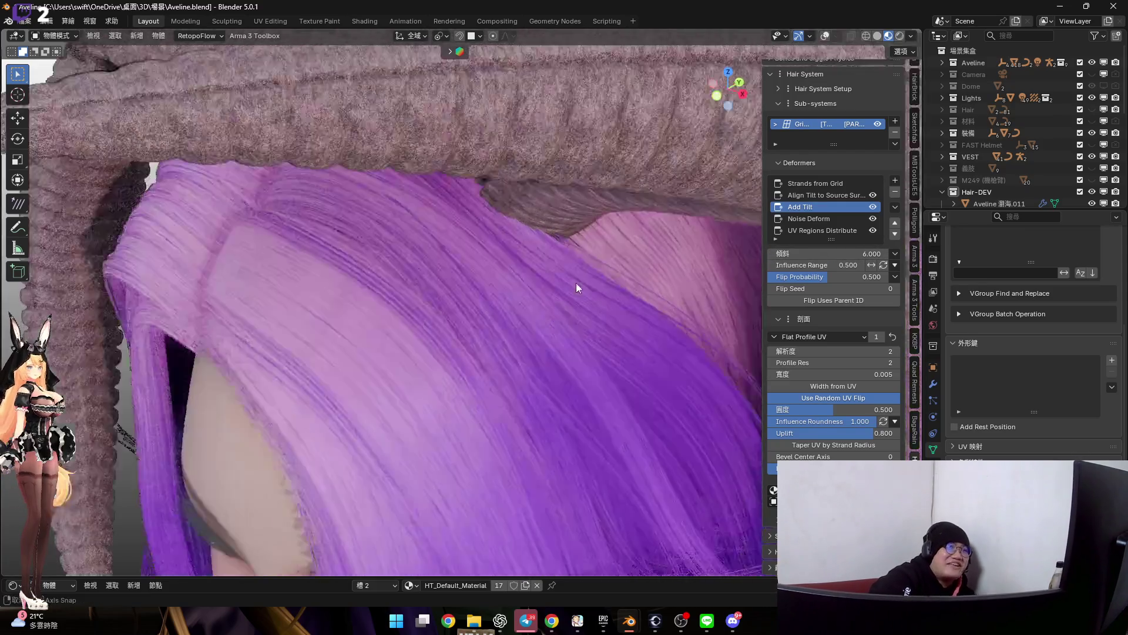
{"action": "scroll", "coordinate": [512, 209], "scroll_direction": "down", "scroll_amount": 5}
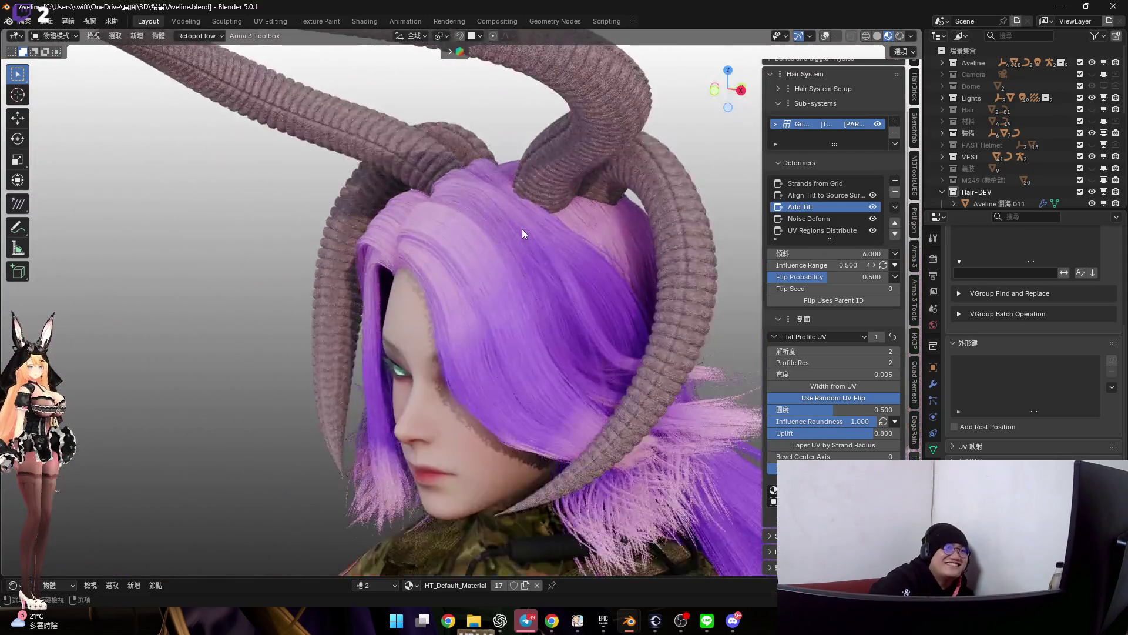
{"action": "middle_click_drag", "start_coordinate": [519, 222], "coordinate": [566, 252]}
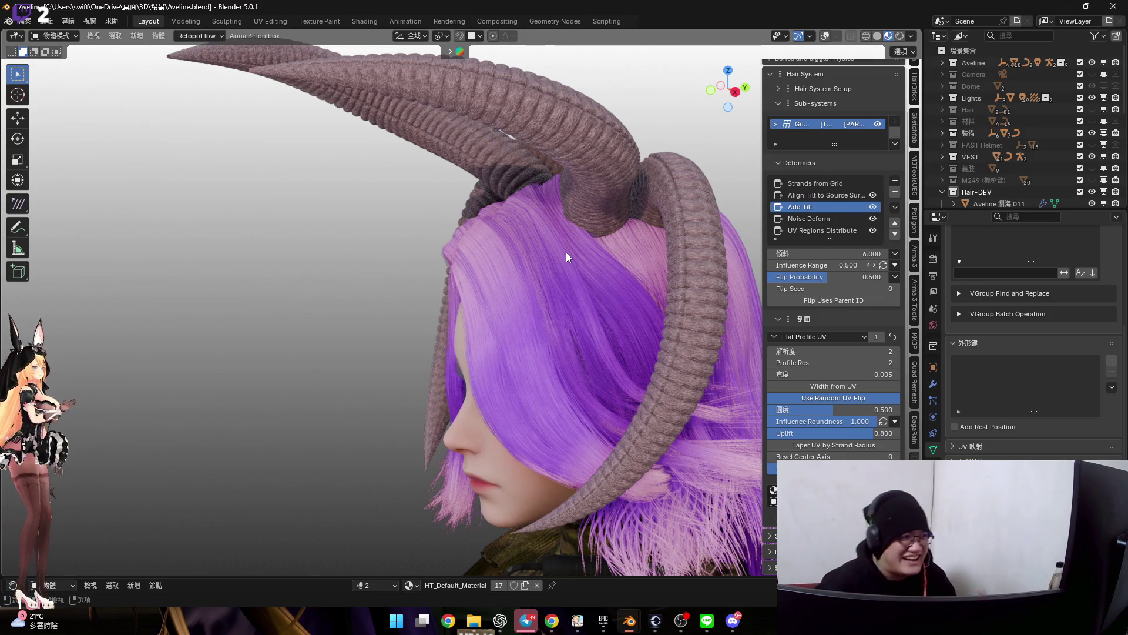
{"action": "middle_click_drag", "start_coordinate": [642, 227], "coordinate": [661, 264]}
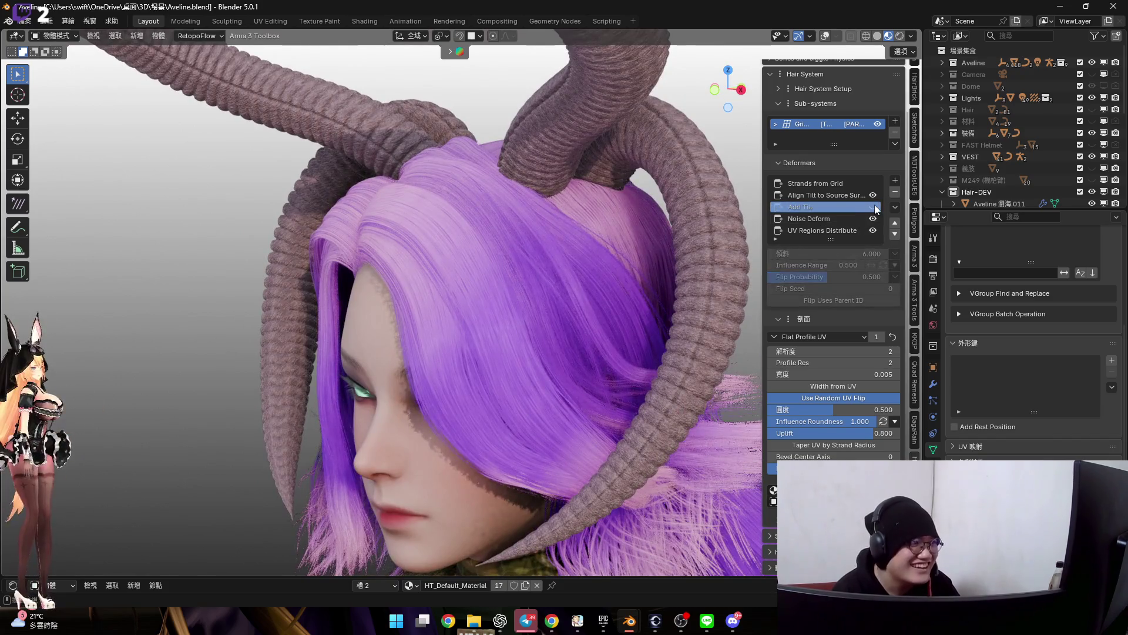
Test other tilt values on the Add Tilt deformer and cancel them, keeping 6
{"action": "mouse_move", "coordinate": [559, 241]}
{"action": "middle_mouse_down"}
{"action": "mouse_move", "coordinate": [463, 249]}
{"action": "mouse_move", "coordinate": [503, 294]}
{"action": "middle_mouse_up"}
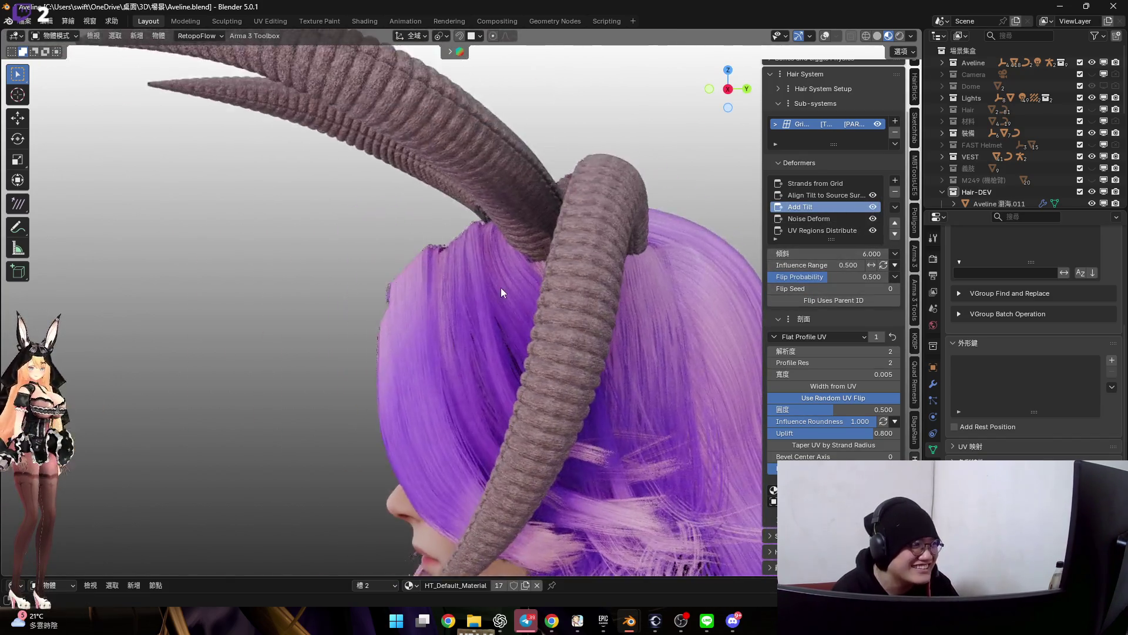
{"action": "scroll", "coordinate": [508, 265], "scroll_direction": "up", "scroll_amount": 5}
{"action": "middle_click_drag", "start_coordinate": [593, 264], "coordinate": [653, 255]}
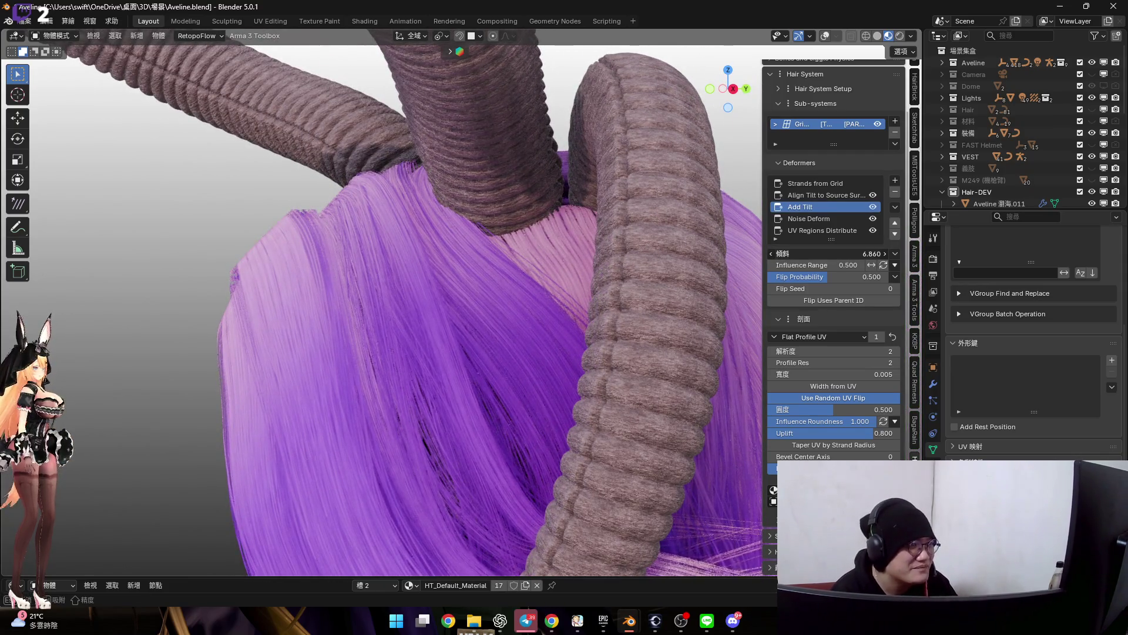
{"action": "left_click_drag", "start_coordinate": [838, 253], "coordinate": [828, 253]}
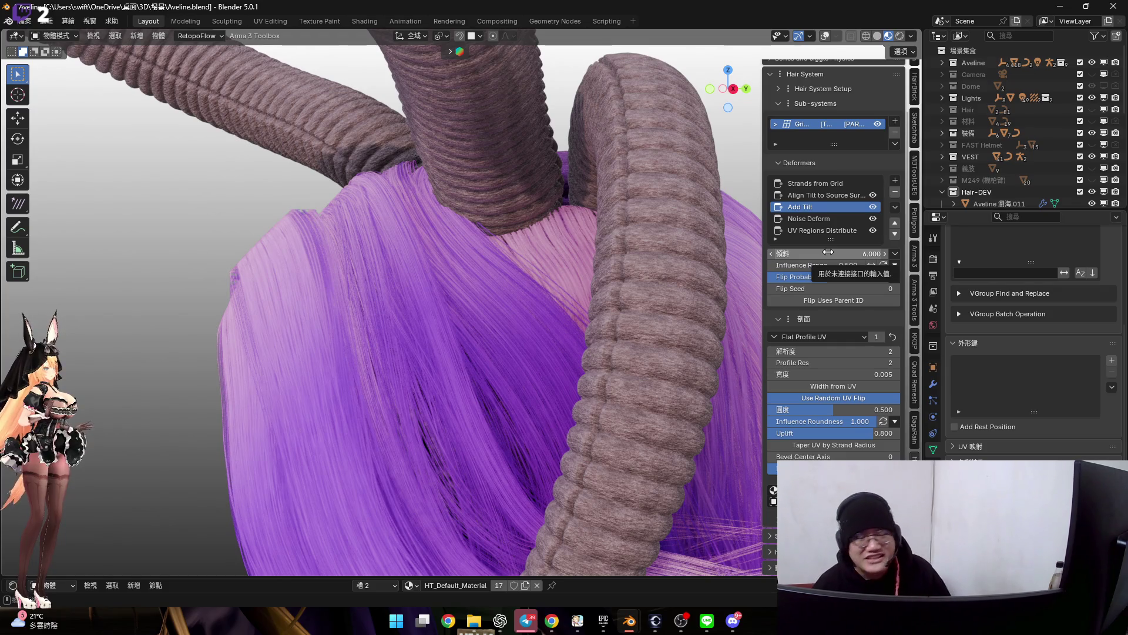
{"action": "left_click_drag", "start_coordinate": [828, 253], "coordinate": [768, 253]}
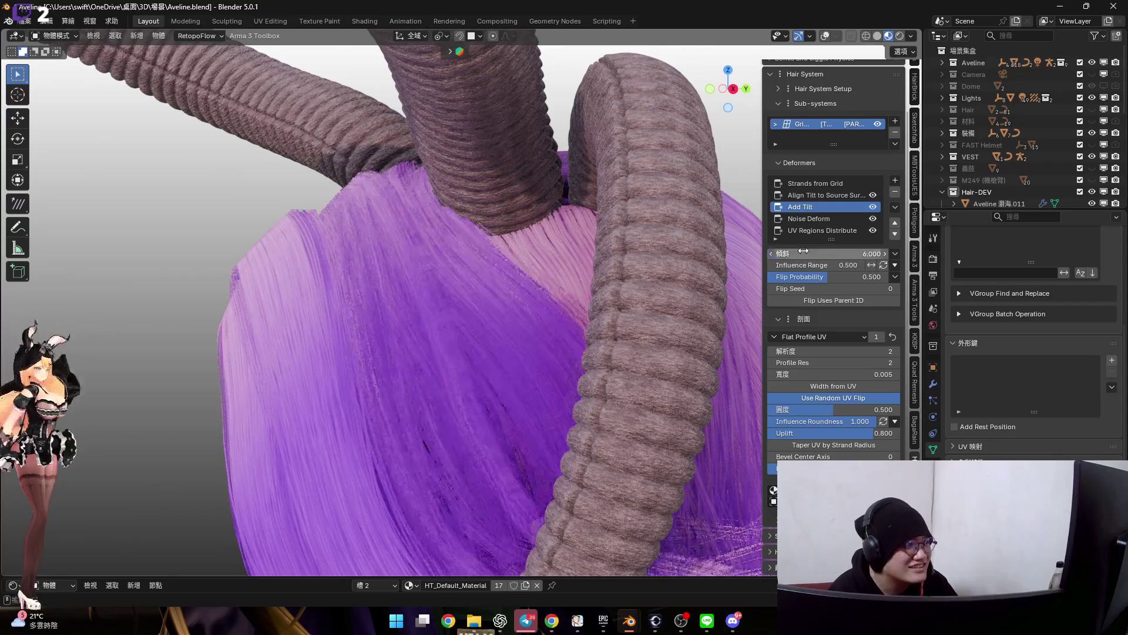
{"action": "key", "text": "Escape"}
{"action": "middle_click_drag", "start_coordinate": [391, 269], "coordinate": [426, 273]}
{"action": "mouse_move", "coordinate": [579, 324]}
{"action": "middle_mouse_down"}
{"action": "mouse_move", "coordinate": [599, 338]}
{"action": "mouse_move", "coordinate": [588, 332]}
{"action": "middle_mouse_up"}
{"action": "mouse_move", "coordinate": [634, 296]}
{"action": "middle_mouse_down"}
{"action": "mouse_move", "coordinate": [592, 306]}
{"action": "mouse_move", "coordinate": [595, 285]}
{"action": "mouse_move", "coordinate": [670, 274]}
{"action": "middle_mouse_up"}
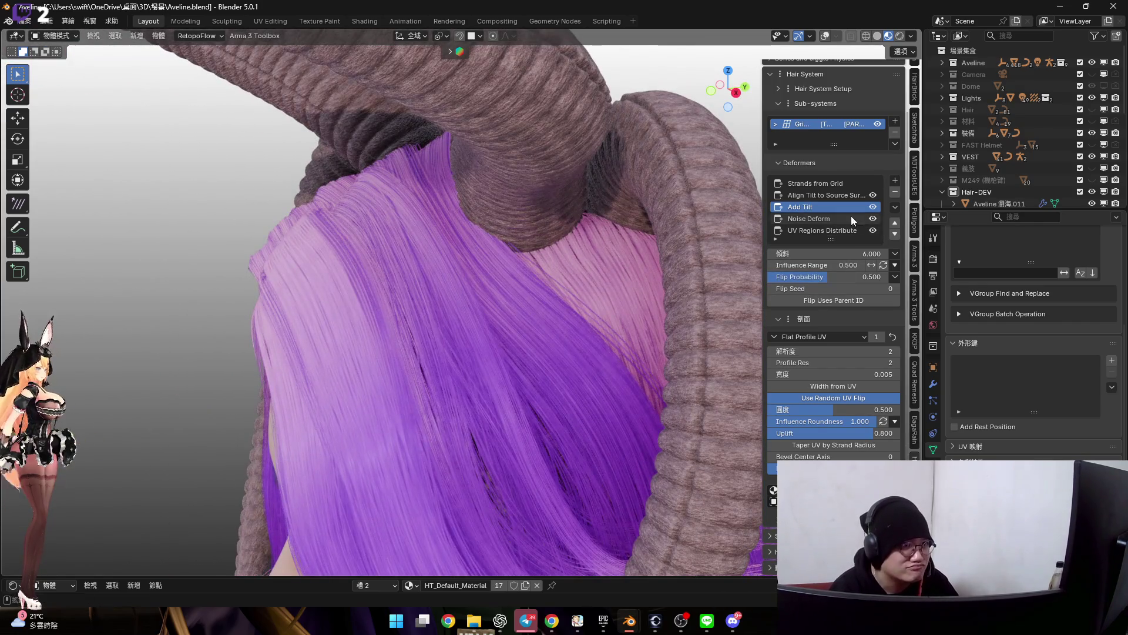
Delete the Add Tilt deformer from the hair stack and show viewport overlays
{"action": "left_click", "coordinate": [896, 193]}
{"action": "middle_click_drag", "start_coordinate": [572, 274], "coordinate": [536, 240]}
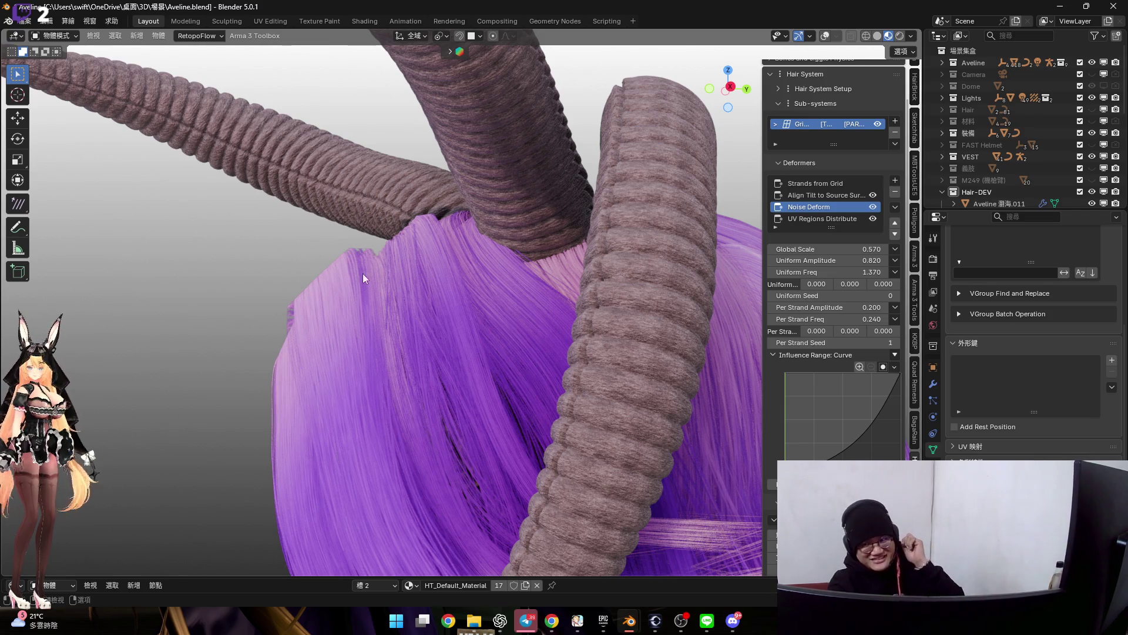
{"action": "mouse_move", "coordinate": [442, 356]}
{"action": "middle_mouse_down"}
{"action": "mouse_move", "coordinate": [441, 322]}
{"action": "mouse_move", "coordinate": [389, 298]}
{"action": "mouse_move", "coordinate": [454, 315]}
{"action": "mouse_move", "coordinate": [417, 320]}
{"action": "mouse_move", "coordinate": [402, 287]}
{"action": "mouse_move", "coordinate": [380, 304]}
{"action": "mouse_move", "coordinate": [391, 320]}
{"action": "mouse_move", "coordinate": [352, 316]}
{"action": "mouse_move", "coordinate": [465, 375]}
{"action": "mouse_move", "coordinate": [406, 375]}
{"action": "mouse_move", "coordinate": [380, 342]}
{"action": "mouse_move", "coordinate": [444, 369]}
{"action": "middle_mouse_up"}
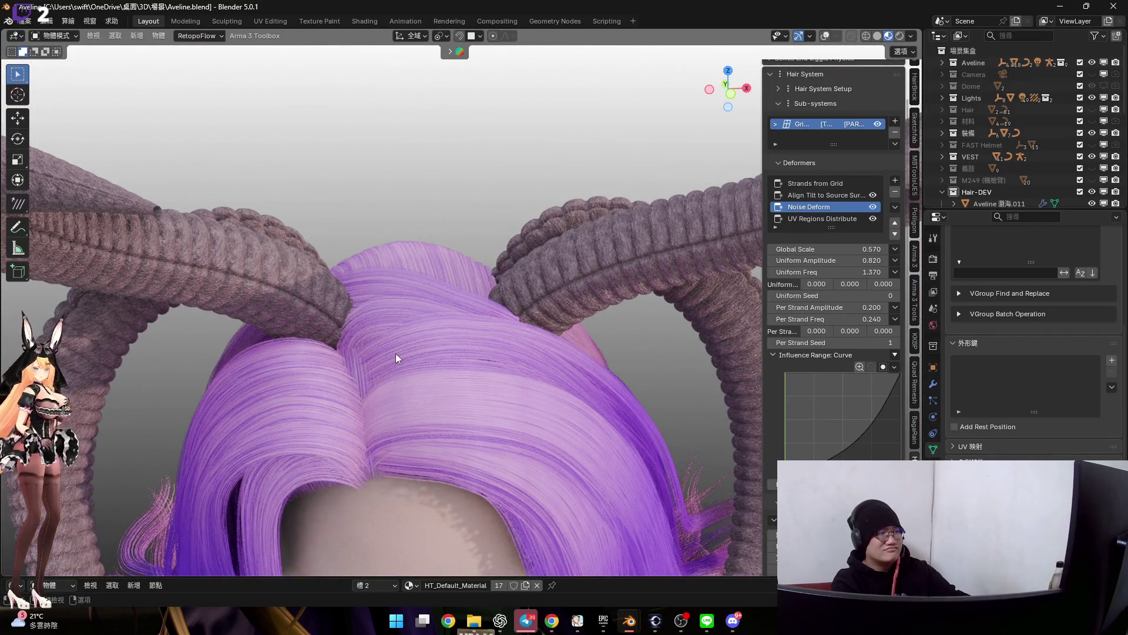
{"action": "left_click", "coordinate": [827, 36]}
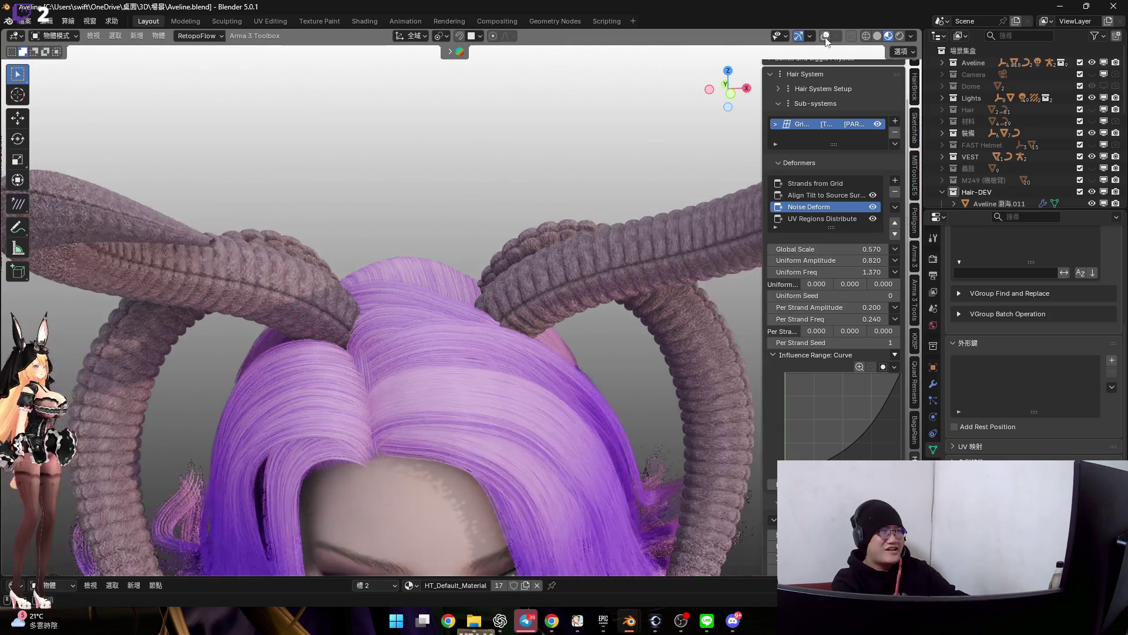
Hide overlays, switch the hair to Sculpt Mode and shrink the Elastic Grab brush to 254 px
{"action": "left_click", "coordinate": [826, 37]}
{"action": "scroll", "coordinate": [429, 368], "scroll_direction": "up", "scroll_amount": 3}
{"action": "scroll", "coordinate": [430, 357], "scroll_direction": "up", "scroll_amount": 5}
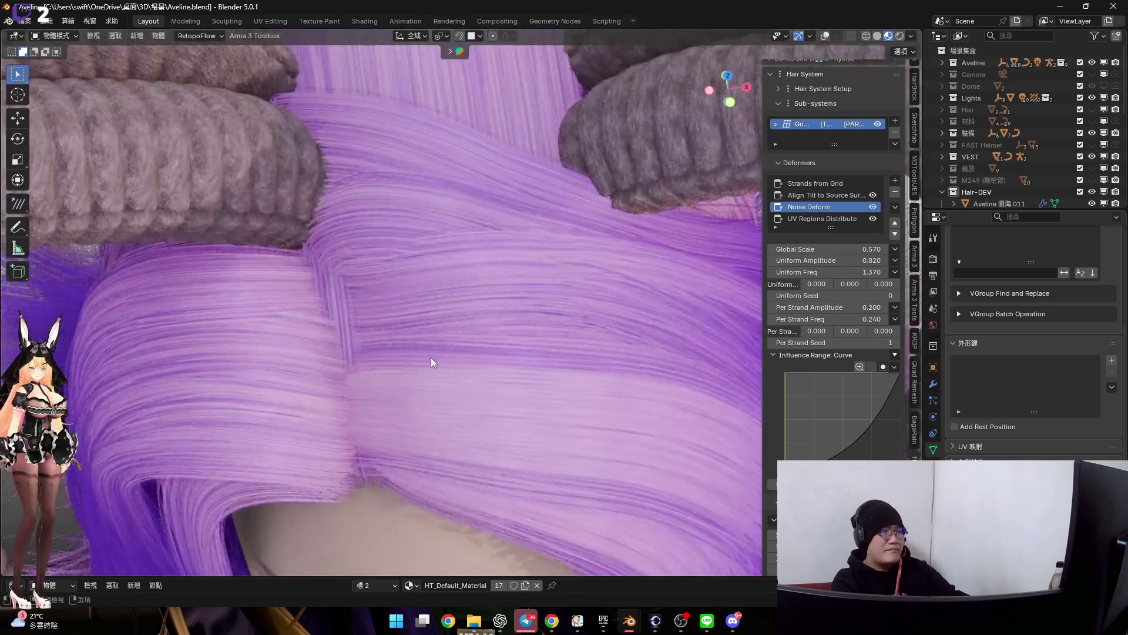
{"action": "scroll", "coordinate": [440, 356], "scroll_direction": "up", "scroll_amount": 1}
{"action": "mouse_move", "coordinate": [439, 351]}
{"action": "middle_mouse_down"}
{"action": "mouse_move", "coordinate": [392, 322]}
{"action": "mouse_move", "coordinate": [400, 337]}
{"action": "mouse_move", "coordinate": [326, 332]}
{"action": "middle_mouse_up"}
{"action": "key", "text": "ctrl+Tab"}
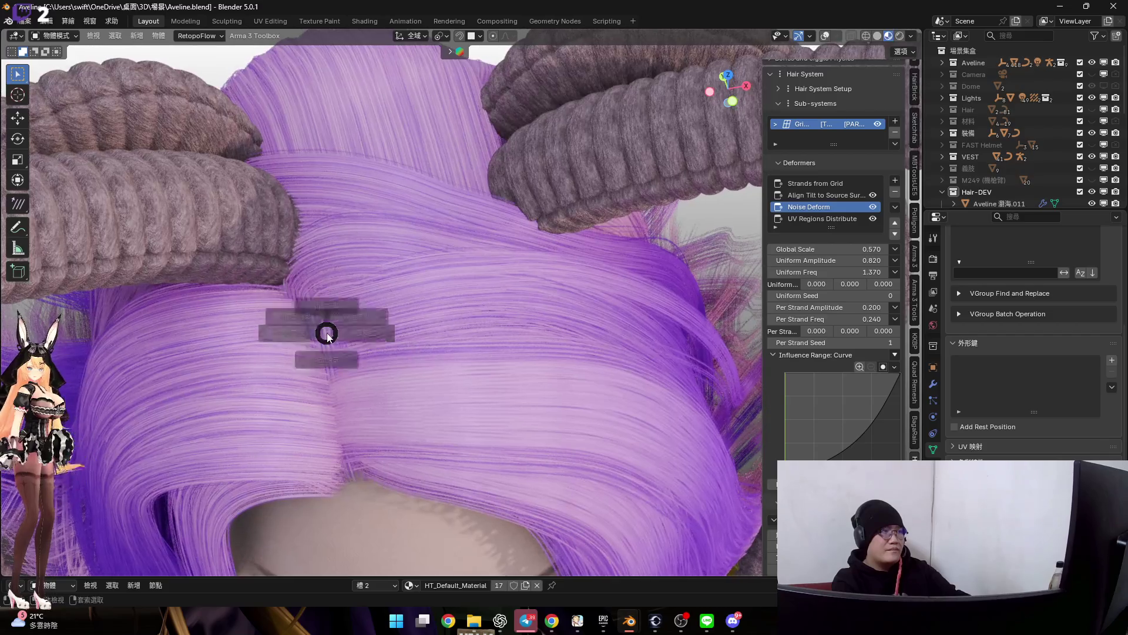
{"action": "left_click", "coordinate": [327, 383]}
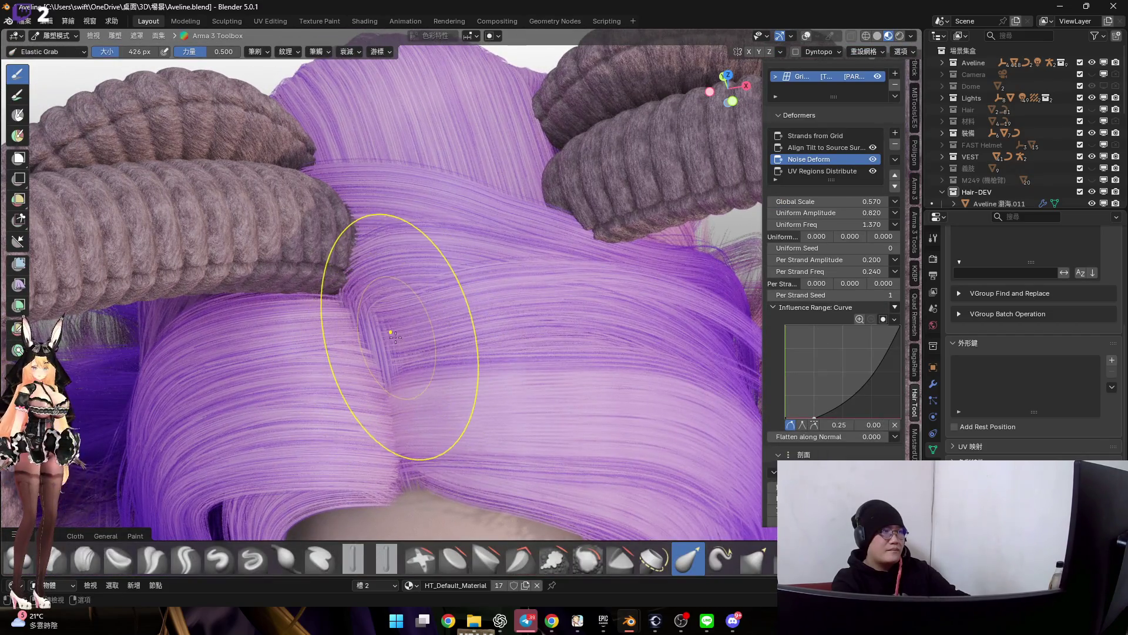
{"action": "middle_click_drag", "start_coordinate": [357, 358], "coordinate": [379, 379]}
{"action": "key", "text": "f"}
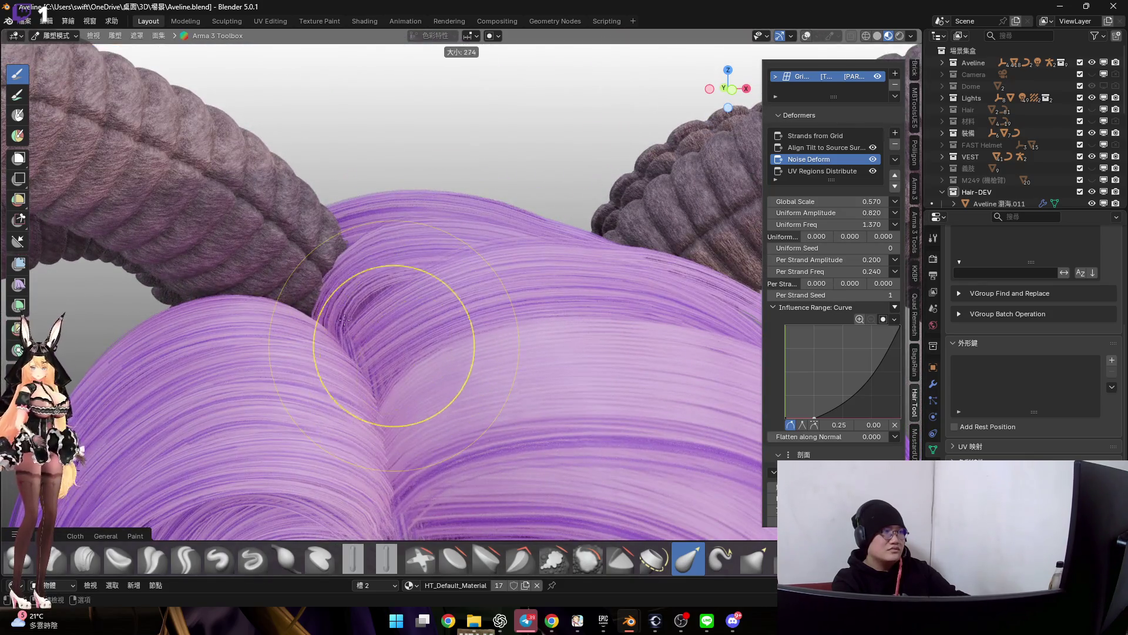
{"action": "left_click", "coordinate": [393, 328]}
Return the hair to Object Mode and view it with the horns
{"action": "mouse_move", "coordinate": [373, 343]}
{"action": "middle_mouse_down"}
{"action": "mouse_move", "coordinate": [379, 406]}
{"action": "mouse_move", "coordinate": [461, 339]}
{"action": "mouse_move", "coordinate": [708, 199]}
{"action": "middle_mouse_up"}
{"action": "key", "text": "ctrl+Tab"}
{"action": "left_click", "coordinate": [477, 377]}
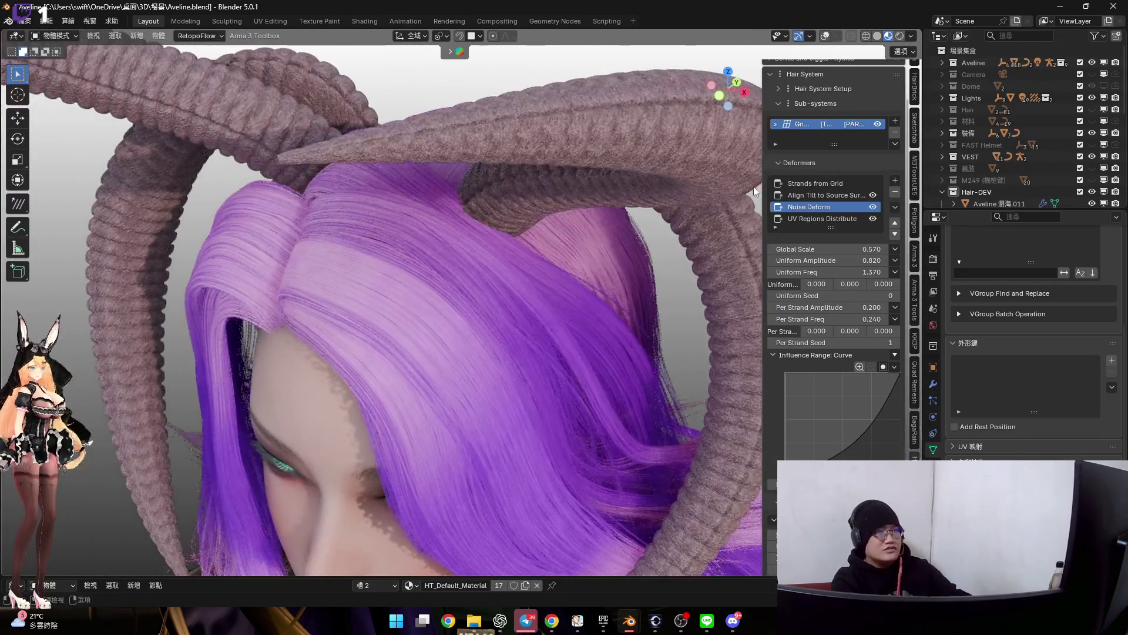
{"action": "mouse_move", "coordinate": [597, 288]}
{"action": "middle_mouse_down"}
{"action": "mouse_move", "coordinate": [450, 221]}
{"action": "mouse_move", "coordinate": [440, 198]}
{"action": "mouse_move", "coordinate": [449, 178]}
{"action": "mouse_move", "coordinate": [460, 222]}
{"action": "mouse_move", "coordinate": [484, 246]}
{"action": "mouse_move", "coordinate": [440, 215]}
{"action": "mouse_move", "coordinate": [404, 209]}
{"action": "mouse_move", "coordinate": [493, 237]}
{"action": "middle_mouse_up"}
Raise the Strands from Grid count from 20 to 40 for denser hair, then select the hair object
{"action": "left_click_drag", "start_coordinate": [799, 275], "coordinate": [820, 274]}
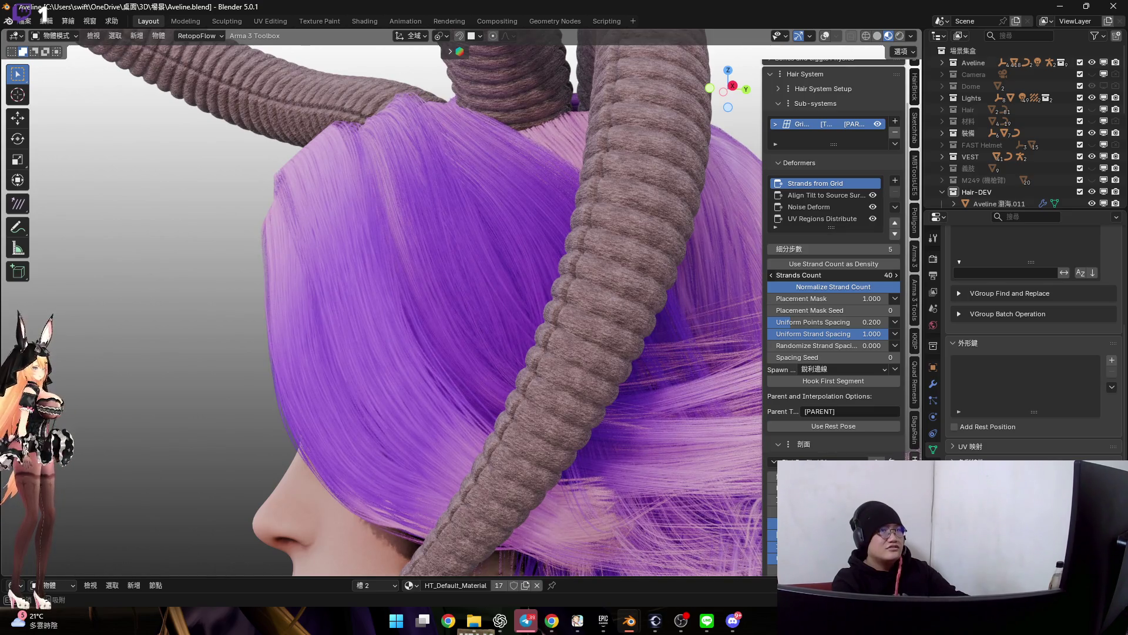
{"action": "scroll", "coordinate": [429, 253], "scroll_direction": "down", "scroll_amount": 2}
{"action": "mouse_move", "coordinate": [428, 254]}
{"action": "middle_mouse_down"}
{"action": "mouse_move", "coordinate": [379, 262]}
{"action": "mouse_move", "coordinate": [390, 241]}
{"action": "mouse_move", "coordinate": [419, 264]}
{"action": "mouse_move", "coordinate": [397, 261]}
{"action": "mouse_move", "coordinate": [414, 261]}
{"action": "mouse_move", "coordinate": [422, 310]}
{"action": "mouse_move", "coordinate": [547, 298]}
{"action": "middle_mouse_up"}
{"action": "scroll", "coordinate": [418, 263], "scroll_direction": "up", "scroll_amount": 4}
{"action": "scroll", "coordinate": [414, 267], "scroll_direction": "down", "scroll_amount": 3}
{"action": "scroll", "coordinate": [464, 256], "scroll_direction": "up", "scroll_amount": 1}
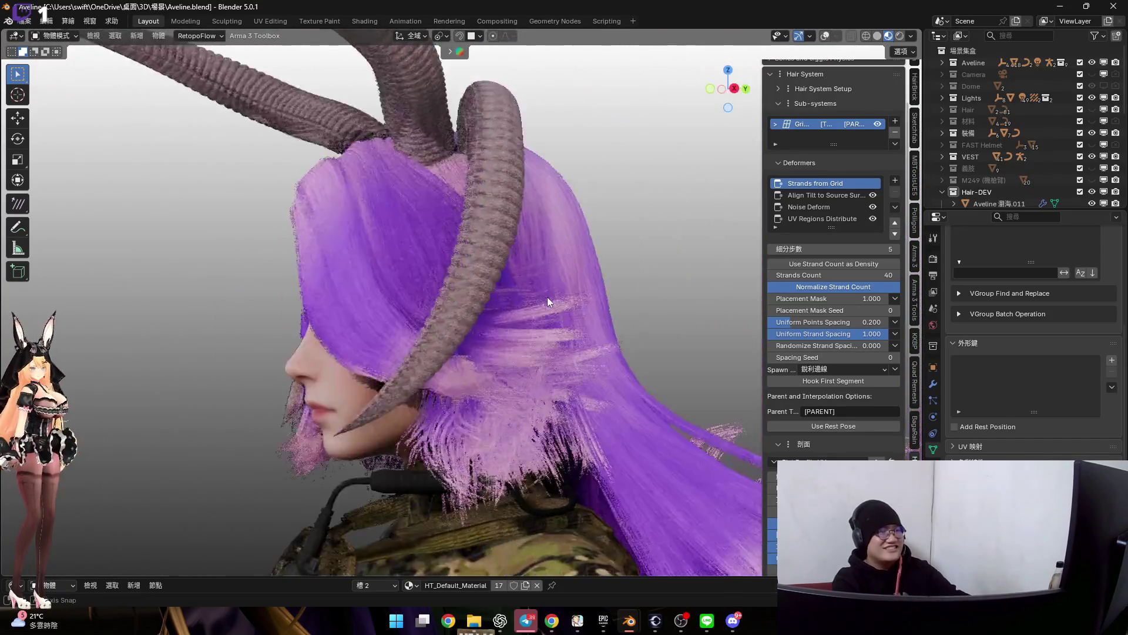
{"action": "scroll", "coordinate": [489, 332], "scroll_direction": "up", "scroll_amount": 2}
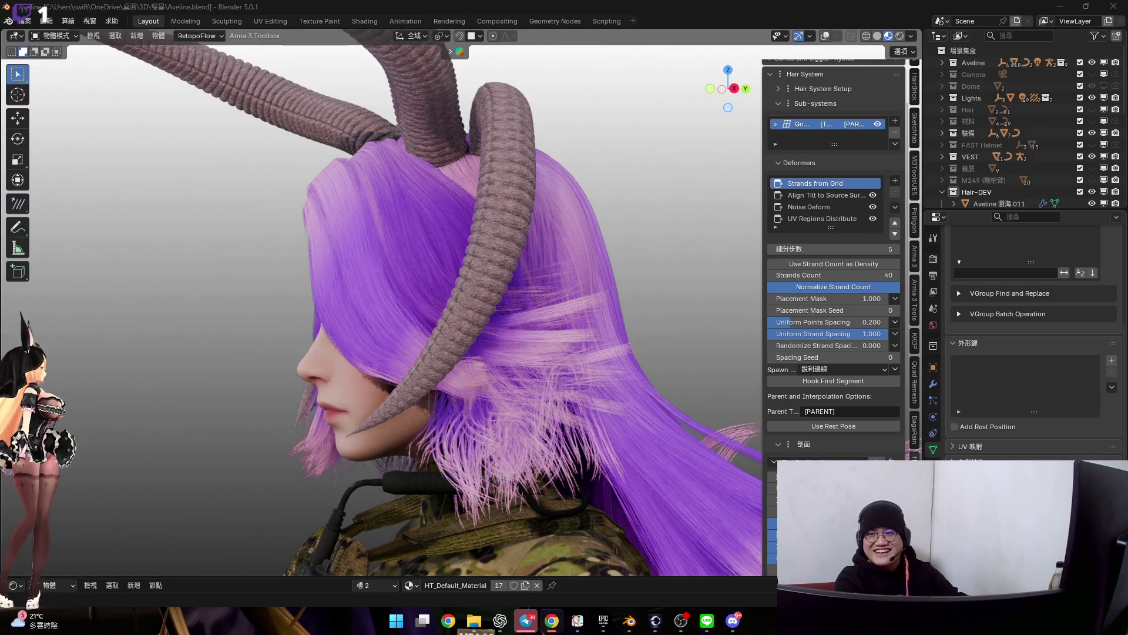
{"action": "scroll", "coordinate": [557, 287], "scroll_direction": "up", "scroll_amount": 3}
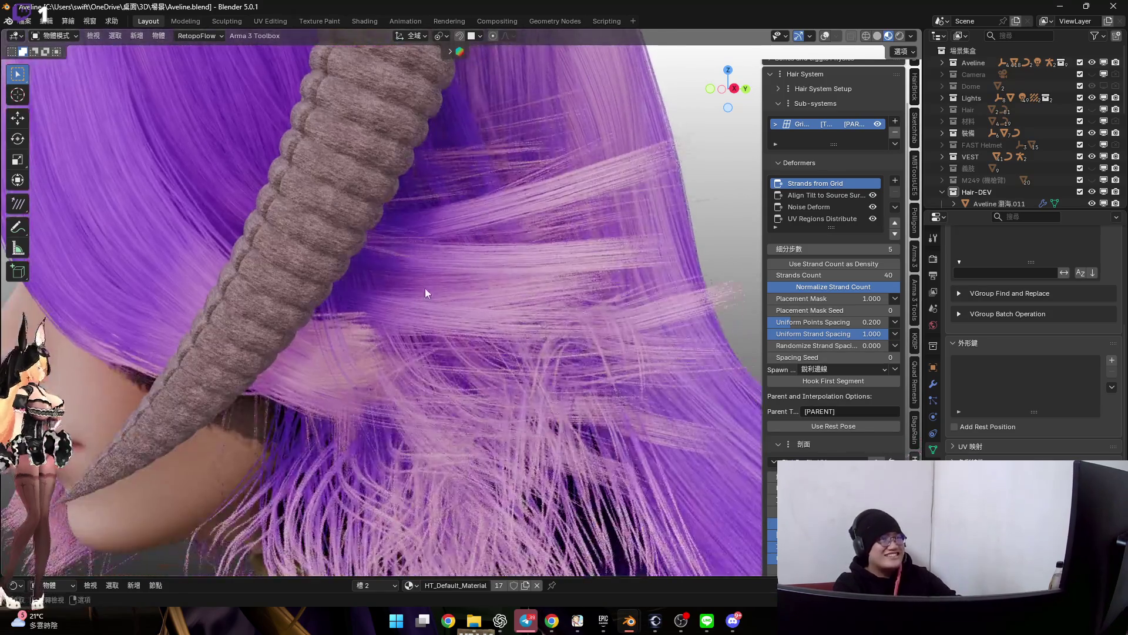
{"action": "scroll", "coordinate": [435, 261], "scroll_direction": "down", "scroll_amount": 2}
{"action": "middle_click_drag", "start_coordinate": [432, 402], "coordinate": [361, 376]}
{"action": "scroll", "coordinate": [405, 385], "scroll_direction": "up", "scroll_amount": 2}
{"action": "scroll", "coordinate": [422, 332], "scroll_direction": "up", "scroll_amount": 3}
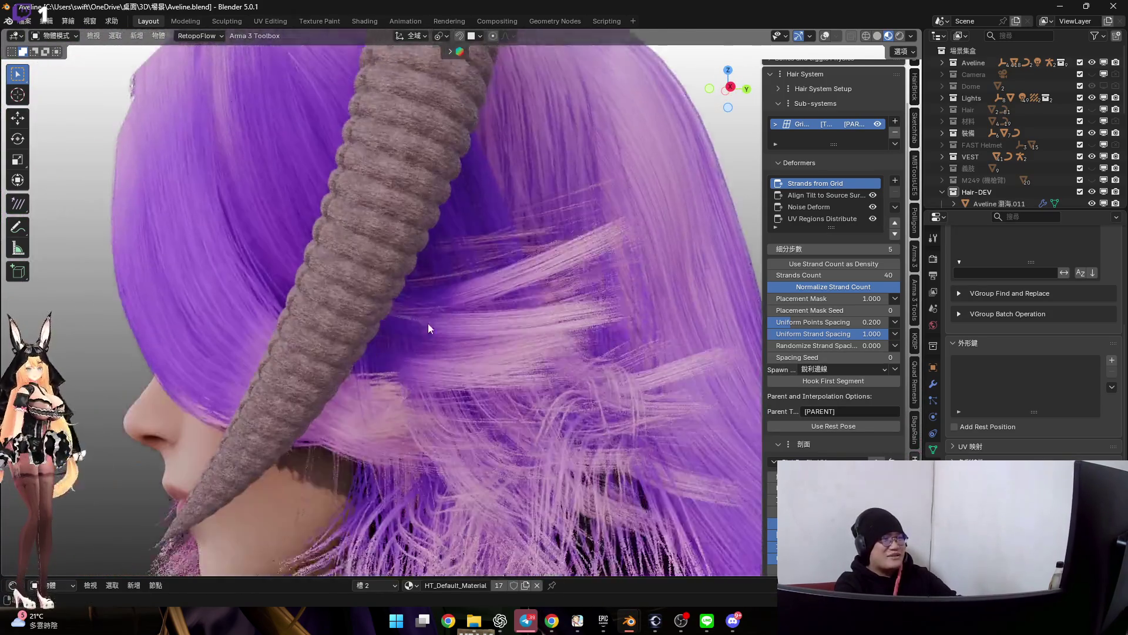
{"action": "scroll", "coordinate": [485, 306], "scroll_direction": "up", "scroll_amount": 3}
{"action": "scroll", "coordinate": [485, 306], "scroll_direction": "down", "scroll_amount": 2}
{"action": "mouse_move", "coordinate": [484, 294]}
{"action": "middle_mouse_down"}
{"action": "mouse_move", "coordinate": [400, 366]}
{"action": "mouse_move", "coordinate": [403, 457]}
{"action": "middle_mouse_up"}
{"action": "scroll", "coordinate": [400, 366], "scroll_direction": "down", "scroll_amount": 3}
{"action": "scroll", "coordinate": [390, 409], "scroll_direction": "up", "scroll_amount": 3}
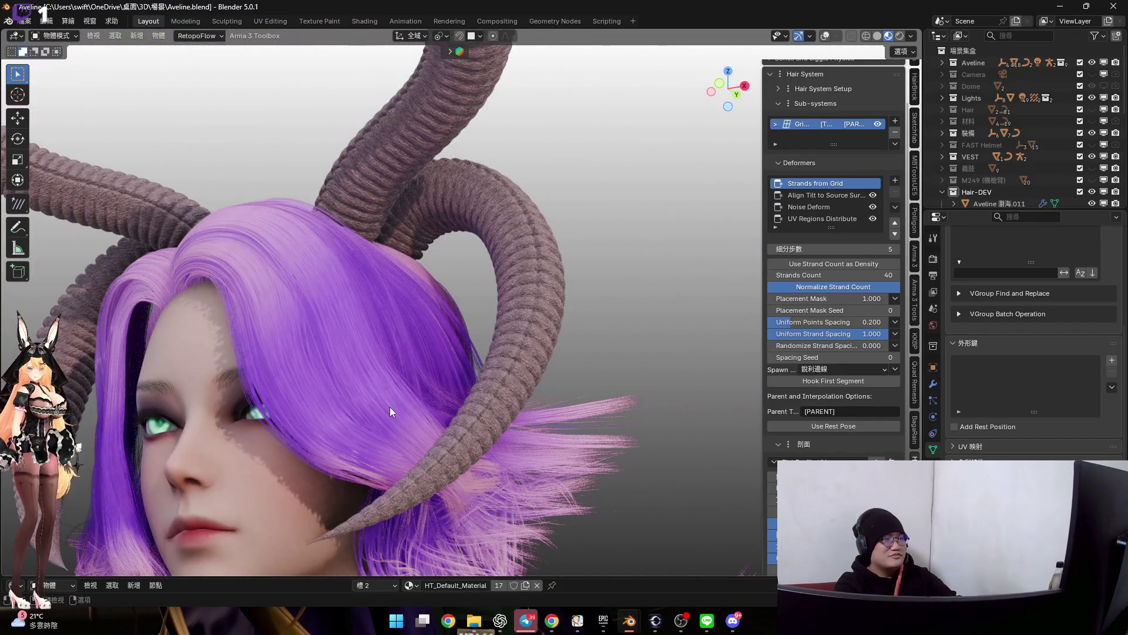
{"action": "mouse_move", "coordinate": [389, 407]}
{"action": "middle_mouse_down"}
{"action": "mouse_move", "coordinate": [400, 334]}
{"action": "mouse_move", "coordinate": [434, 352]}
{"action": "middle_mouse_up"}
{"action": "scroll", "coordinate": [433, 352], "scroll_direction": "up", "scroll_amount": 2}
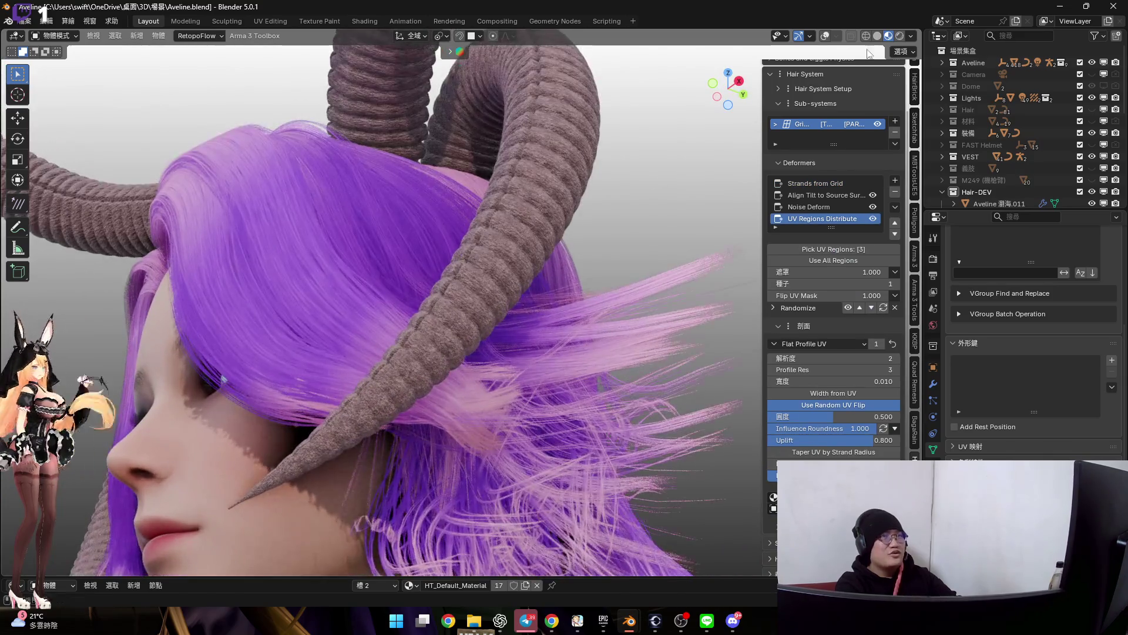
{"action": "left_click", "coordinate": [370, 300]}
{"action": "middle_click_drag", "start_coordinate": [370, 300], "coordinate": [414, 308]}
{"action": "key", "text": "alt+a"}
{"action": "scroll", "coordinate": [507, 327], "scroll_direction": "up", "scroll_amount": 2}
{"action": "mouse_move", "coordinate": [507, 328]}
{"action": "middle_mouse_down"}
{"action": "mouse_move", "coordinate": [345, 292]}
{"action": "mouse_move", "coordinate": [349, 303]}
{"action": "middle_mouse_up"}
{"action": "scroll", "coordinate": [455, 310], "scroll_direction": "down", "scroll_amount": 3}
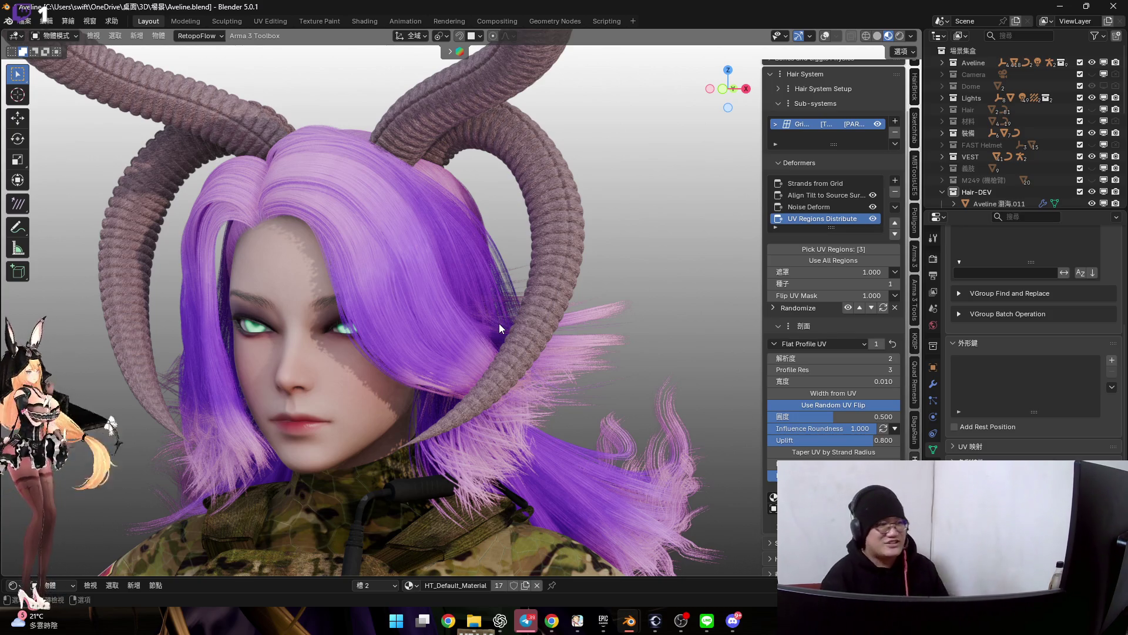
{"action": "middle_click_drag", "start_coordinate": [457, 276], "coordinate": [526, 221]}
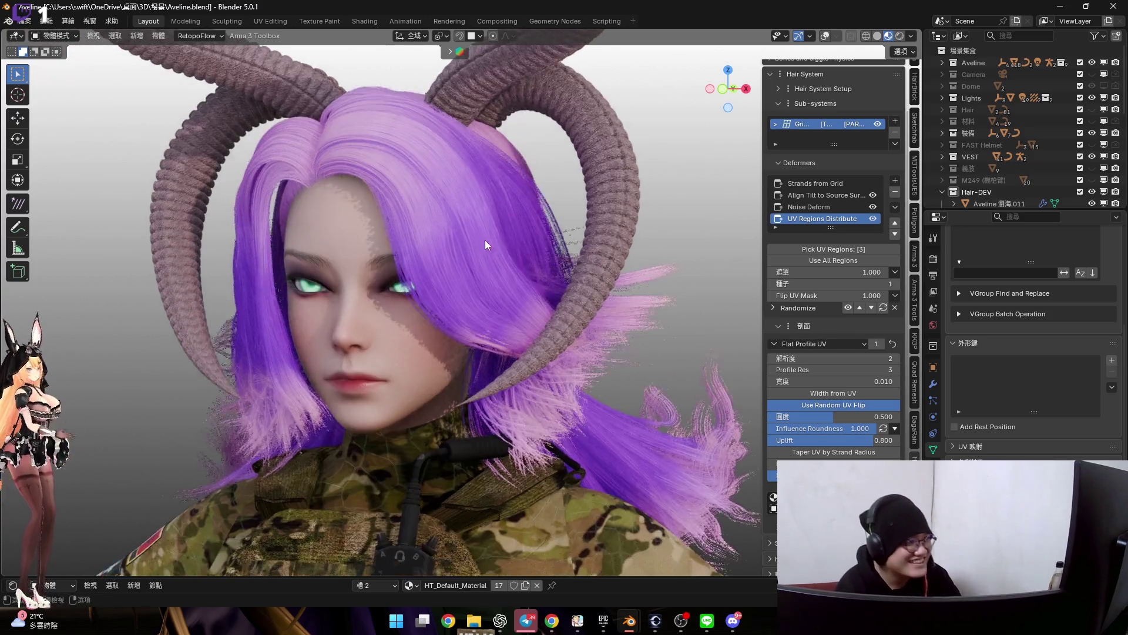
{"action": "scroll", "coordinate": [441, 229], "scroll_direction": "up", "scroll_amount": 4}
{"action": "mouse_move", "coordinate": [439, 234]}
{"action": "middle_mouse_down"}
{"action": "mouse_move", "coordinate": [436, 214]}
{"action": "mouse_move", "coordinate": [400, 284]}
{"action": "mouse_move", "coordinate": [431, 355]}
{"action": "mouse_move", "coordinate": [492, 266]}
{"action": "mouse_move", "coordinate": [478, 266]}
{"action": "middle_mouse_up"}
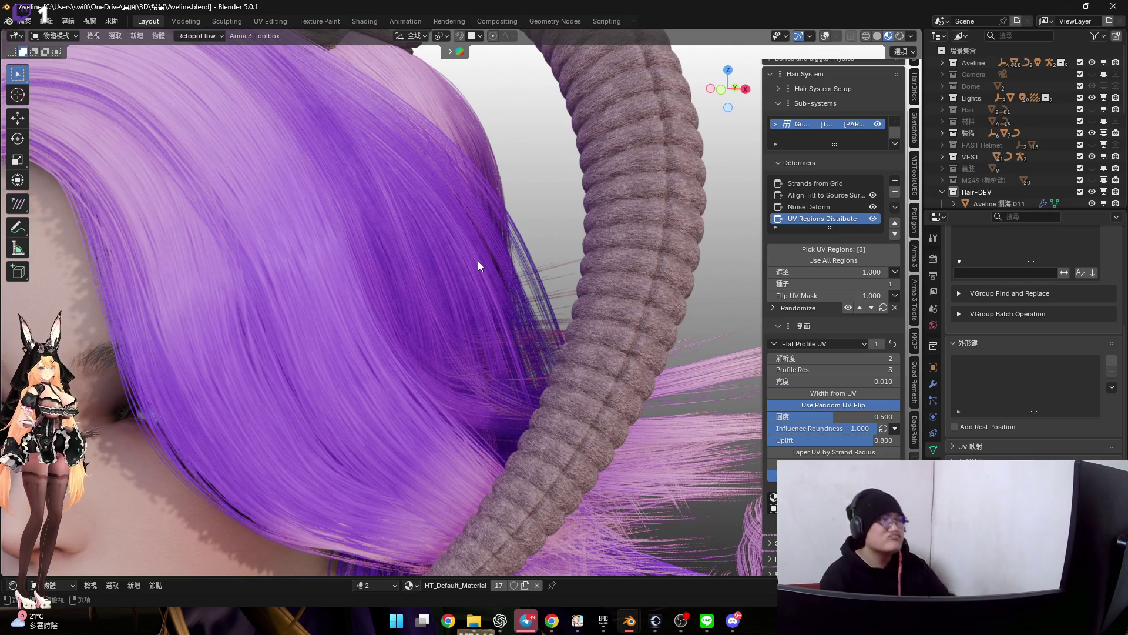
{"action": "scroll", "coordinate": [478, 261], "scroll_direction": "down", "scroll_amount": 3}
{"action": "scroll", "coordinate": [465, 257], "scroll_direction": "down", "scroll_amount": 3}
{"action": "scroll", "coordinate": [409, 172], "scroll_direction": "down", "scroll_amount": 2}
{"action": "scroll", "coordinate": [412, 203], "scroll_direction": "up", "scroll_amount": 2}
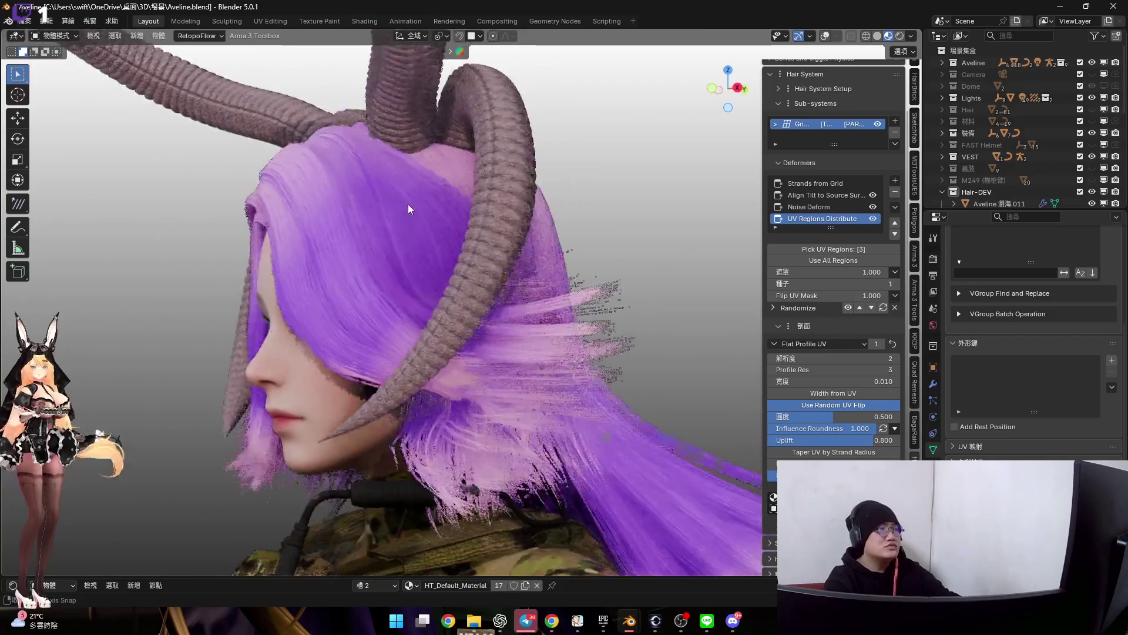
{"action": "scroll", "coordinate": [461, 227], "scroll_direction": "up", "scroll_amount": 4}
{"action": "mouse_move", "coordinate": [461, 227]}
{"action": "middle_mouse_down"}
{"action": "mouse_move", "coordinate": [377, 216]}
{"action": "mouse_move", "coordinate": [311, 225]}
{"action": "mouse_move", "coordinate": [484, 225]}
{"action": "mouse_move", "coordinate": [356, 243]}
{"action": "mouse_move", "coordinate": [313, 235]}
{"action": "mouse_move", "coordinate": [285, 266]}
{"action": "mouse_move", "coordinate": [341, 303]}
{"action": "mouse_move", "coordinate": [389, 288]}
{"action": "mouse_move", "coordinate": [355, 229]}
{"action": "mouse_move", "coordinate": [400, 220]}
{"action": "mouse_move", "coordinate": [432, 307]}
{"action": "mouse_move", "coordinate": [471, 338]}
{"action": "mouse_move", "coordinate": [446, 311]}
{"action": "mouse_move", "coordinate": [458, 283]}
{"action": "middle_mouse_up"}
Switch the hair into Sculpt Mode and enlarge the Elastic Grab brush to 326 px
{"action": "key", "text": "ctrl+Tab"}
{"action": "left_click", "coordinate": [456, 350]}
{"action": "mouse_move", "coordinate": [361, 231]}
{"action": "middle_mouse_down"}
{"action": "mouse_move", "coordinate": [408, 339]}
{"action": "mouse_move", "coordinate": [387, 284]}
{"action": "middle_mouse_up"}
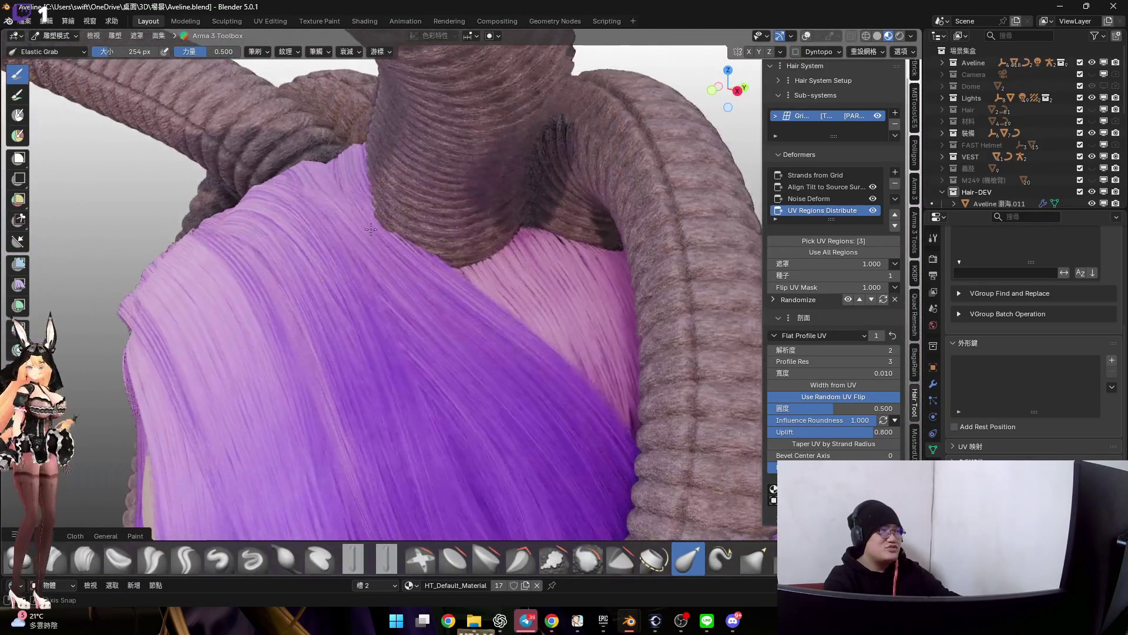
{"action": "middle_click_drag", "start_coordinate": [379, 243], "coordinate": [373, 253]}
{"action": "key", "text": "f"}
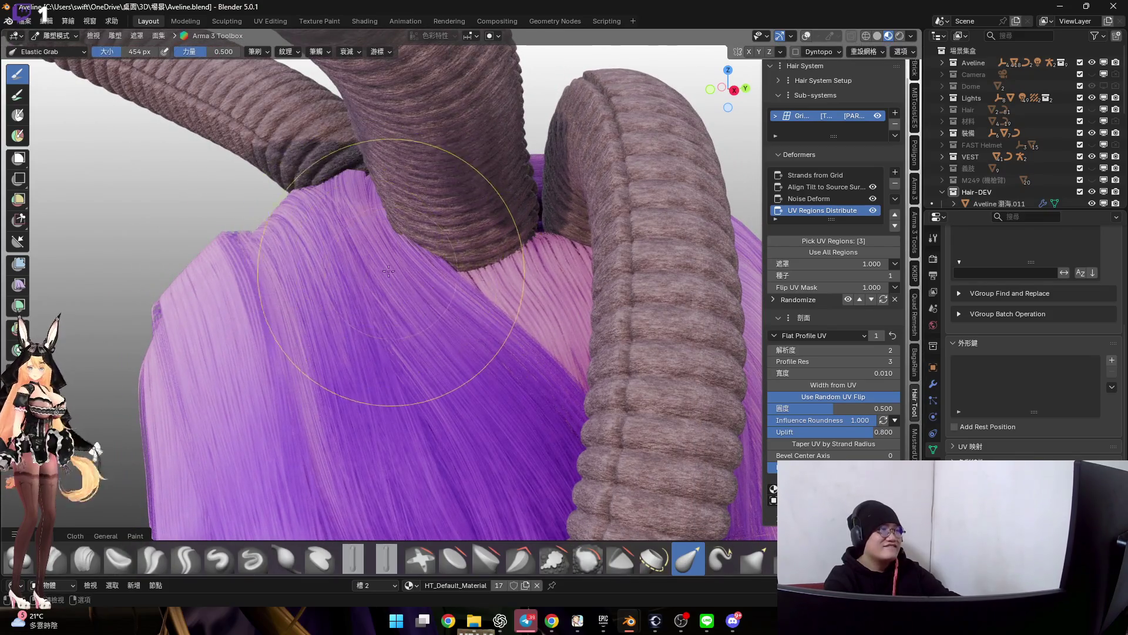
{"action": "left_click", "coordinate": [389, 264]}
{"action": "scroll", "coordinate": [389, 263], "scroll_direction": "up", "scroll_amount": 2}
{"action": "mouse_move", "coordinate": [389, 263]}
{"action": "middle_mouse_down"}
{"action": "mouse_move", "coordinate": [341, 311]}
{"action": "mouse_move", "coordinate": [301, 251]}
{"action": "middle_mouse_up"}
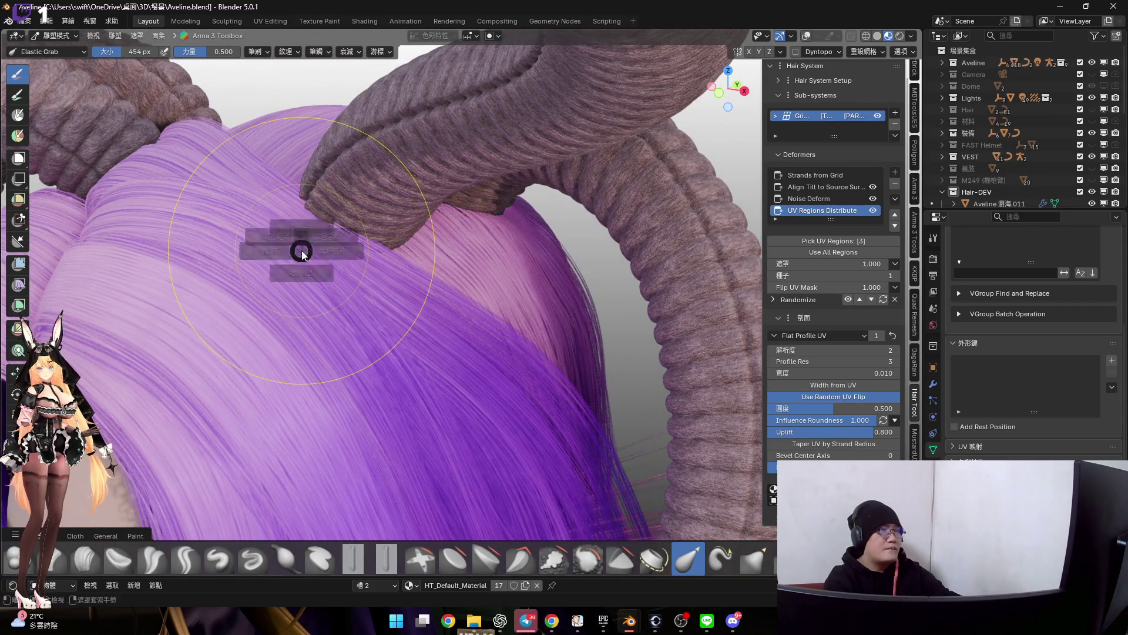
Briefly return to Object Mode to show viewport overlays, then go back into sculpting
{"action": "key", "text": "ctrl+Tab"}
{"action": "left_click", "coordinate": [364, 273]}
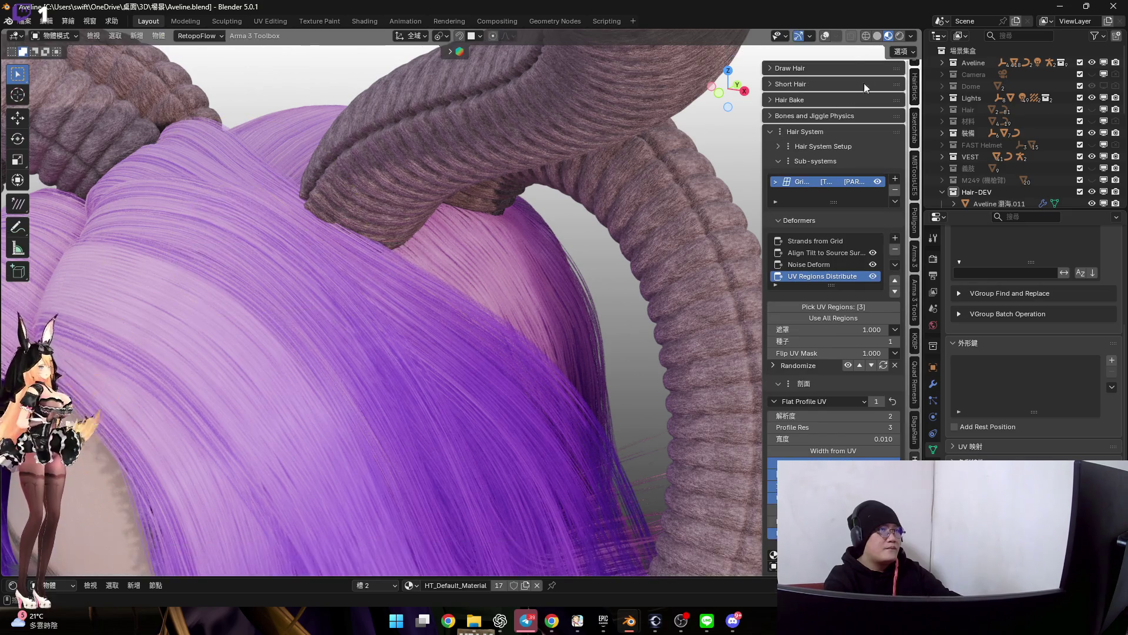
{"action": "left_click", "coordinate": [825, 36]}
{"action": "mouse_move", "coordinate": [377, 261]}
{"action": "middle_mouse_down"}
{"action": "mouse_move", "coordinate": [389, 226]}
{"action": "mouse_move", "coordinate": [340, 203]}
{"action": "middle_mouse_up"}
{"action": "key", "text": "ctrl+Tab"}
{"action": "left_click", "coordinate": [409, 283]}
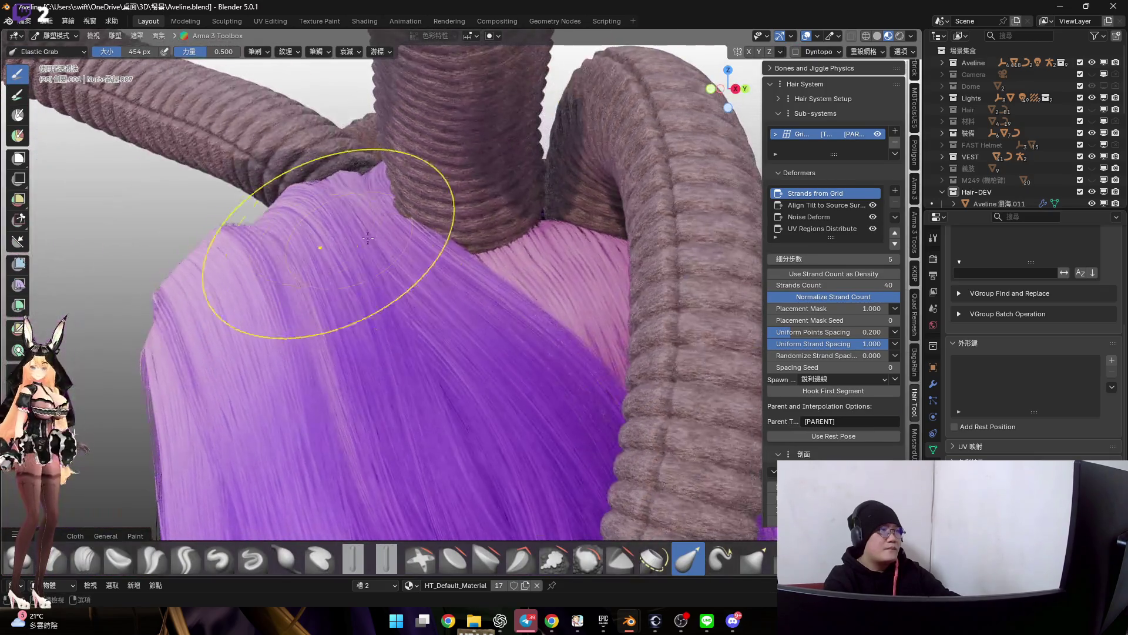
{"action": "key", "text": "Escape"}
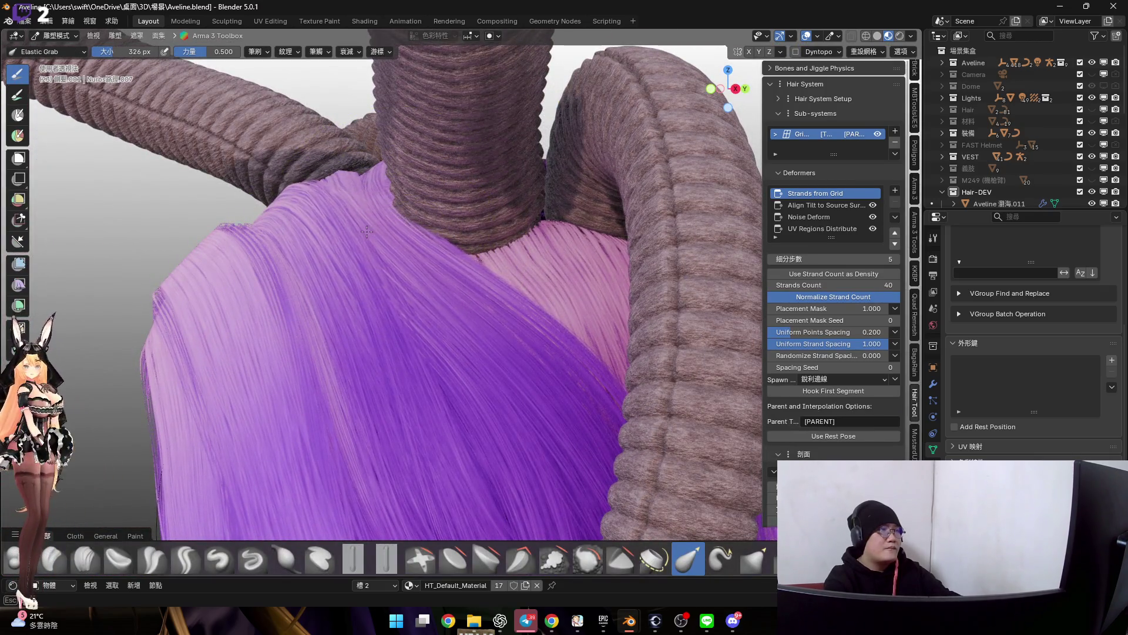
Grab the strands around the horn base into shape, then return to Object Mode
{"action": "mouse_move", "coordinate": [365, 231]}
{"action": "middle_mouse_down"}
{"action": "mouse_move", "coordinate": [427, 238]}
{"action": "mouse_move", "coordinate": [398, 234]}
{"action": "middle_mouse_up"}
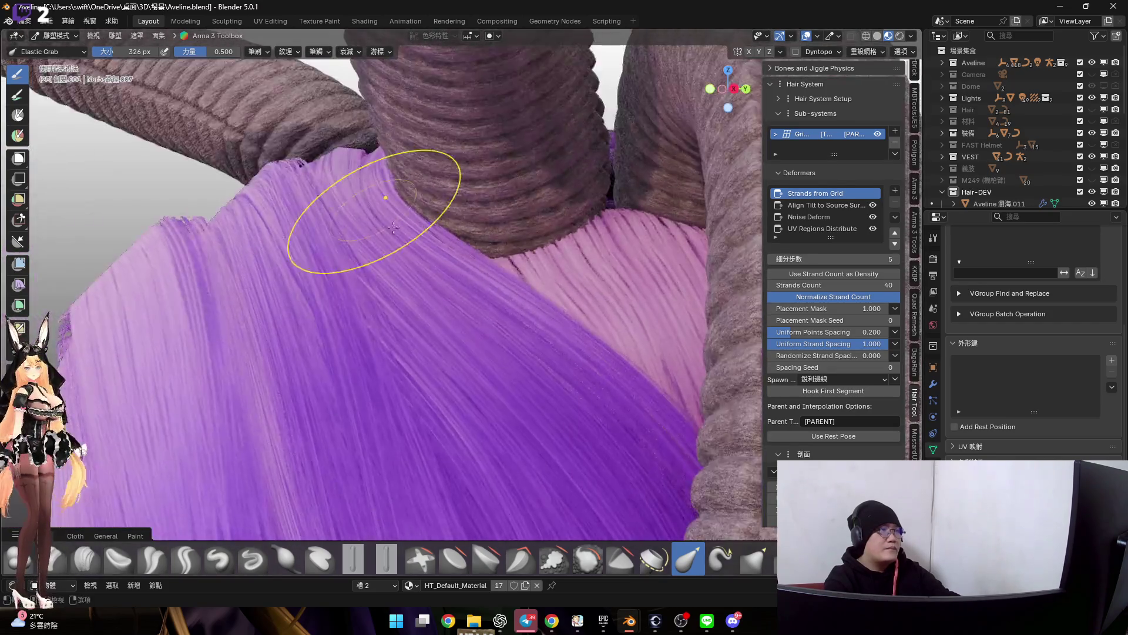
{"action": "left_click_drag", "start_coordinate": [398, 234], "coordinate": [356, 253]}
{"action": "mouse_move", "coordinate": [405, 256]}
{"action": "middle_mouse_down"}
{"action": "mouse_move", "coordinate": [412, 263]}
{"action": "mouse_move", "coordinate": [418, 248]}
{"action": "mouse_move", "coordinate": [405, 266]}
{"action": "middle_mouse_up"}
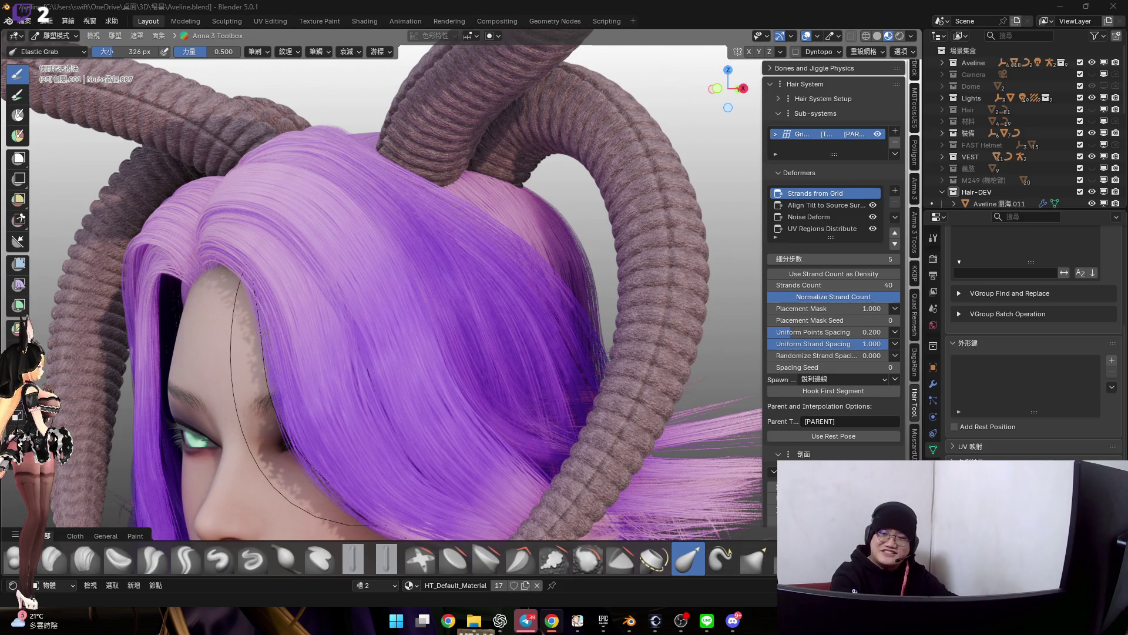
{"action": "mouse_move", "coordinate": [516, 285]}
{"action": "middle_mouse_down"}
{"action": "mouse_move", "coordinate": [564, 264]}
{"action": "mouse_move", "coordinate": [538, 297]}
{"action": "mouse_move", "coordinate": [617, 318]}
{"action": "mouse_move", "coordinate": [486, 315]}
{"action": "mouse_move", "coordinate": [529, 290]}
{"action": "mouse_move", "coordinate": [570, 296]}
{"action": "mouse_move", "coordinate": [504, 314]}
{"action": "mouse_move", "coordinate": [519, 302]}
{"action": "mouse_move", "coordinate": [527, 310]}
{"action": "middle_mouse_up"}
{"action": "scroll", "coordinate": [617, 318], "scroll_direction": "down", "scroll_amount": 3}
{"action": "scroll", "coordinate": [656, 330], "scroll_direction": "up", "scroll_amount": 3}
{"action": "key", "text": "ctrl+Tab"}
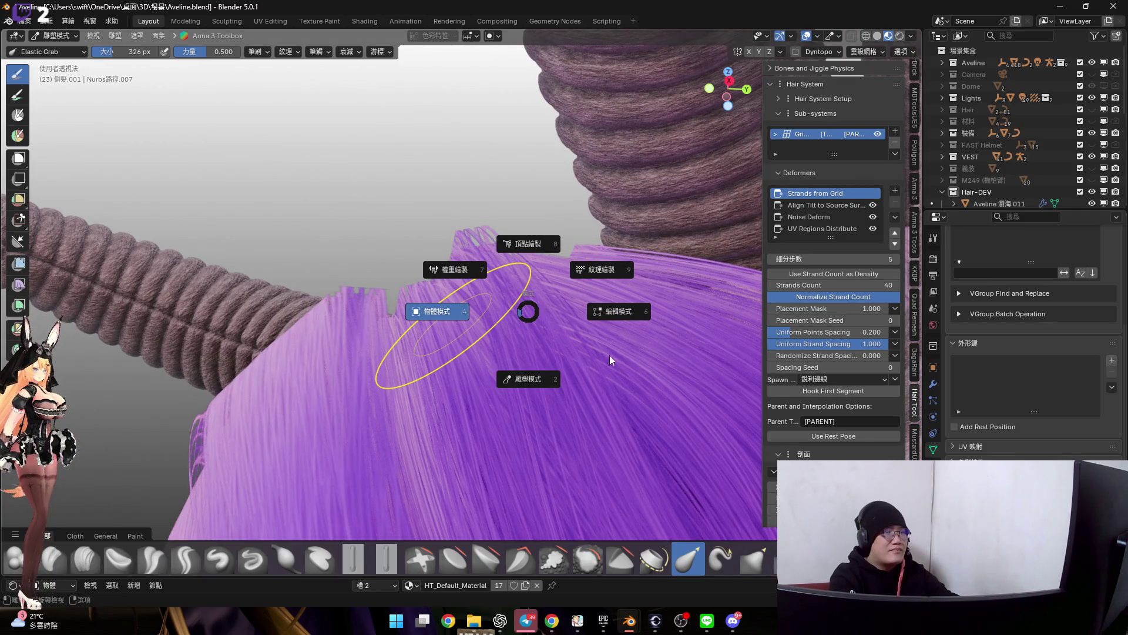
{"action": "left_click", "coordinate": [452, 323]}
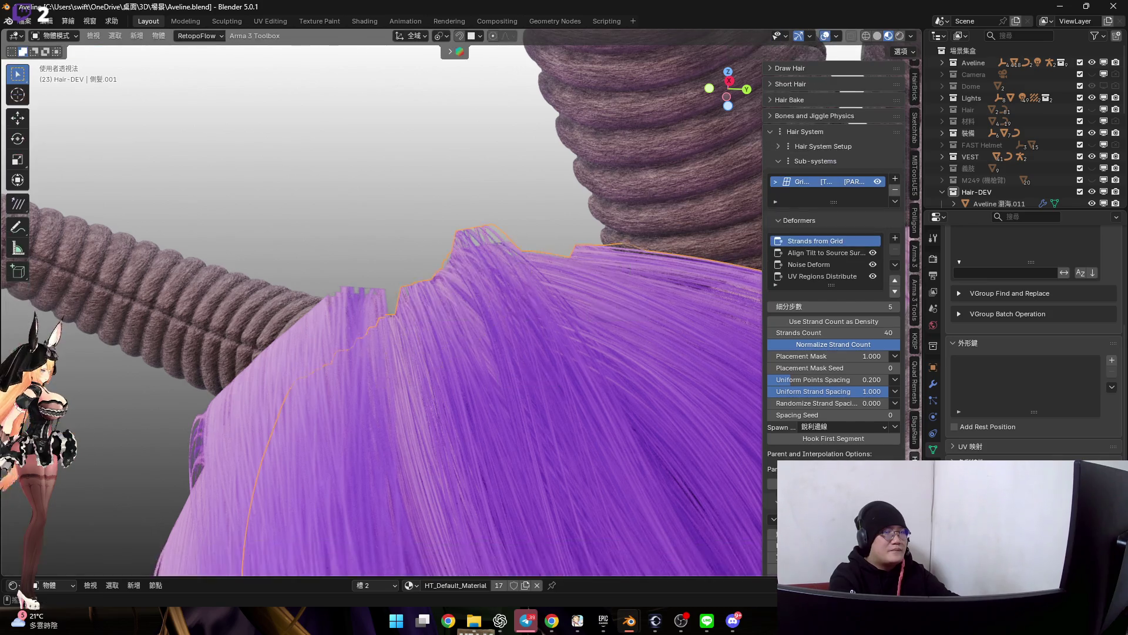
Select the bangs hair surface, try Profile Res 2 and undo back to 3
{"action": "mouse_move", "coordinate": [565, 410]}
{"action": "middle_mouse_down"}
{"action": "mouse_move", "coordinate": [555, 335]}
{"action": "mouse_move", "coordinate": [535, 346]}
{"action": "middle_mouse_up"}
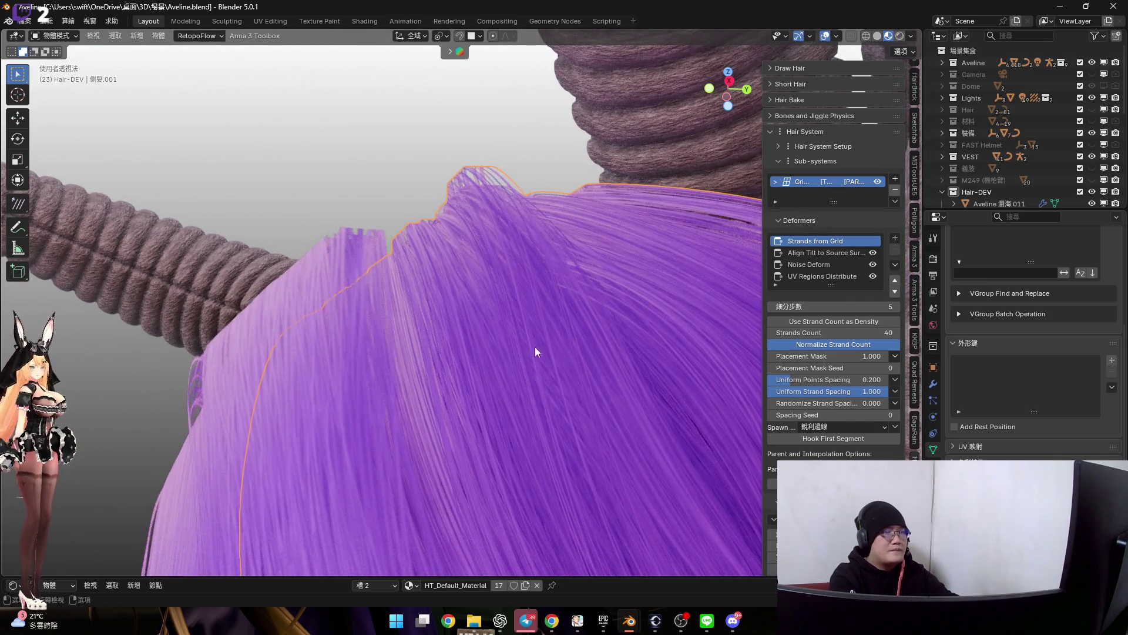
{"action": "left_click", "coordinate": [311, 341]}
{"action": "middle_click_drag", "start_coordinate": [341, 347], "coordinate": [820, 422]}
{"action": "scroll", "coordinate": [819, 423], "scroll_direction": "down", "scroll_amount": 2}
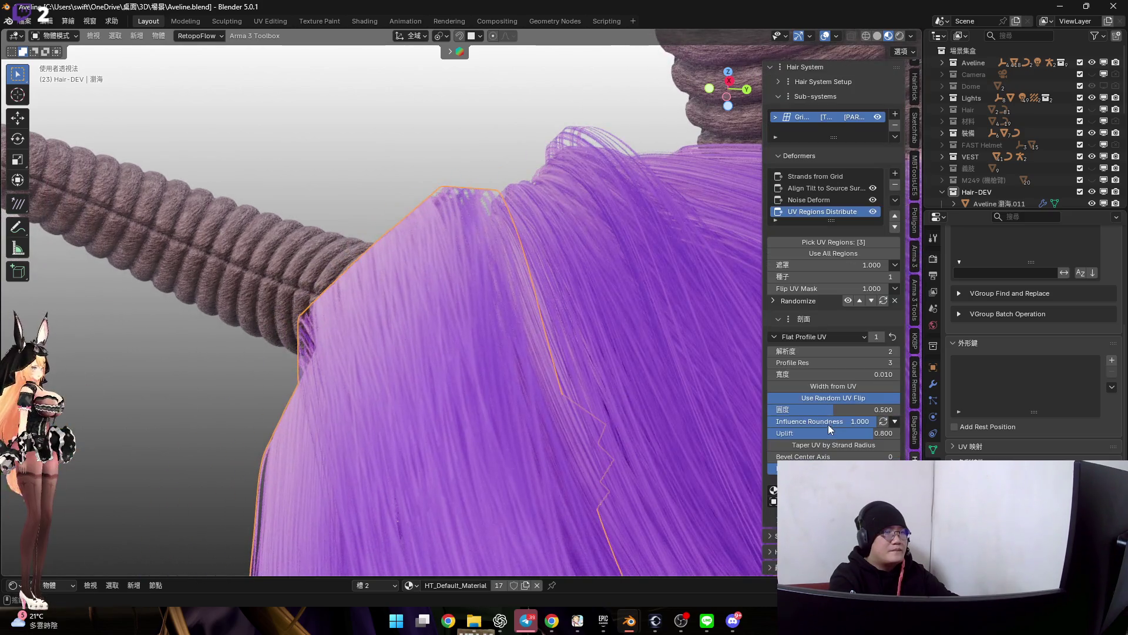
{"action": "left_click", "coordinate": [772, 362]}
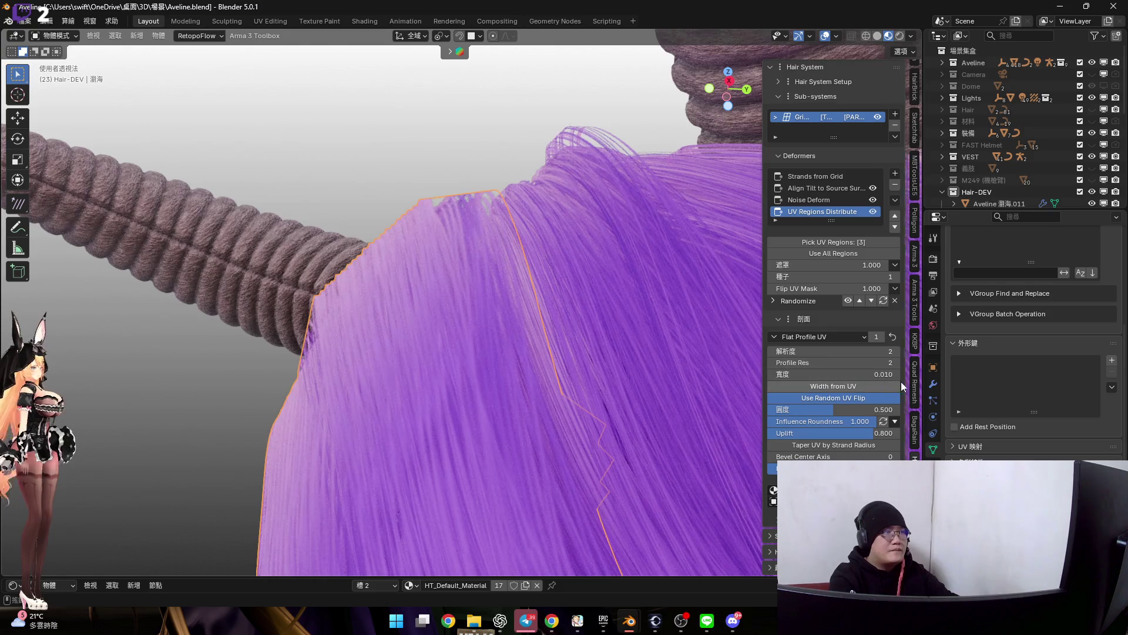
{"action": "key", "text": "ctrl+z"}
Bring the view close onto the hair and enter Edit Mode on its mesh
{"action": "mouse_move", "coordinate": [461, 324]}
{"action": "middle_mouse_down"}
{"action": "mouse_move", "coordinate": [539, 327]}
{"action": "mouse_move", "coordinate": [403, 305]}
{"action": "mouse_move", "coordinate": [477, 352]}
{"action": "mouse_move", "coordinate": [495, 397]}
{"action": "mouse_move", "coordinate": [365, 315]}
{"action": "middle_mouse_up"}
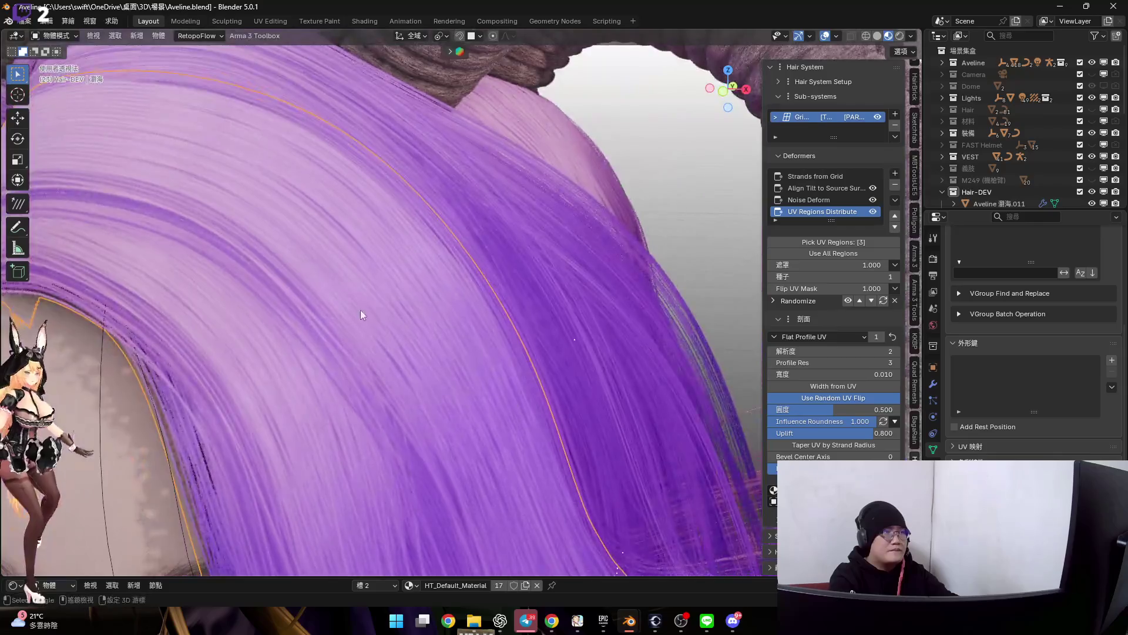
{"action": "scroll", "coordinate": [463, 380], "scroll_direction": "down", "scroll_amount": 3}
{"action": "scroll", "coordinate": [431, 310], "scroll_direction": "up", "scroll_amount": 1}
{"action": "scroll", "coordinate": [431, 309], "scroll_direction": "up", "scroll_amount": 3}
{"action": "middle_click_drag", "start_coordinate": [448, 368], "coordinate": [453, 327]}
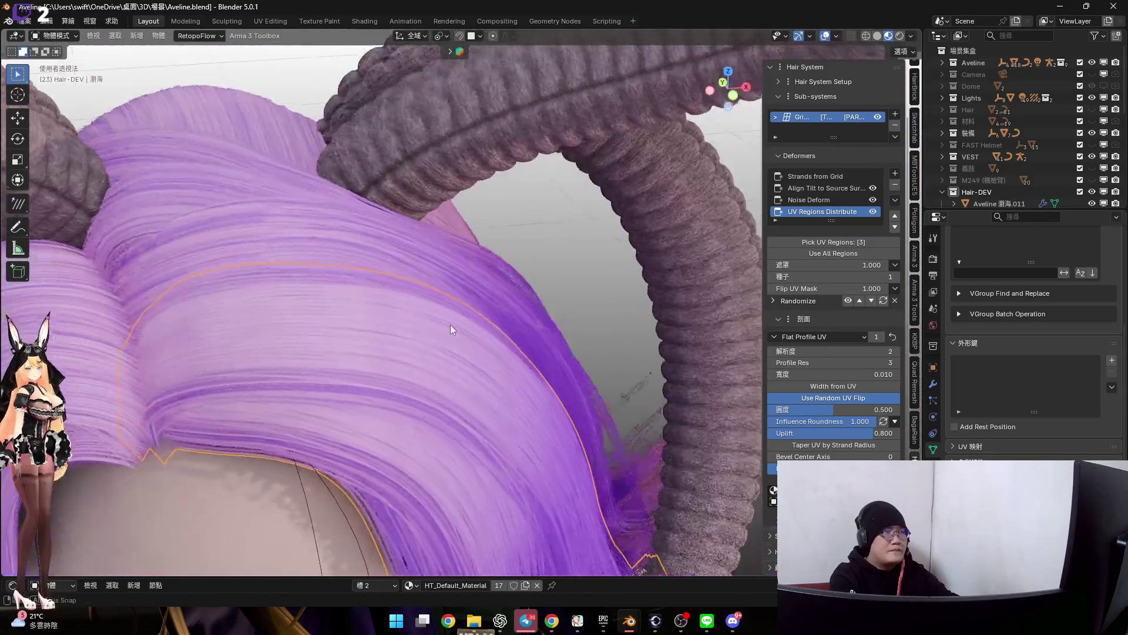
{"action": "key", "text": "Tab"}
{"action": "scroll", "coordinate": [389, 353], "scroll_direction": "up", "scroll_amount": 2}
{"action": "middle_click_drag", "start_coordinate": [390, 354], "coordinate": [639, 127]}
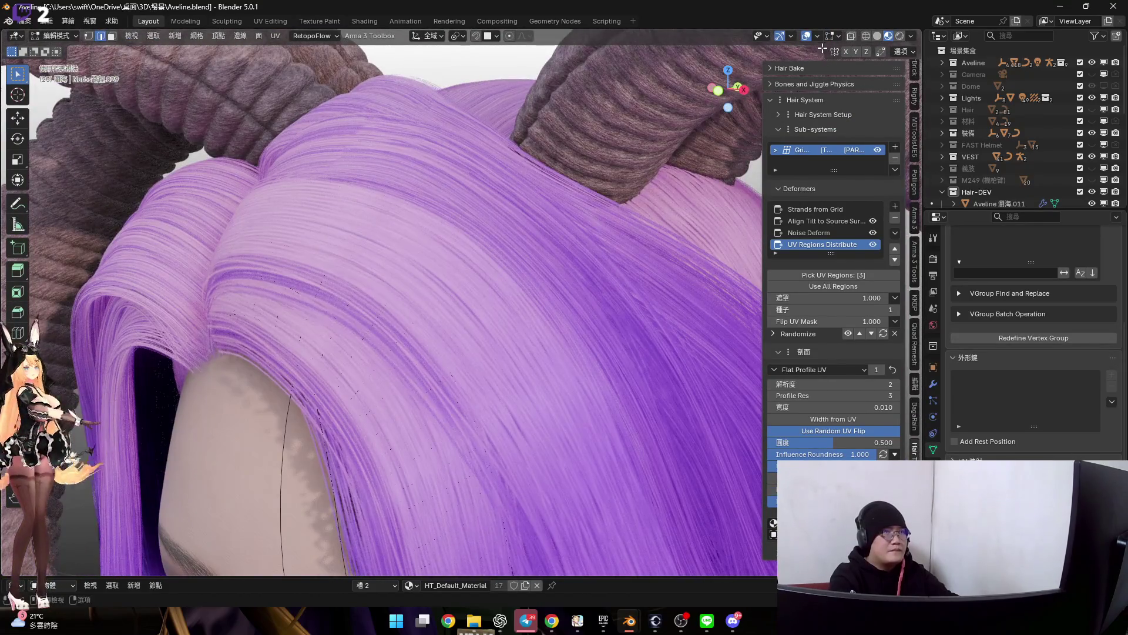
{"action": "scroll", "coordinate": [370, 265], "scroll_direction": "down", "scroll_amount": 2}
Select an edge loop near the hairline and adjust its thickness with Shrink/Fatten
{"action": "mouse_move", "coordinate": [370, 264]}
{"action": "middle_mouse_down"}
{"action": "mouse_move", "coordinate": [379, 292]}
{"action": "mouse_move", "coordinate": [441, 295]}
{"action": "mouse_move", "coordinate": [434, 280]}
{"action": "mouse_move", "coordinate": [458, 306]}
{"action": "mouse_move", "coordinate": [638, 357]}
{"action": "middle_mouse_up"}
{"action": "key", "text": "a"}
{"action": "scroll", "coordinate": [414, 292], "scroll_direction": "up", "scroll_amount": 2}
{"action": "left_click", "coordinate": [434, 279], "text": "alt"}
{"action": "scroll", "coordinate": [473, 309], "scroll_direction": "up", "scroll_amount": 2}
{"action": "key", "text": "alt+s"}
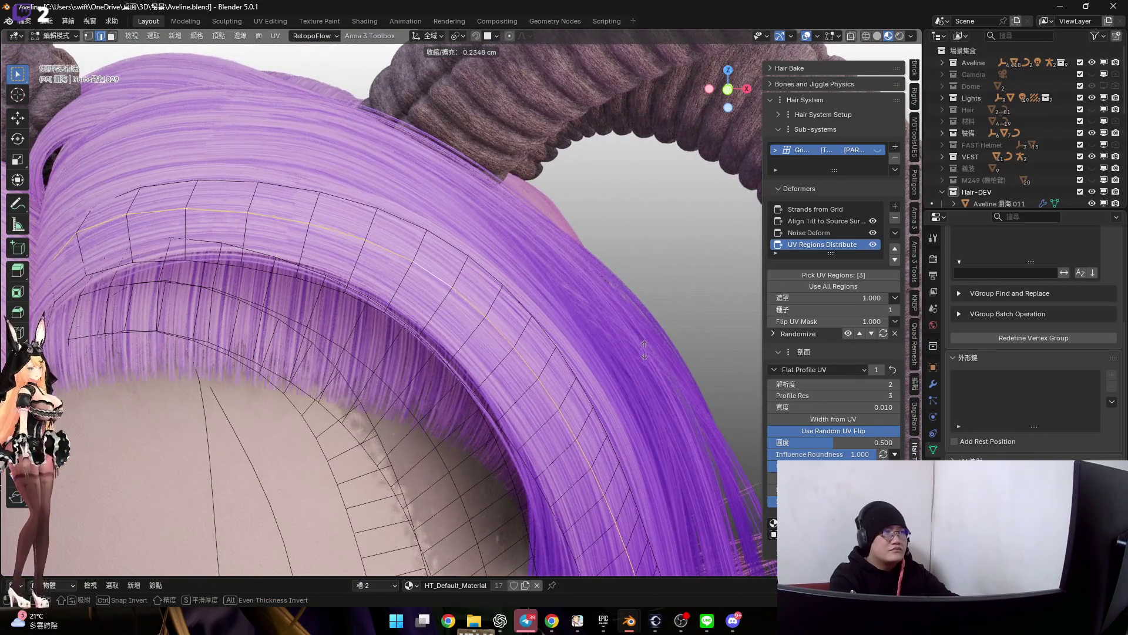
{"action": "left_click", "coordinate": [630, 297]}
Apply two more Shrink/Fatten passes on the hair loops, then return to Object Mode
{"action": "mouse_move", "coordinate": [630, 298]}
{"action": "middle_mouse_down"}
{"action": "mouse_move", "coordinate": [550, 330]}
{"action": "mouse_move", "coordinate": [442, 314]}
{"action": "mouse_move", "coordinate": [529, 335]}
{"action": "middle_mouse_up"}
{"action": "key", "text": "alt+s"}
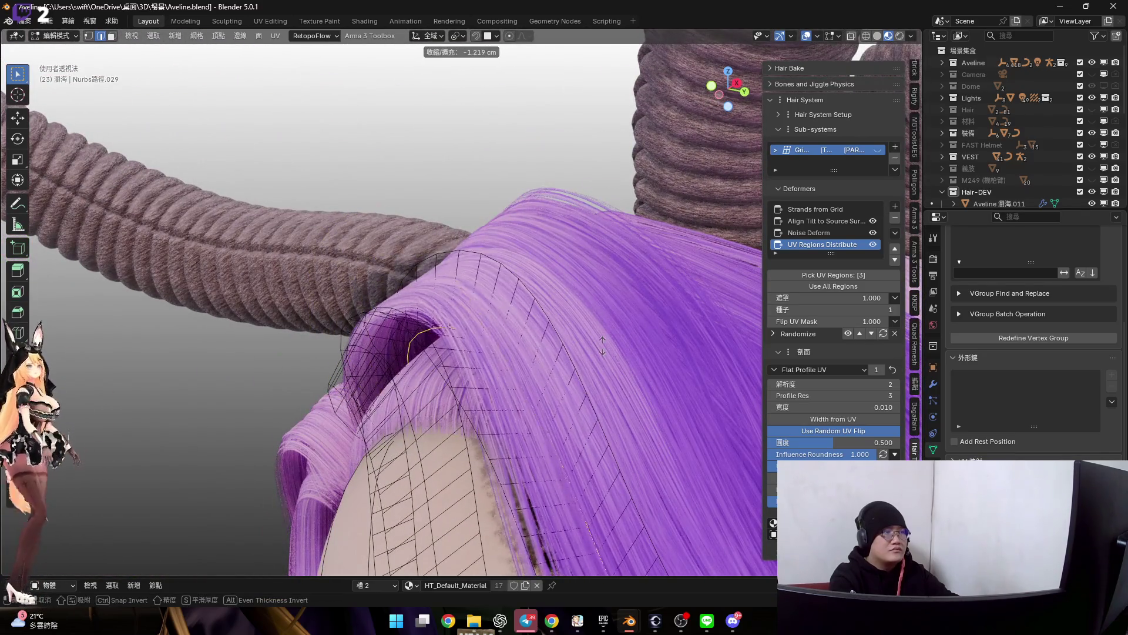
{"action": "left_click", "coordinate": [602, 347]}
{"action": "middle_click_drag", "start_coordinate": [601, 347], "coordinate": [723, 265]}
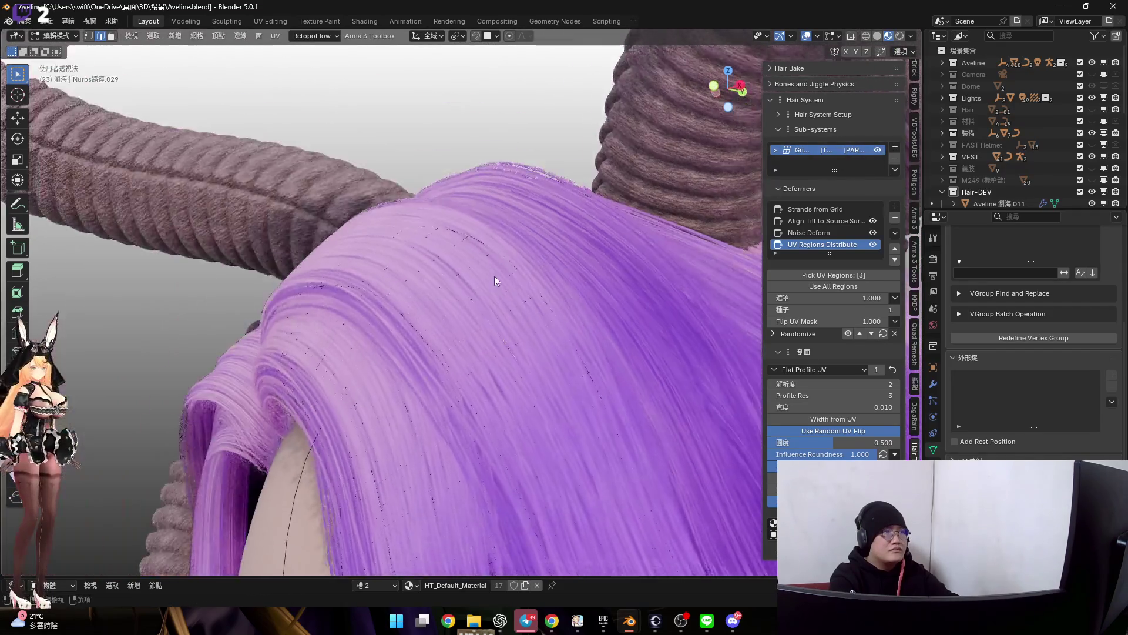
{"action": "middle_click_drag", "start_coordinate": [495, 276], "coordinate": [546, 299]}
{"action": "key", "text": "alt+s"}
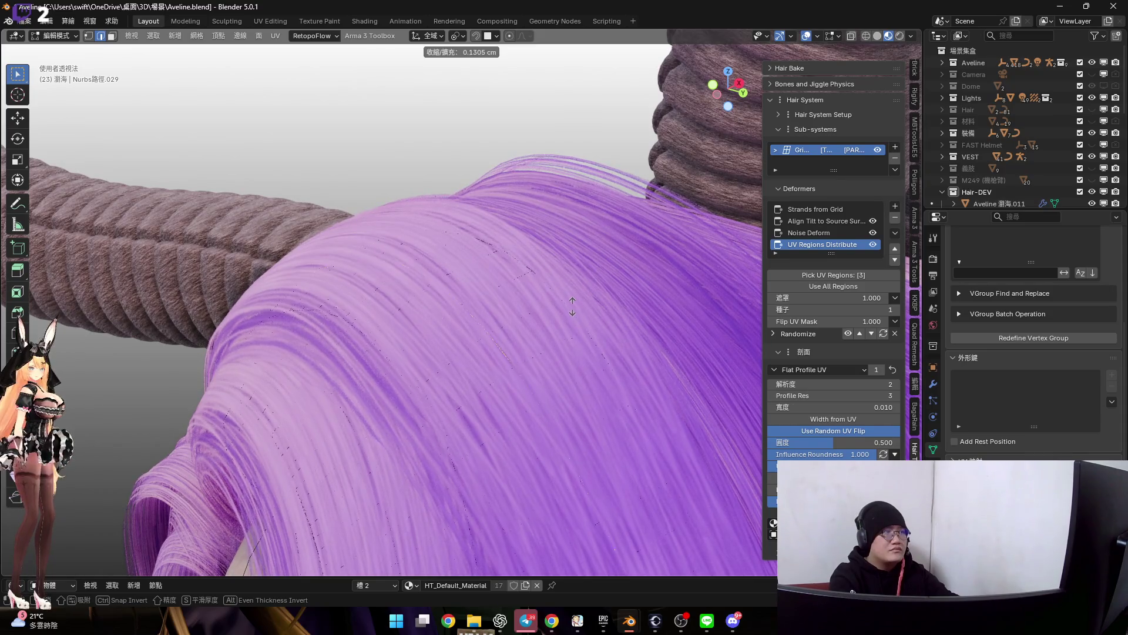
{"action": "left_click", "coordinate": [572, 306]}
{"action": "mouse_move", "coordinate": [442, 241]}
{"action": "middle_mouse_down"}
{"action": "mouse_move", "coordinate": [471, 263]}
{"action": "mouse_move", "coordinate": [455, 305]}
{"action": "mouse_move", "coordinate": [417, 313]}
{"action": "mouse_move", "coordinate": [426, 297]}
{"action": "mouse_move", "coordinate": [415, 283]}
{"action": "mouse_move", "coordinate": [392, 342]}
{"action": "mouse_move", "coordinate": [418, 336]}
{"action": "mouse_move", "coordinate": [411, 279]}
{"action": "mouse_move", "coordinate": [537, 311]}
{"action": "middle_mouse_up"}
{"action": "key", "text": "Tab"}
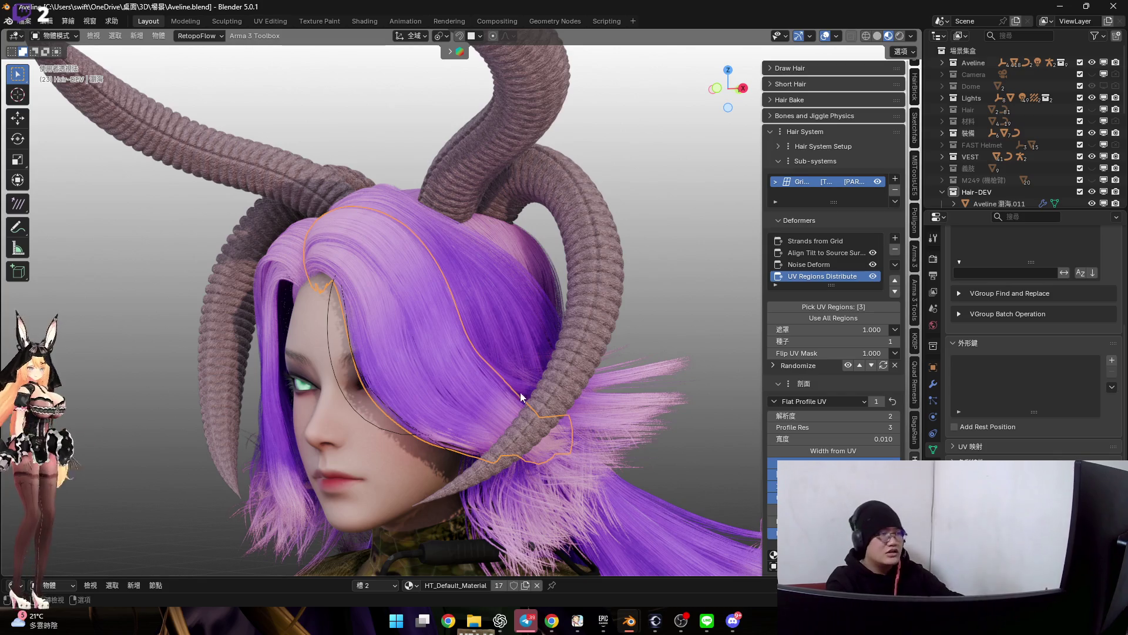
{"action": "scroll", "coordinate": [512, 387], "scroll_direction": "up", "scroll_amount": 5}
Select Noise Deform and test higher per-strand amplitude, keeping it at 0.100
{"action": "mouse_move", "coordinate": [452, 403]}
{"action": "middle_mouse_down"}
{"action": "mouse_move", "coordinate": [414, 351]}
{"action": "mouse_move", "coordinate": [449, 343]}
{"action": "mouse_move", "coordinate": [454, 306]}
{"action": "mouse_move", "coordinate": [467, 334]}
{"action": "mouse_move", "coordinate": [535, 358]}
{"action": "mouse_move", "coordinate": [467, 315]}
{"action": "mouse_move", "coordinate": [468, 334]}
{"action": "mouse_move", "coordinate": [490, 351]}
{"action": "mouse_move", "coordinate": [455, 364]}
{"action": "mouse_move", "coordinate": [584, 351]}
{"action": "mouse_move", "coordinate": [524, 339]}
{"action": "middle_mouse_up"}
{"action": "left_click", "coordinate": [809, 264]}
{"action": "mouse_move", "coordinate": [564, 283]}
{"action": "middle_mouse_down"}
{"action": "mouse_move", "coordinate": [547, 328]}
{"action": "mouse_move", "coordinate": [522, 310]}
{"action": "mouse_move", "coordinate": [598, 332]}
{"action": "middle_mouse_up"}
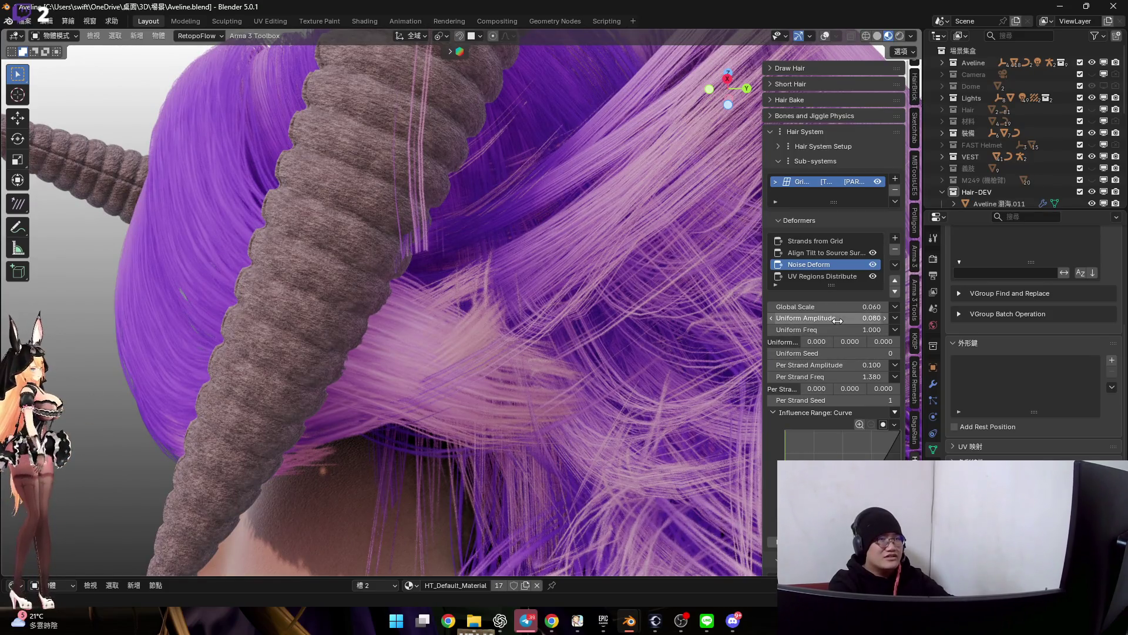
{"action": "left_click_drag", "start_coordinate": [837, 365], "coordinate": [873, 365]}
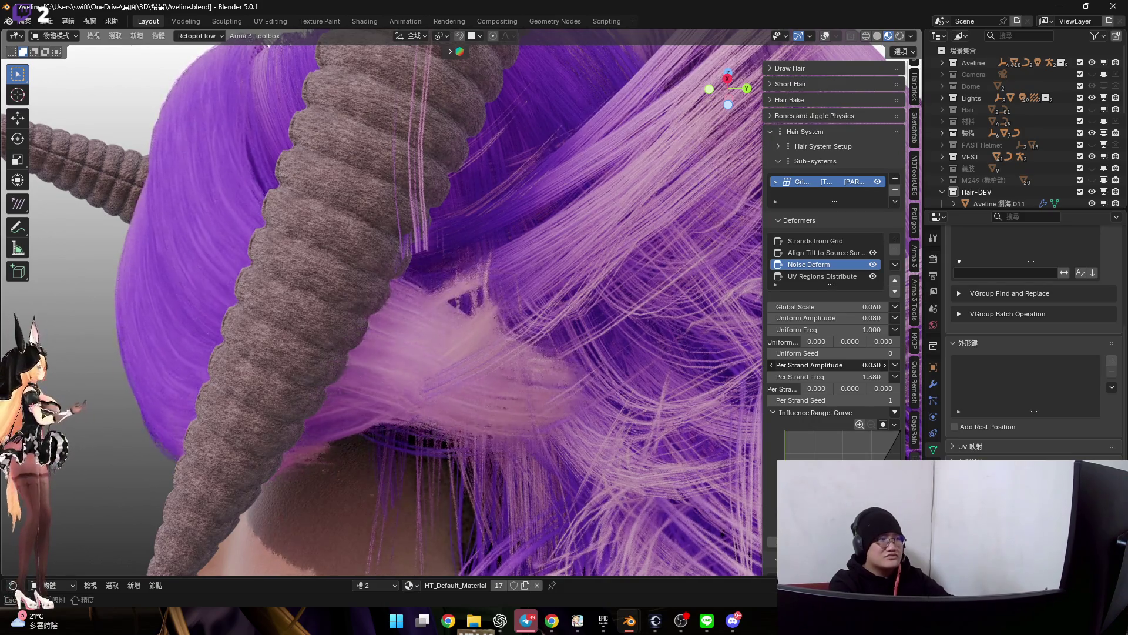
{"action": "left_click_drag", "start_coordinate": [873, 365], "coordinate": [855, 365]}
{"action": "mouse_move", "coordinate": [594, 336]}
{"action": "middle_mouse_down"}
{"action": "mouse_move", "coordinate": [508, 325]}
{"action": "mouse_move", "coordinate": [571, 355]}
{"action": "middle_mouse_up"}
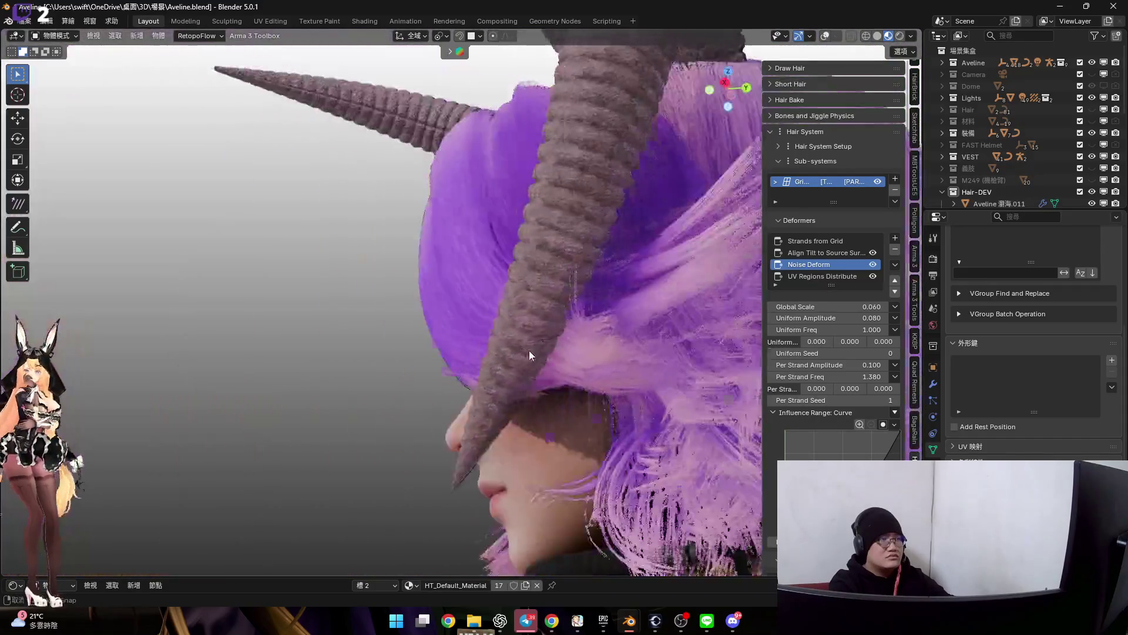
{"action": "scroll", "coordinate": [572, 356], "scroll_direction": "up", "scroll_amount": 5}
Lower the per-strand frequency to 1.300, then switch to sculpting the strands
{"action": "mouse_move", "coordinate": [544, 320]}
{"action": "middle_mouse_down"}
{"action": "mouse_move", "coordinate": [531, 324]}
{"action": "mouse_move", "coordinate": [564, 366]}
{"action": "middle_mouse_up"}
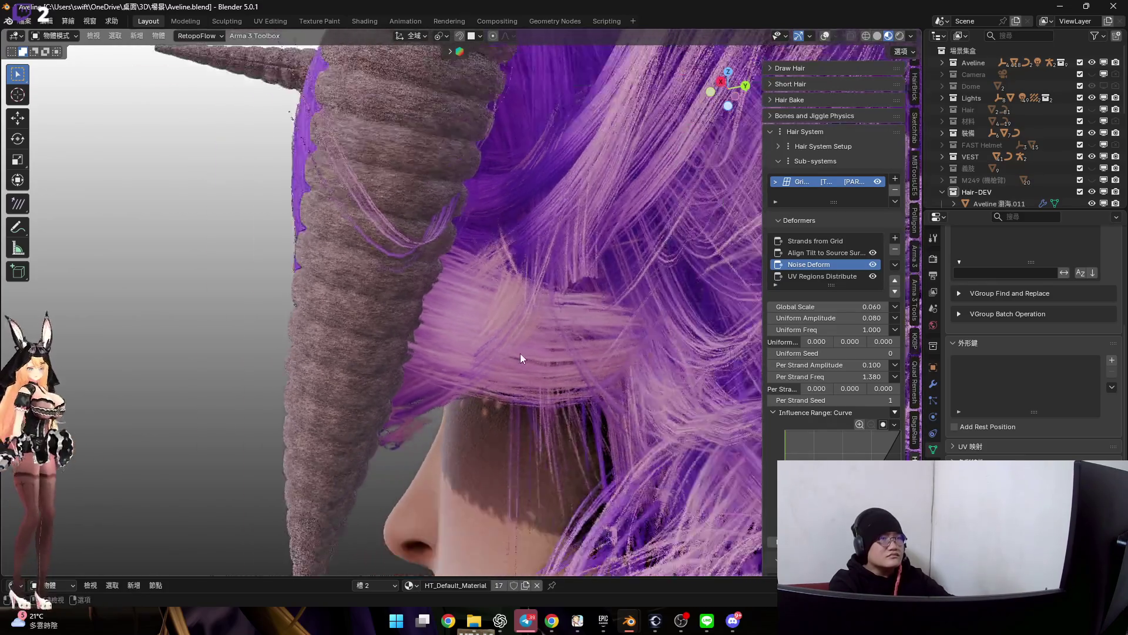
{"action": "left_click_drag", "start_coordinate": [846, 376], "coordinate": [837, 377]}
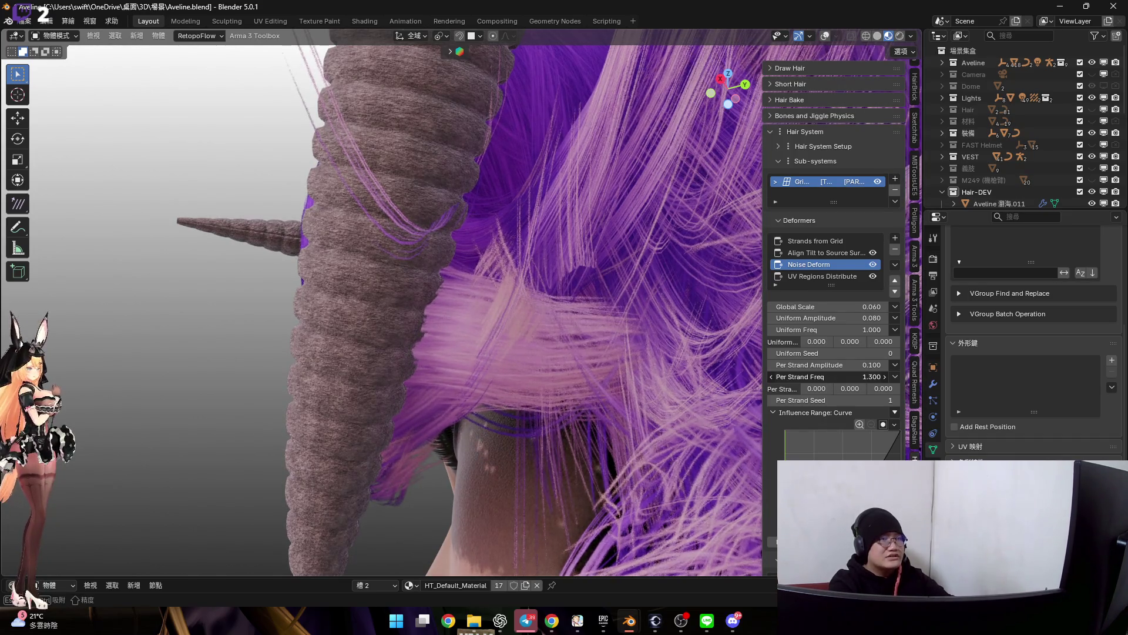
{"action": "mouse_move", "coordinate": [468, 338]}
{"action": "middle_mouse_down"}
{"action": "mouse_move", "coordinate": [536, 369]}
{"action": "mouse_move", "coordinate": [560, 363]}
{"action": "mouse_move", "coordinate": [561, 325]}
{"action": "mouse_move", "coordinate": [476, 342]}
{"action": "mouse_move", "coordinate": [505, 351]}
{"action": "middle_mouse_up"}
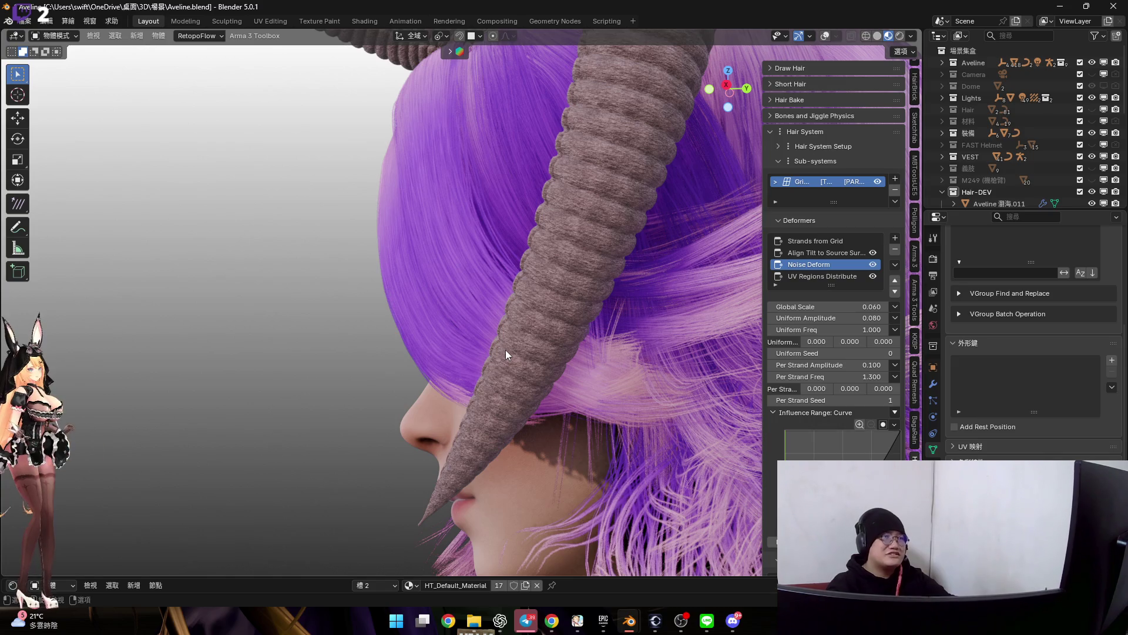
{"action": "mouse_move", "coordinate": [506, 350]}
{"action": "middle_mouse_down"}
{"action": "mouse_move", "coordinate": [456, 269]}
{"action": "mouse_move", "coordinate": [540, 270]}
{"action": "mouse_move", "coordinate": [454, 266]}
{"action": "mouse_move", "coordinate": [464, 332]}
{"action": "mouse_move", "coordinate": [452, 309]}
{"action": "mouse_move", "coordinate": [480, 313]}
{"action": "middle_mouse_up"}
{"action": "key", "text": "ctrl+Tab"}
{"action": "left_click", "coordinate": [507, 319]}
{"action": "mouse_move", "coordinate": [530, 390]}
{"action": "middle_mouse_down"}
{"action": "mouse_move", "coordinate": [455, 336]}
{"action": "mouse_move", "coordinate": [437, 293]}
{"action": "mouse_move", "coordinate": [415, 315]}
{"action": "mouse_move", "coordinate": [453, 339]}
{"action": "mouse_move", "coordinate": [499, 334]}
{"action": "mouse_move", "coordinate": [521, 293]}
{"action": "mouse_move", "coordinate": [481, 335]}
{"action": "middle_mouse_up"}
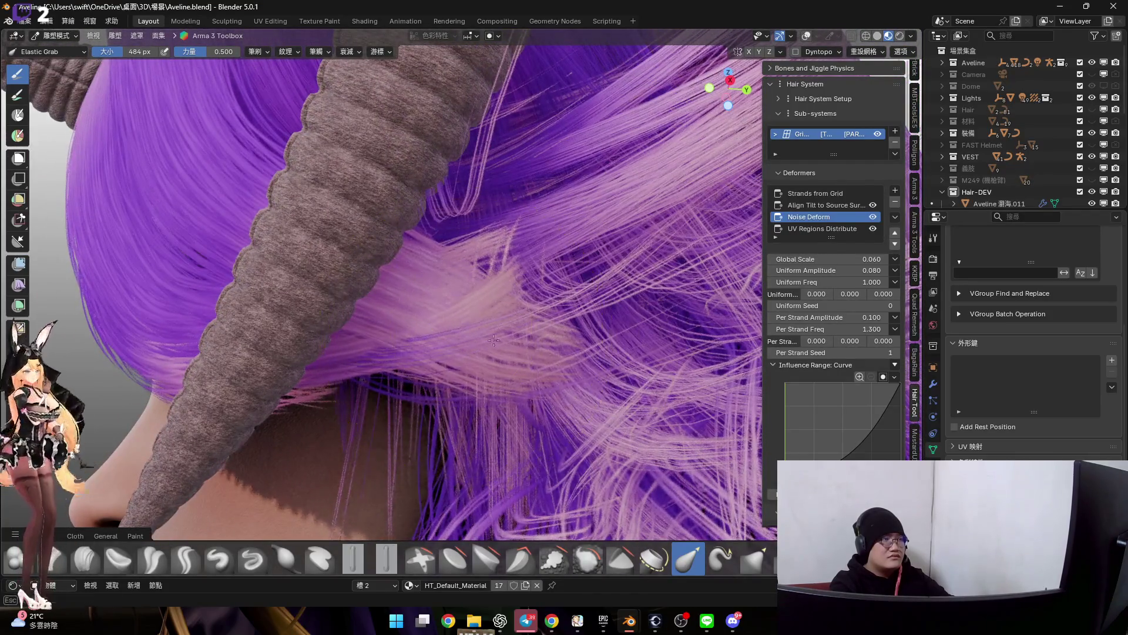
Grab the loose pink strands beside the horn into a downward sweep, then return to Object Mode
{"action": "middle_click_drag", "start_coordinate": [479, 333], "coordinate": [467, 364], "text": "ctrl"}
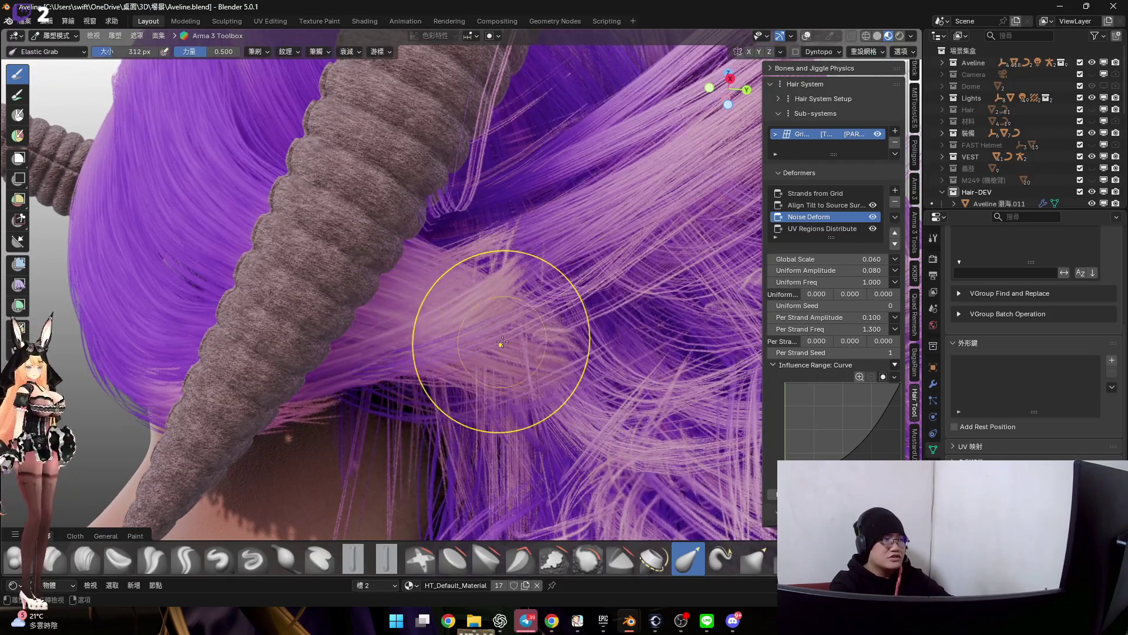
{"action": "left_click_drag", "start_coordinate": [499, 341], "coordinate": [518, 341]}
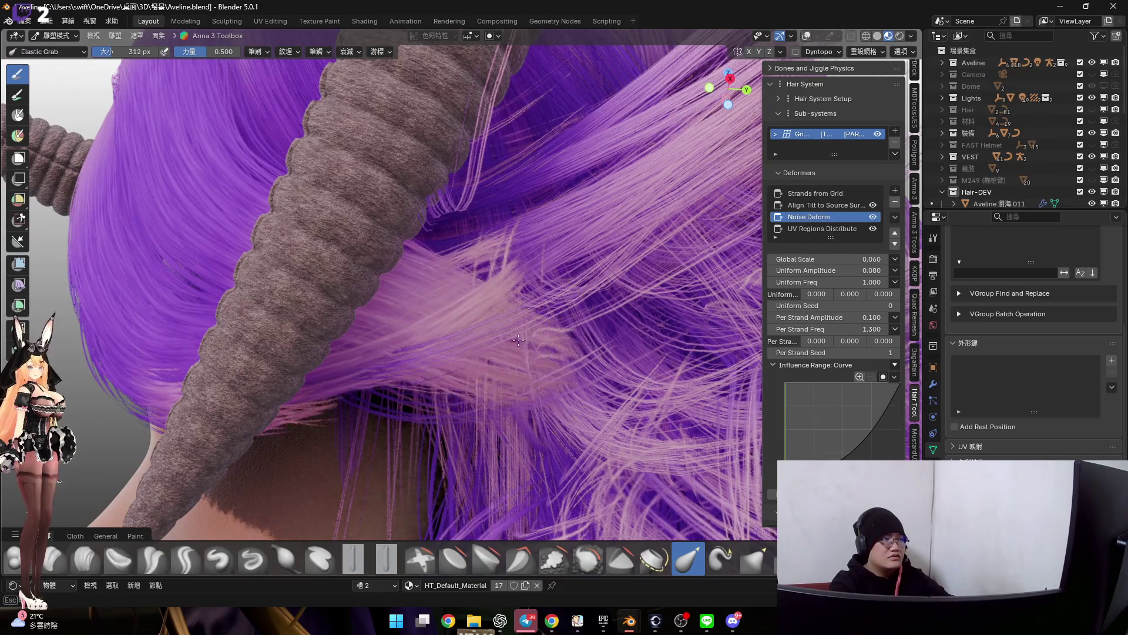
{"action": "middle_click_drag", "start_coordinate": [499, 341], "coordinate": [534, 389]}
{"action": "key", "text": "ctrl+Tab"}
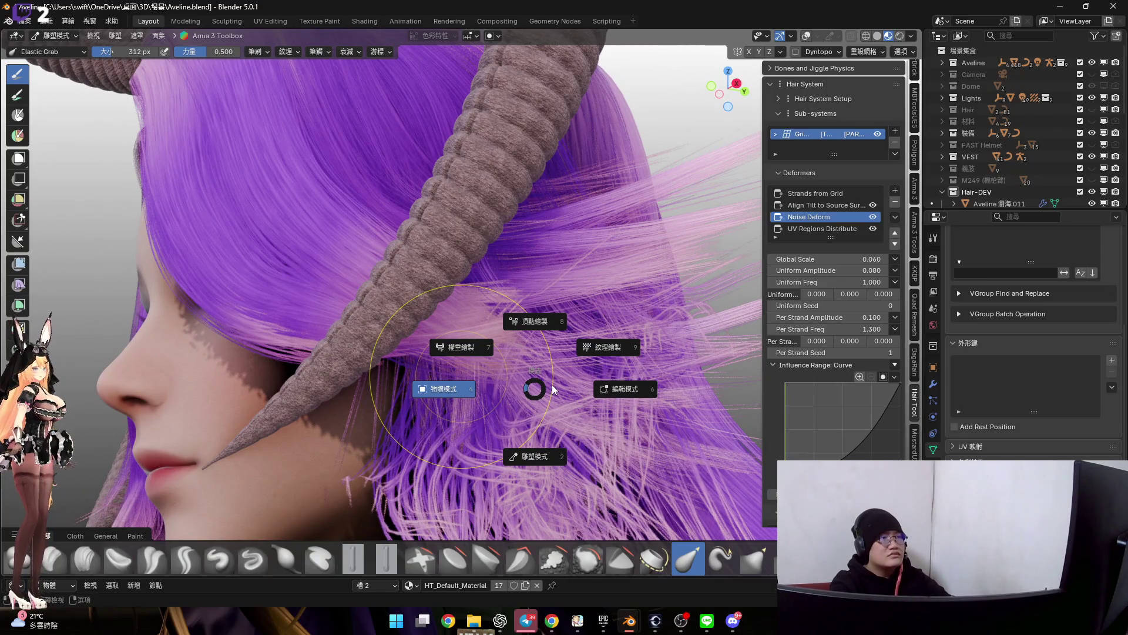
{"action": "key", "text": "4"}
{"action": "mouse_move", "coordinate": [550, 384]}
{"action": "middle_mouse_down"}
{"action": "mouse_move", "coordinate": [516, 392]}
{"action": "mouse_move", "coordinate": [524, 404]}
{"action": "mouse_move", "coordinate": [503, 431]}
{"action": "mouse_move", "coordinate": [564, 436]}
{"action": "mouse_move", "coordinate": [523, 436]}
{"action": "middle_mouse_up"}
{"action": "scroll", "coordinate": [514, 395], "scroll_direction": "up", "scroll_amount": 2}
{"action": "scroll", "coordinate": [505, 386], "scroll_direction": "up", "scroll_amount": 2}
{"action": "scroll", "coordinate": [498, 406], "scroll_direction": "up", "scroll_amount": 2}
{"action": "scroll", "coordinate": [523, 436], "scroll_direction": "down", "scroll_amount": 5}
{"action": "mouse_move", "coordinate": [434, 435]}
{"action": "middle_mouse_down"}
{"action": "mouse_move", "coordinate": [357, 395]}
{"action": "mouse_move", "coordinate": [380, 434]}
{"action": "mouse_move", "coordinate": [409, 419]}
{"action": "mouse_move", "coordinate": [346, 407]}
{"action": "mouse_move", "coordinate": [348, 420]}
{"action": "middle_mouse_up"}
{"action": "scroll", "coordinate": [357, 395], "scroll_direction": "up", "scroll_amount": 2}
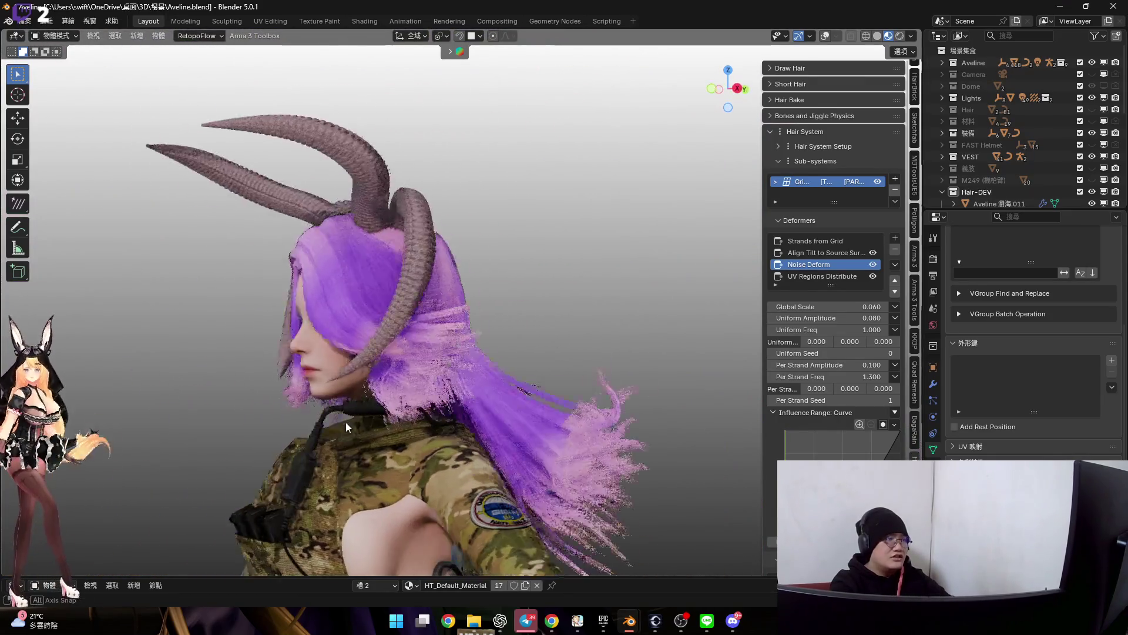
{"action": "scroll", "coordinate": [473, 389], "scroll_direction": "up", "scroll_amount": 3}
{"action": "scroll", "coordinate": [458, 394], "scroll_direction": "up", "scroll_amount": 2}
{"action": "scroll", "coordinate": [450, 399], "scroll_direction": "up", "scroll_amount": 3}
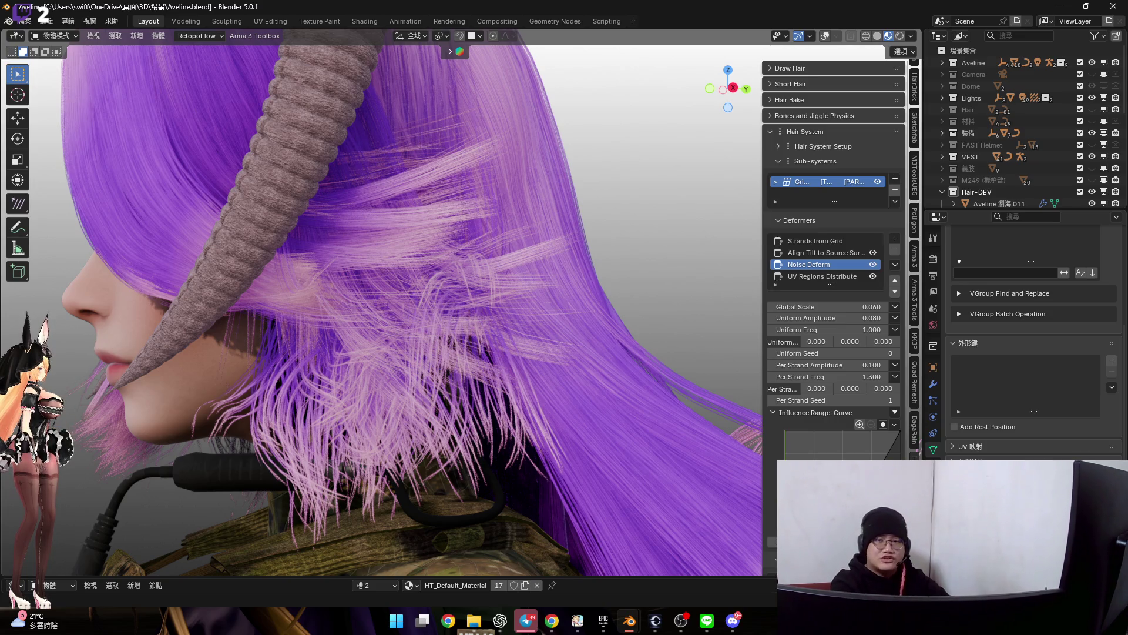
{"action": "scroll", "coordinate": [497, 336], "scroll_direction": "down", "scroll_amount": 5}
{"action": "middle_click_drag", "start_coordinate": [496, 336], "coordinate": [448, 328]}
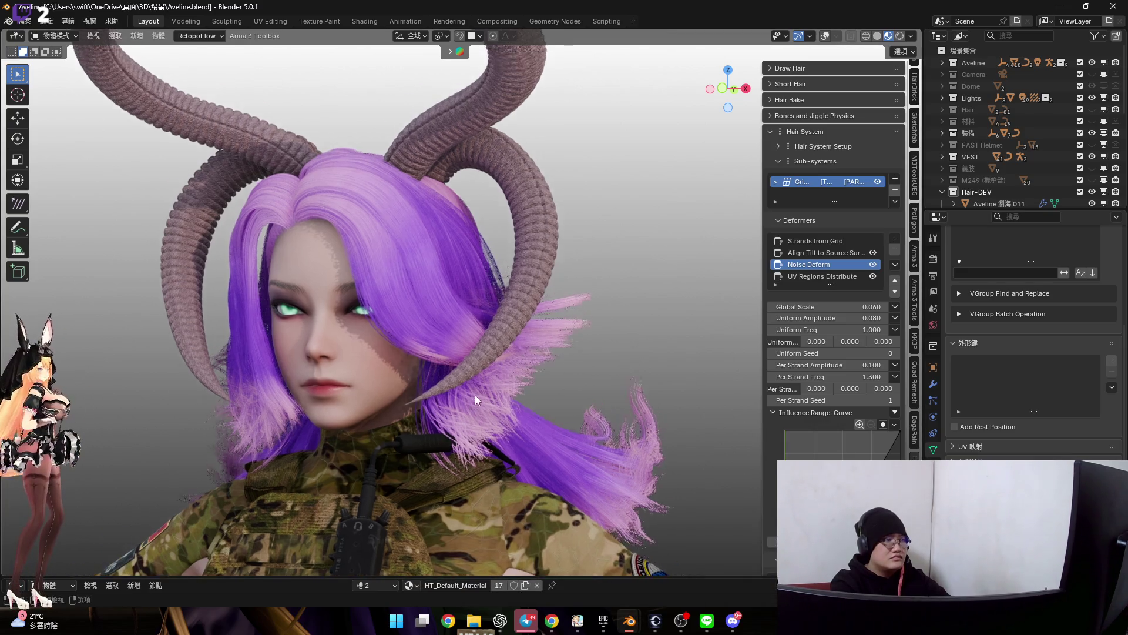
{"action": "middle_click_drag", "start_coordinate": [473, 398], "coordinate": [436, 392]}
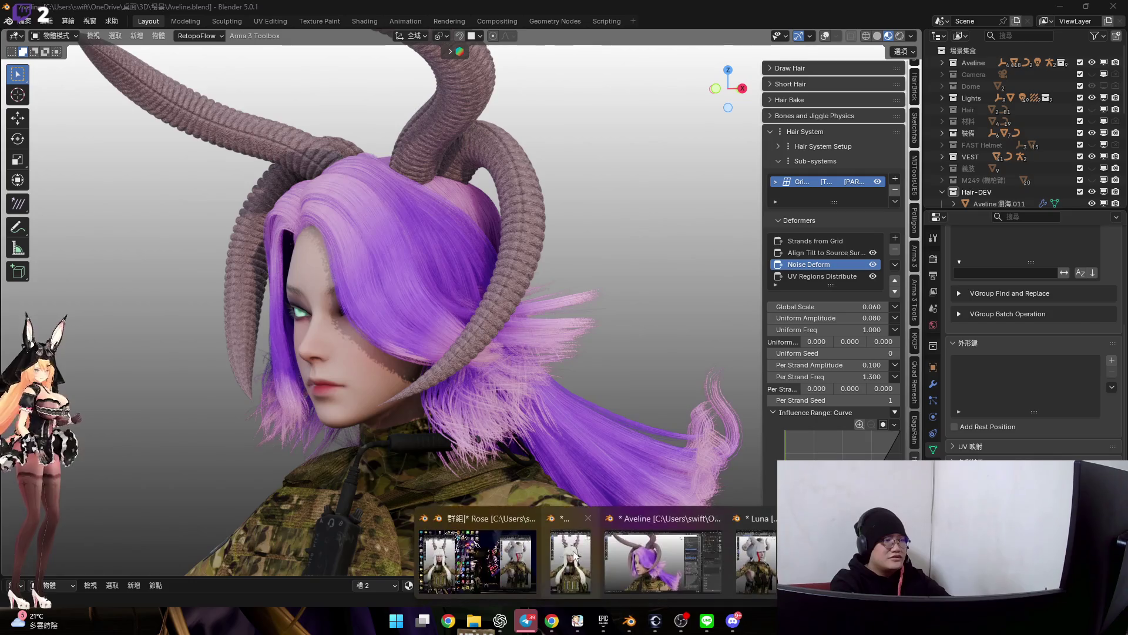
{"action": "mouse_move", "coordinate": [628, 620]}
{"action": "left_click", "coordinate": [582, 555]}
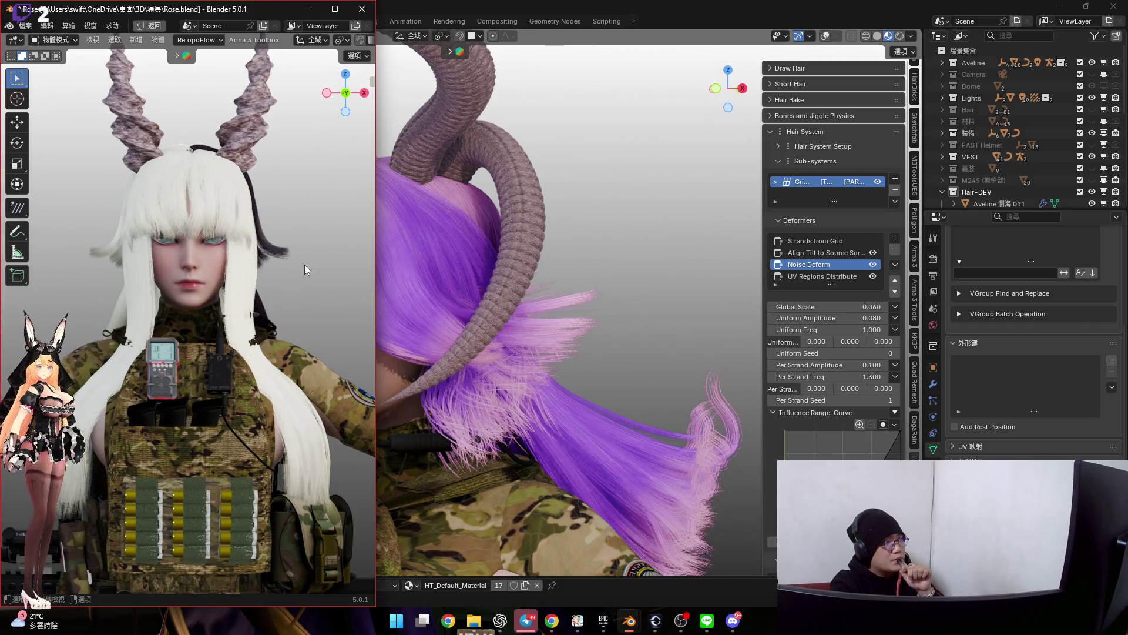
{"action": "left_click", "coordinate": [315, 16]}
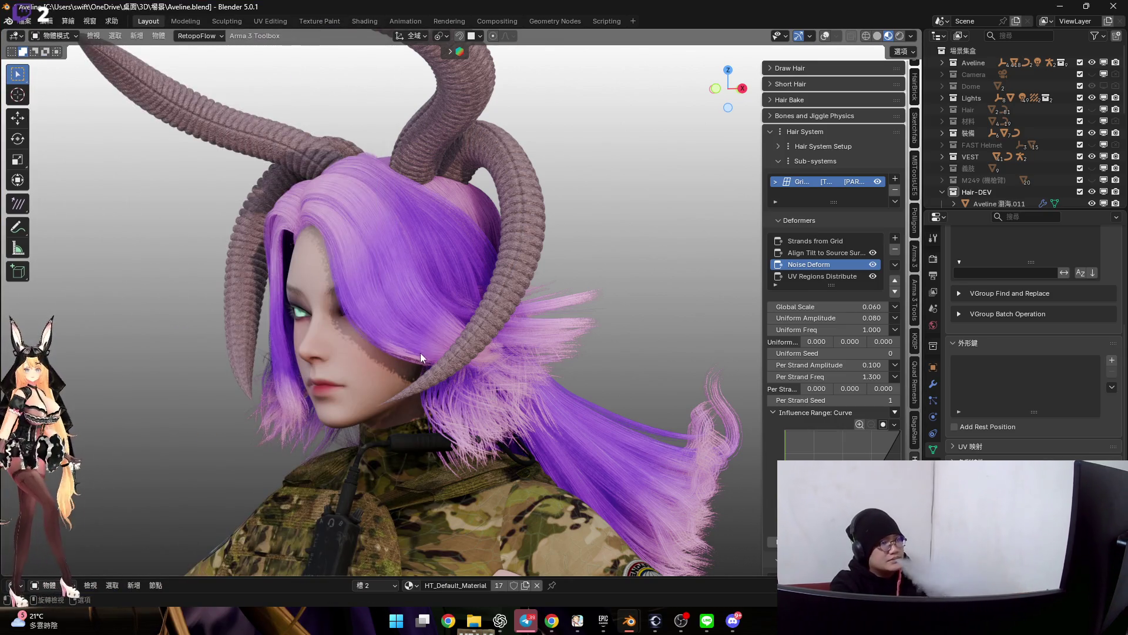
{"action": "mouse_move", "coordinate": [503, 363]}
{"action": "middle_mouse_down"}
{"action": "mouse_move", "coordinate": [568, 316]}
{"action": "mouse_move", "coordinate": [493, 312]}
{"action": "mouse_move", "coordinate": [494, 284]}
{"action": "middle_mouse_up"}
{"action": "scroll", "coordinate": [523, 304], "scroll_direction": "up", "scroll_amount": 4}
{"action": "scroll", "coordinate": [495, 290], "scroll_direction": "down", "scroll_amount": 3}
Smooth the hair curl beside the horn with an enlarged Smooth brush in solid shading
{"action": "key", "text": "ctrl+Tab"}
{"action": "left_click", "coordinate": [499, 359]}
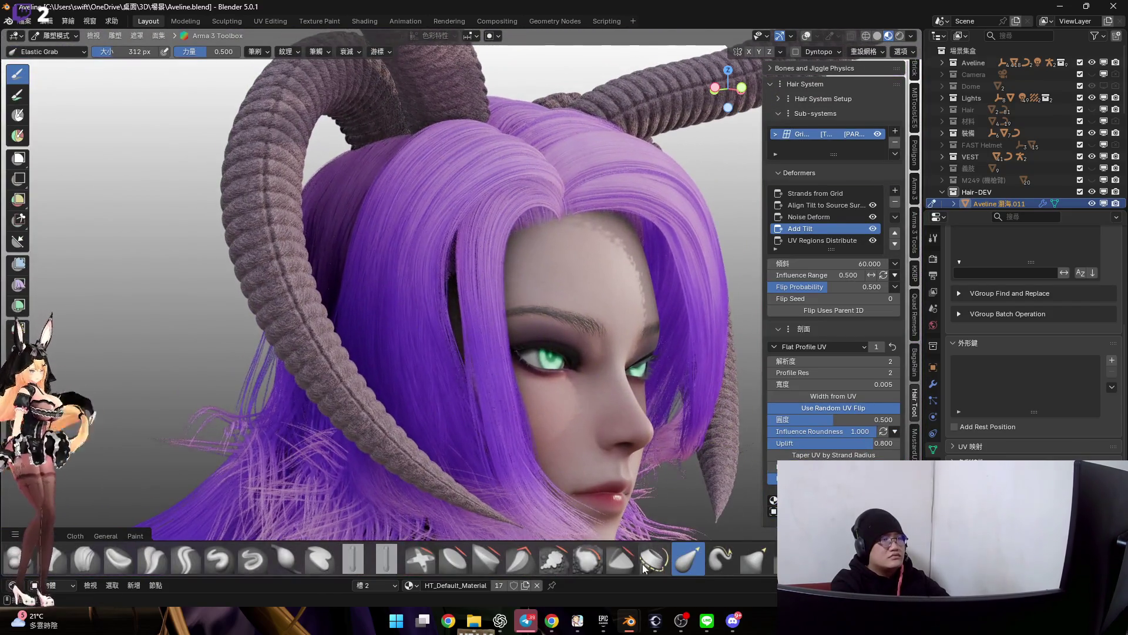
{"action": "left_click", "coordinate": [589, 560]}
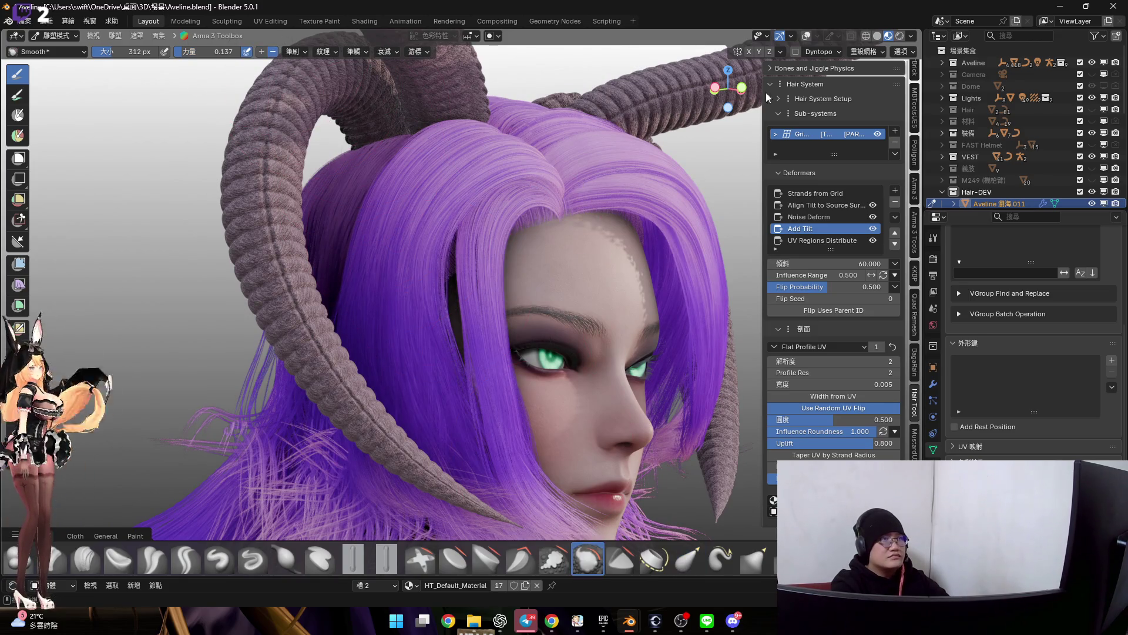
{"action": "left_click", "coordinate": [877, 36]}
{"action": "scroll", "coordinate": [496, 259], "scroll_direction": "up", "scroll_amount": 3}
{"action": "scroll", "coordinate": [498, 236], "scroll_direction": "up", "scroll_amount": 2}
{"action": "key", "text": "f"}
{"action": "left_click", "coordinate": [494, 221]}
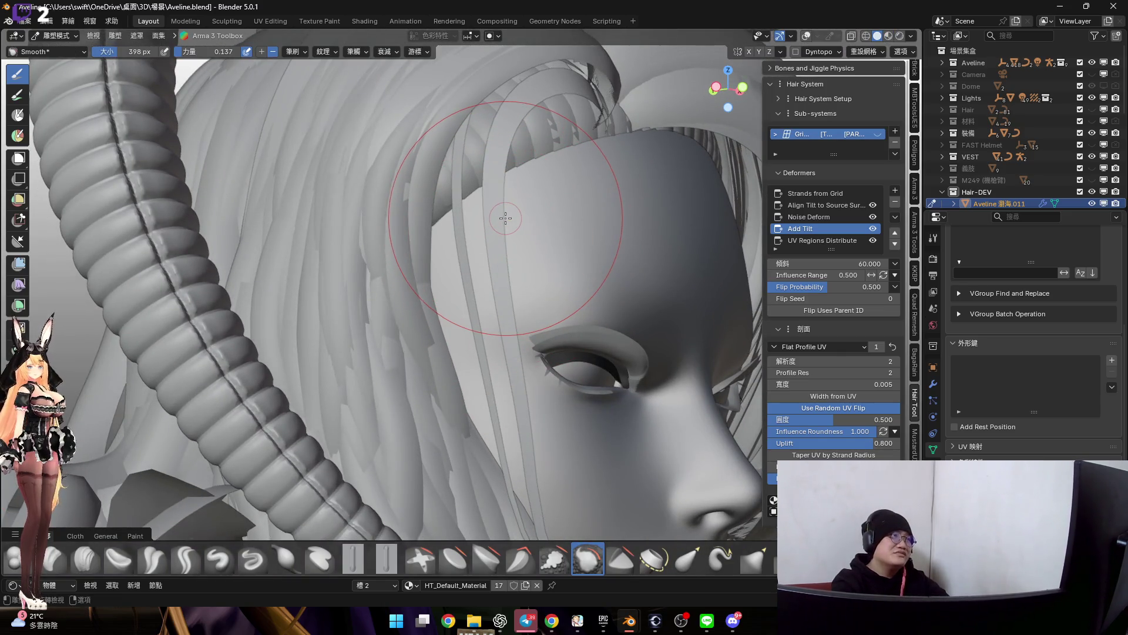
{"action": "mouse_move", "coordinate": [491, 327]}
{"action": "middle_mouse_down"}
{"action": "mouse_move", "coordinate": [453, 203]}
{"action": "mouse_move", "coordinate": [456, 294]}
{"action": "middle_mouse_up"}
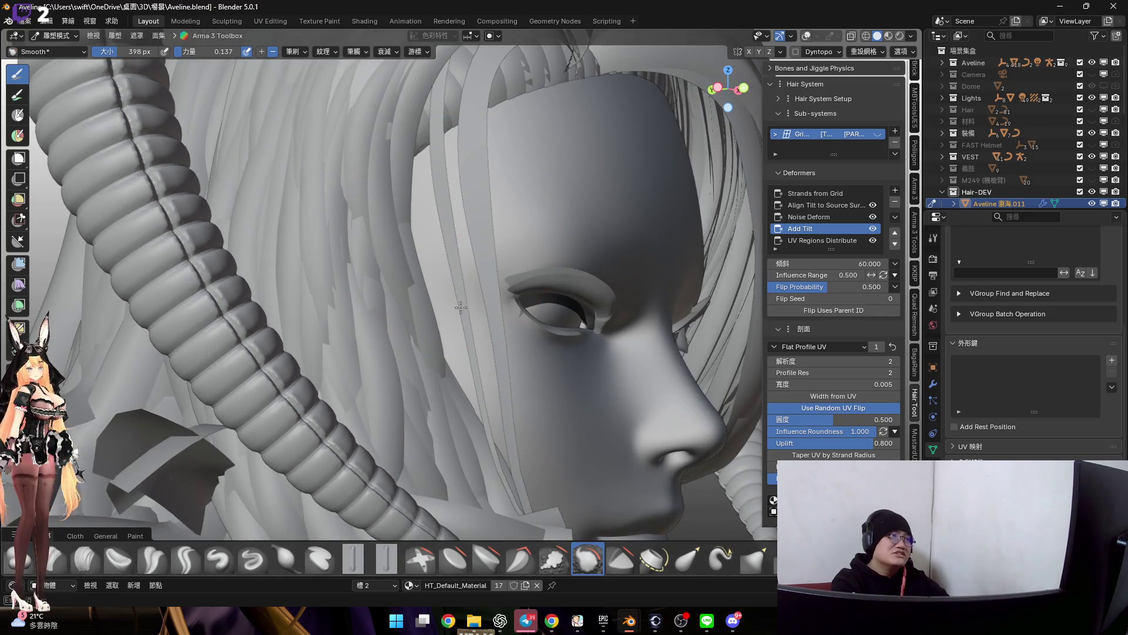
{"action": "mouse_move", "coordinate": [475, 333]}
{"action": "middle_mouse_down"}
{"action": "mouse_move", "coordinate": [428, 226]}
{"action": "mouse_move", "coordinate": [480, 386]}
{"action": "middle_mouse_up"}
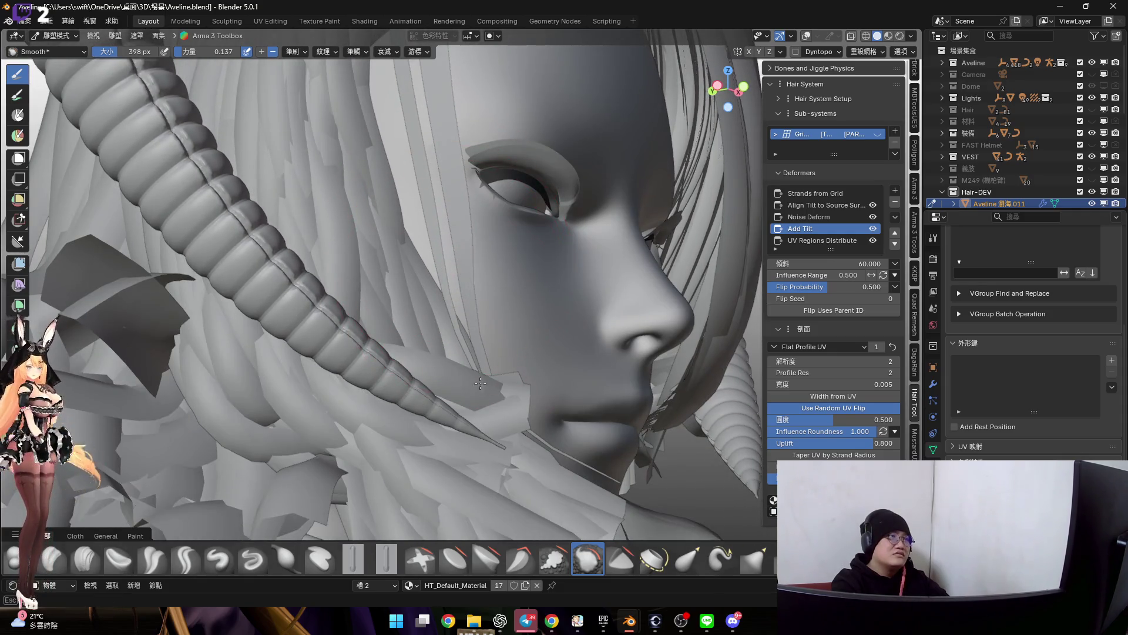
{"action": "middle_click_drag", "start_coordinate": [445, 289], "coordinate": [437, 243]}
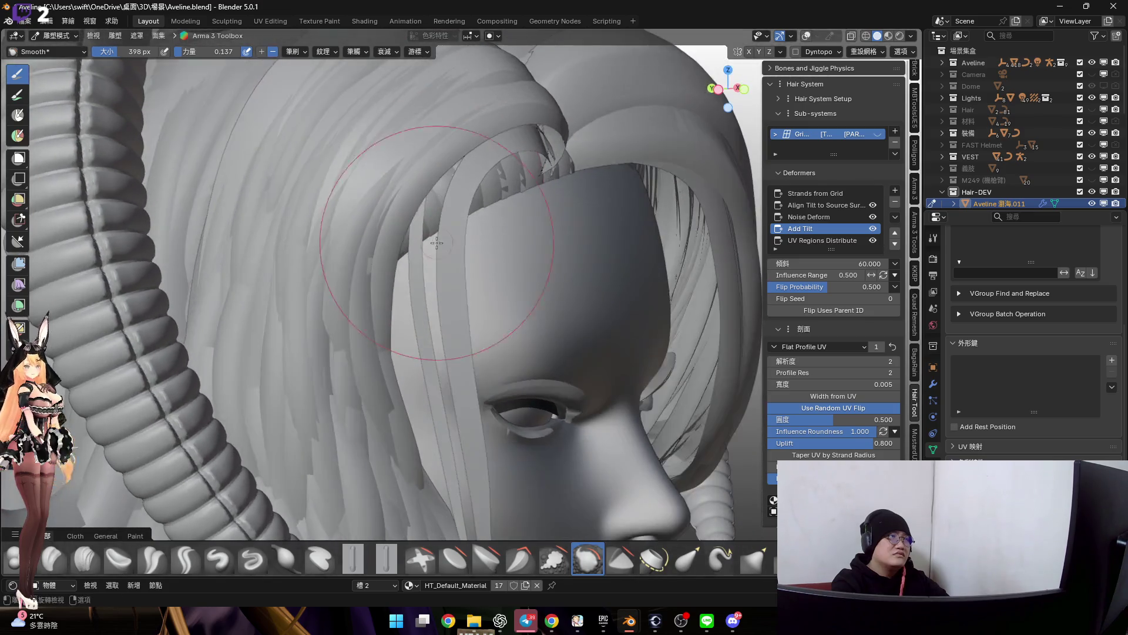
{"action": "middle_click_drag", "start_coordinate": [430, 198], "coordinate": [415, 226]}
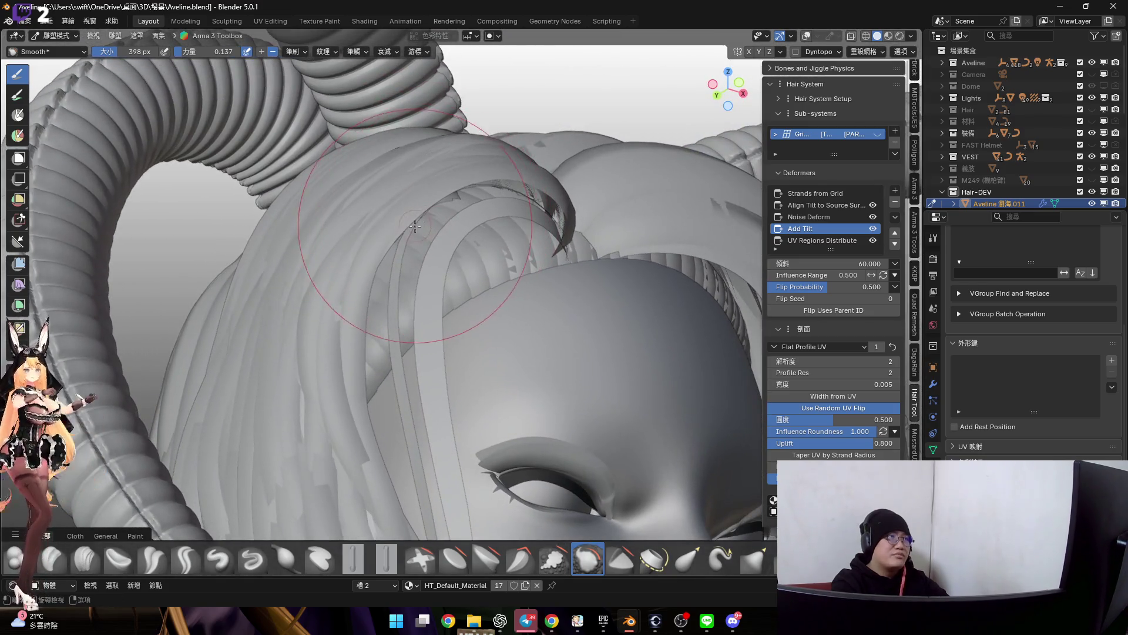
{"action": "left_click_drag", "start_coordinate": [414, 227], "coordinate": [440, 200]}
{"action": "mouse_move", "coordinate": [425, 244]}
{"action": "middle_mouse_down"}
{"action": "mouse_move", "coordinate": [405, 239]}
{"action": "mouse_move", "coordinate": [430, 268]}
{"action": "middle_mouse_up"}
{"action": "middle_click_drag", "start_coordinate": [420, 186], "coordinate": [453, 215], "text": "shift"}
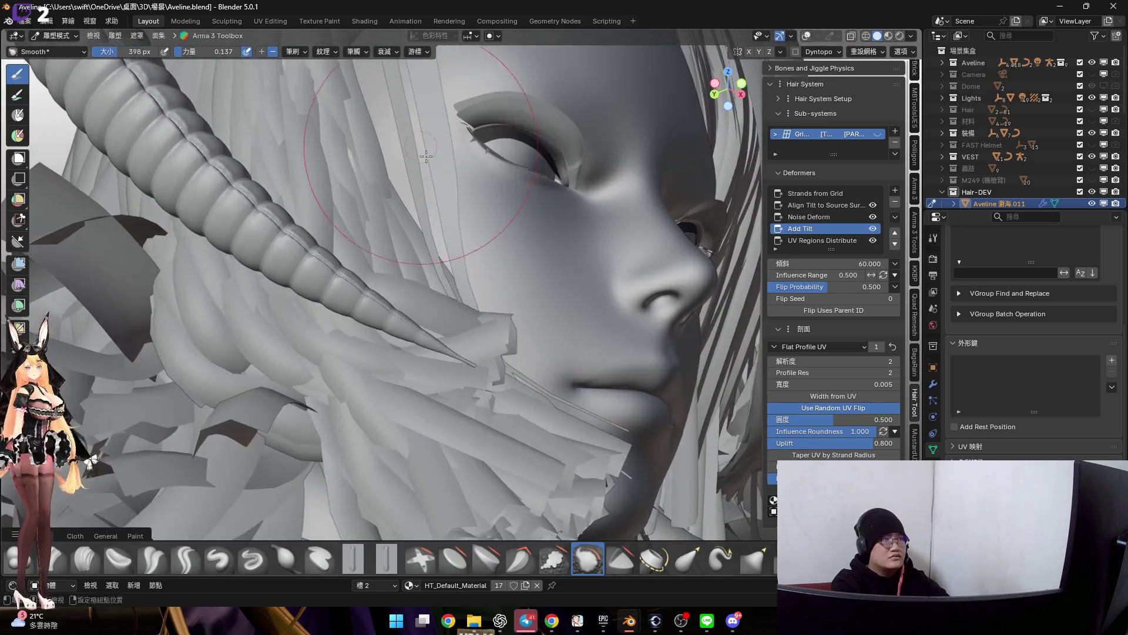
Shrink the brush, then return to Object Mode and preview the hair with Material Preview shading
{"action": "key", "text": "f"}
{"action": "left_click", "coordinate": [414, 181]}
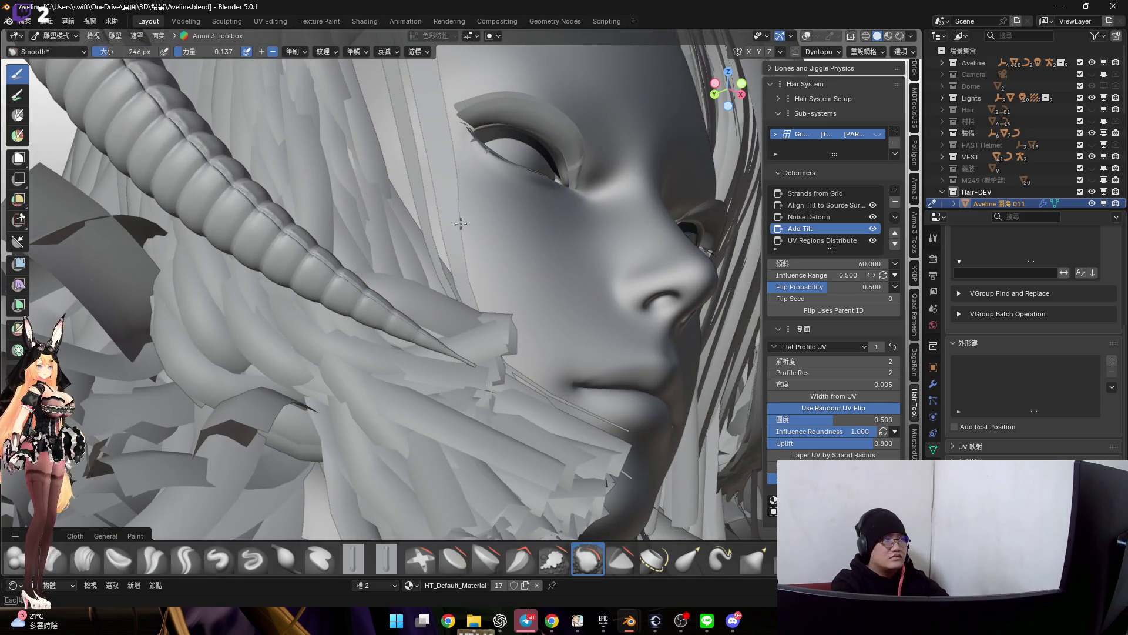
{"action": "mouse_move", "coordinate": [477, 273]}
{"action": "middle_mouse_down"}
{"action": "mouse_move", "coordinate": [483, 372]}
{"action": "mouse_move", "coordinate": [477, 347]}
{"action": "middle_mouse_up"}
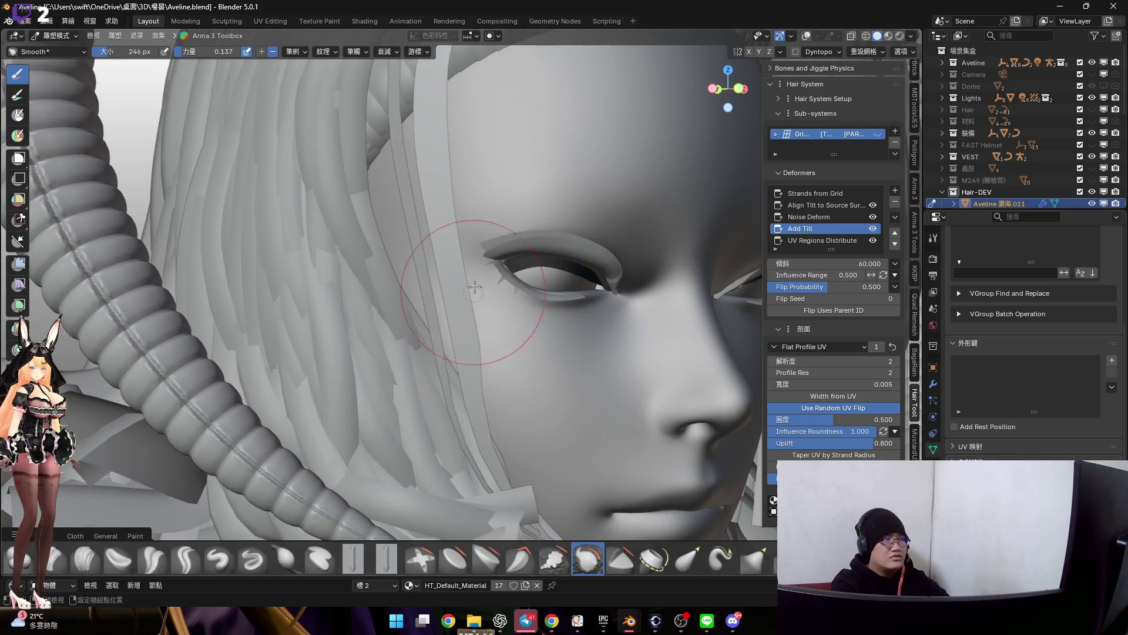
{"action": "middle_click_drag", "start_coordinate": [474, 292], "coordinate": [472, 221], "text": "shift"}
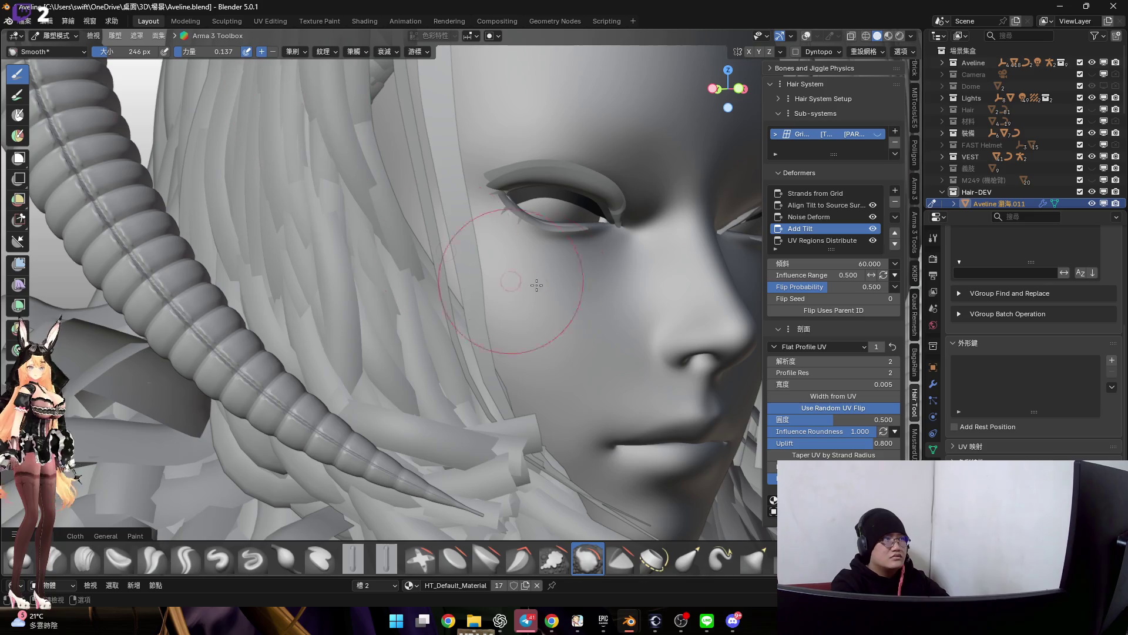
{"action": "scroll", "coordinate": [461, 226], "scroll_direction": "up", "scroll_amount": 3, "text": "shift"}
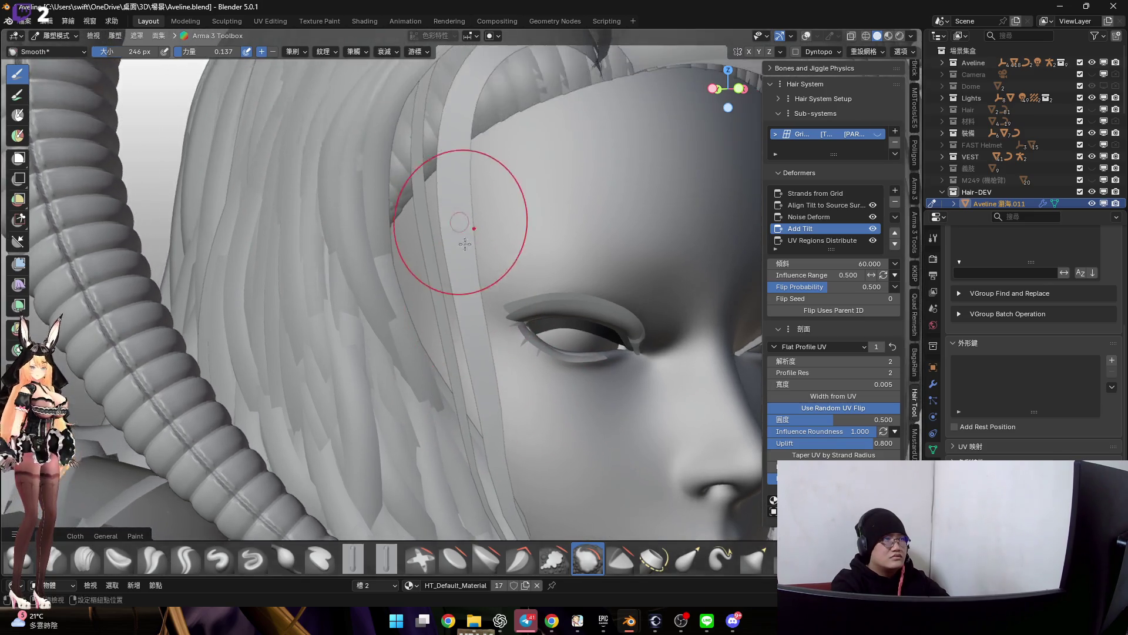
{"action": "scroll", "coordinate": [461, 226], "scroll_direction": "up", "scroll_amount": 3, "text": "shift"}
{"action": "scroll", "coordinate": [476, 224], "scroll_direction": "up", "scroll_amount": 3, "text": "shift"}
{"action": "key", "text": "ctrl+Tab"}
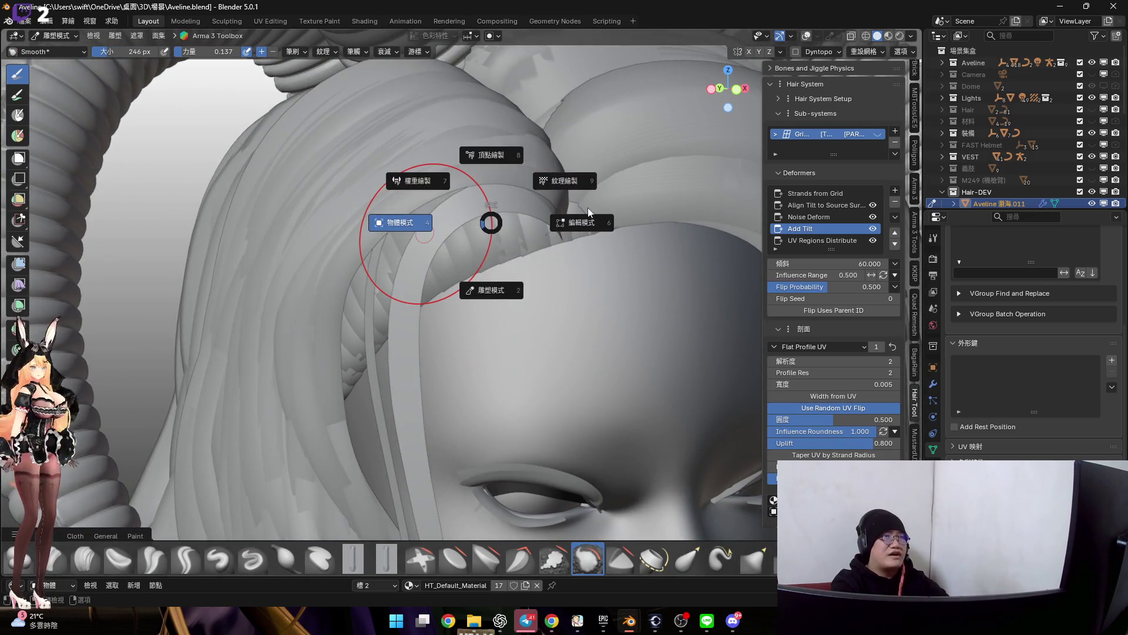
{"action": "left_click", "coordinate": [591, 214]}
{"action": "scroll", "coordinate": [500, 152], "scroll_direction": "down", "scroll_amount": 5}
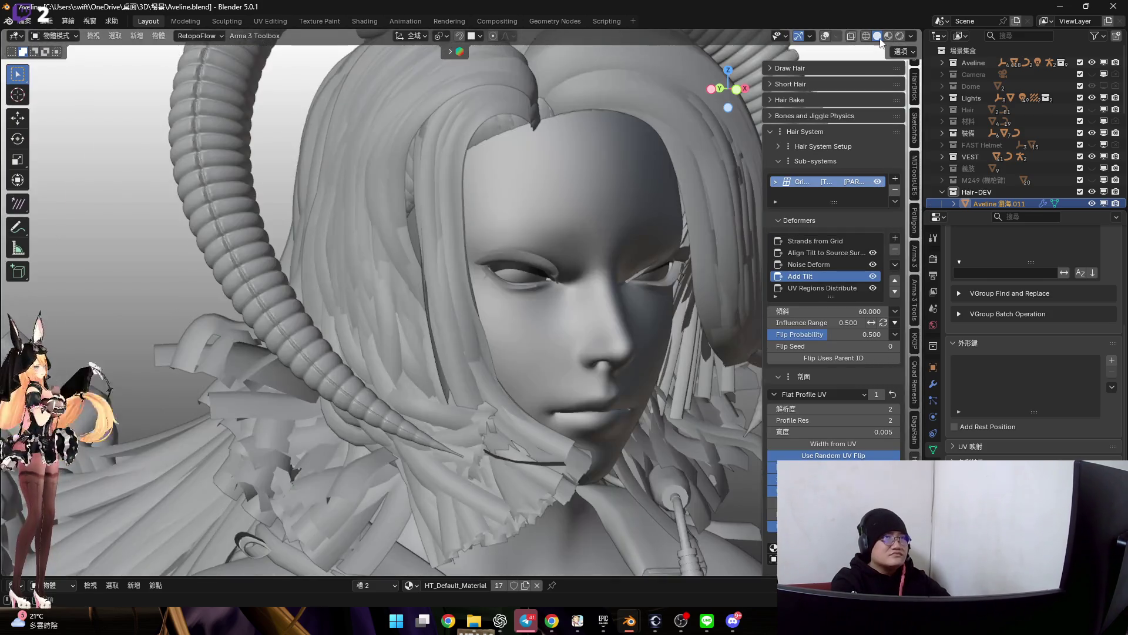
{"action": "left_click", "coordinate": [888, 36]}
{"action": "middle_click_drag", "start_coordinate": [474, 214], "coordinate": [412, 269]}
{"action": "scroll", "coordinate": [419, 258], "scroll_direction": "up", "scroll_amount": 4}
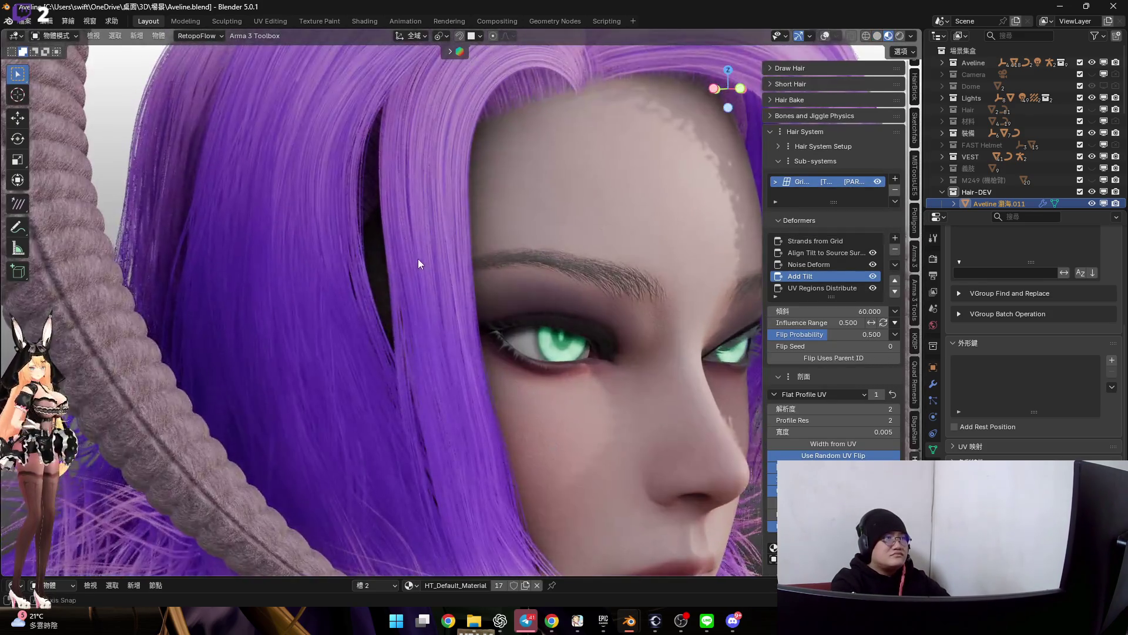
Back in sculpting with Elastic Grab, pull the side hair left to shrink the temple's dark streak
{"action": "key", "text": "ctrl+Tab"}
{"action": "key", "text": "ctrl+Tab"}
{"action": "left_click", "coordinate": [415, 320]}
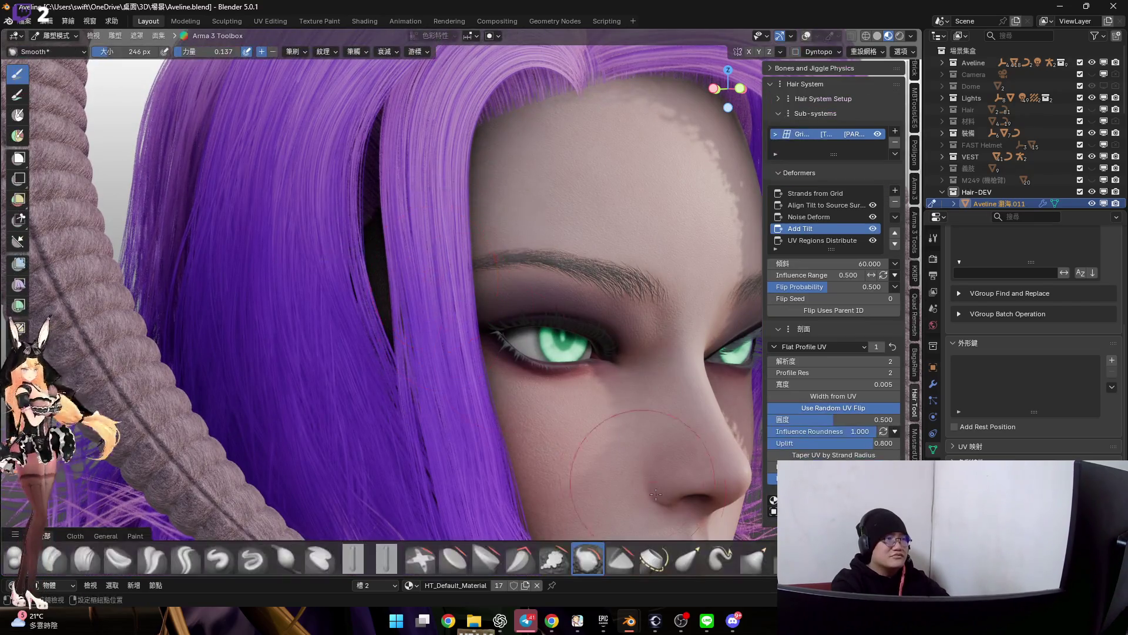
{"action": "left_click", "coordinate": [681, 551]}
{"action": "scroll", "coordinate": [441, 305], "scroll_direction": "up", "scroll_amount": 2}
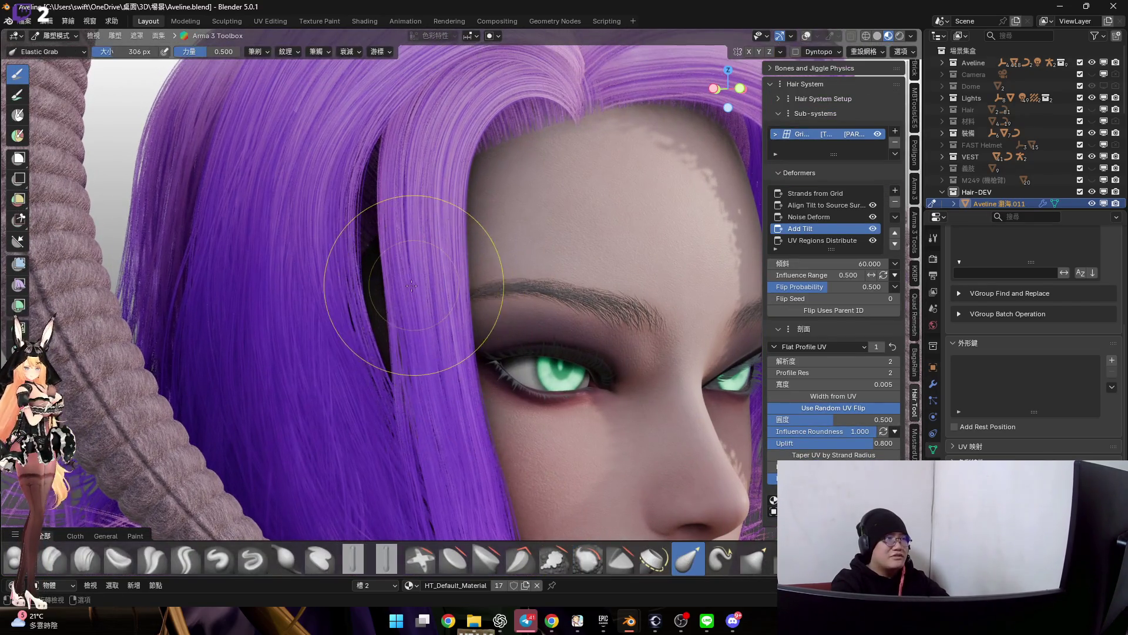
{"action": "scroll", "coordinate": [419, 283], "scroll_direction": "down", "scroll_amount": 2}
{"action": "left_click_drag", "start_coordinate": [422, 287], "coordinate": [396, 299]}
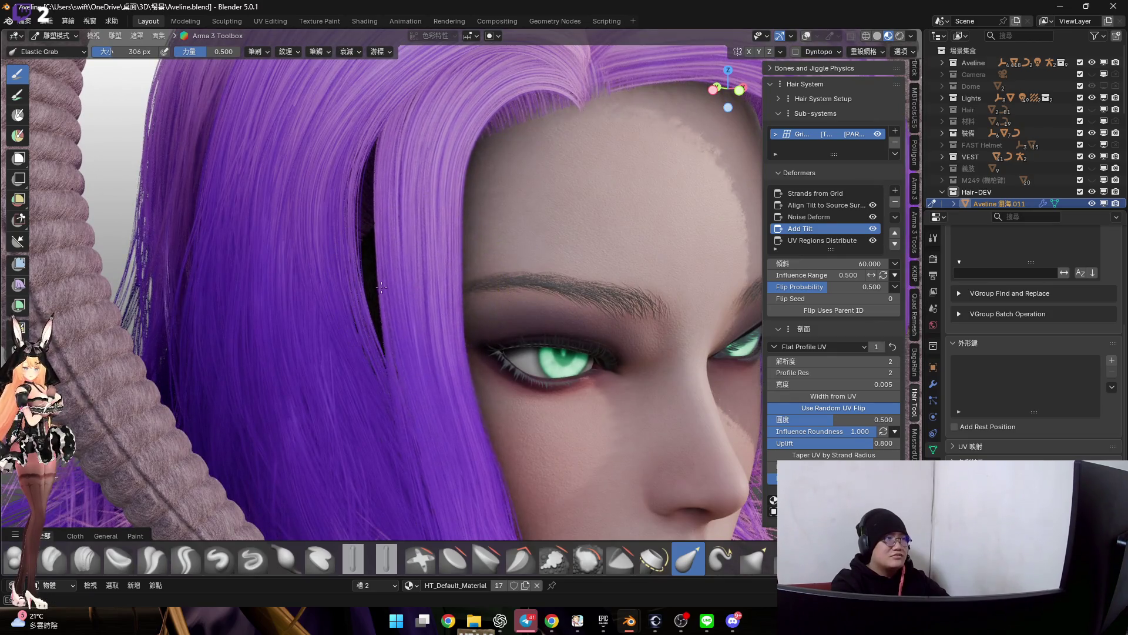
{"action": "key", "text": "f"}
{"action": "left_click", "coordinate": [415, 270]}
{"action": "scroll", "coordinate": [423, 270], "scroll_direction": "down", "scroll_amount": 2}
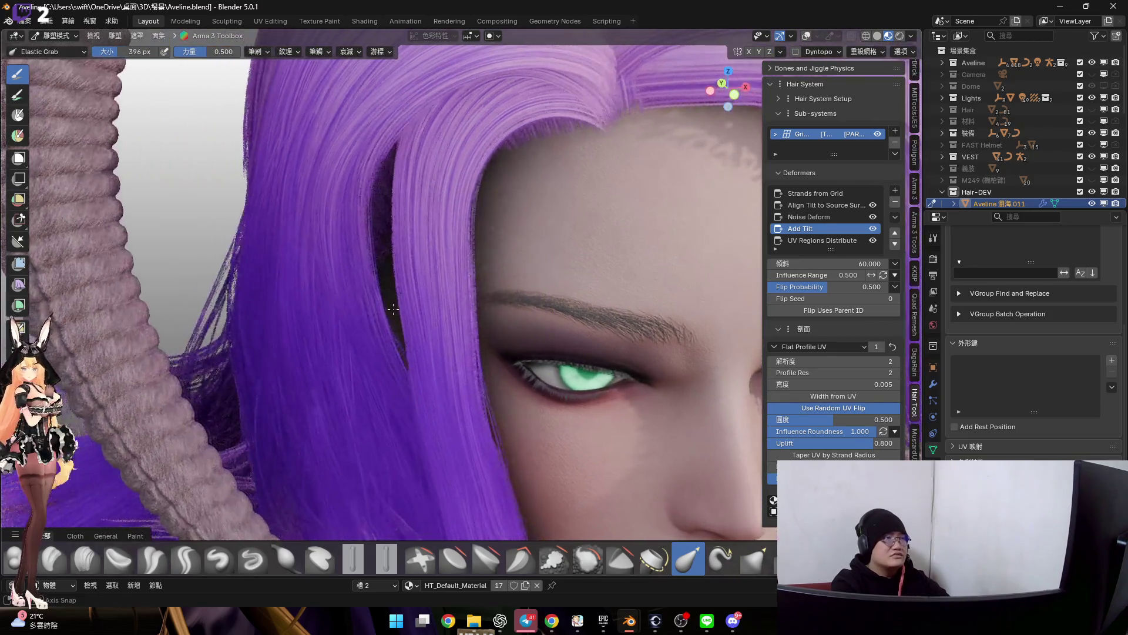
{"action": "scroll", "coordinate": [429, 270], "scroll_direction": "up", "scroll_amount": 2}
{"action": "left_click_drag", "start_coordinate": [428, 270], "coordinate": [364, 266]}
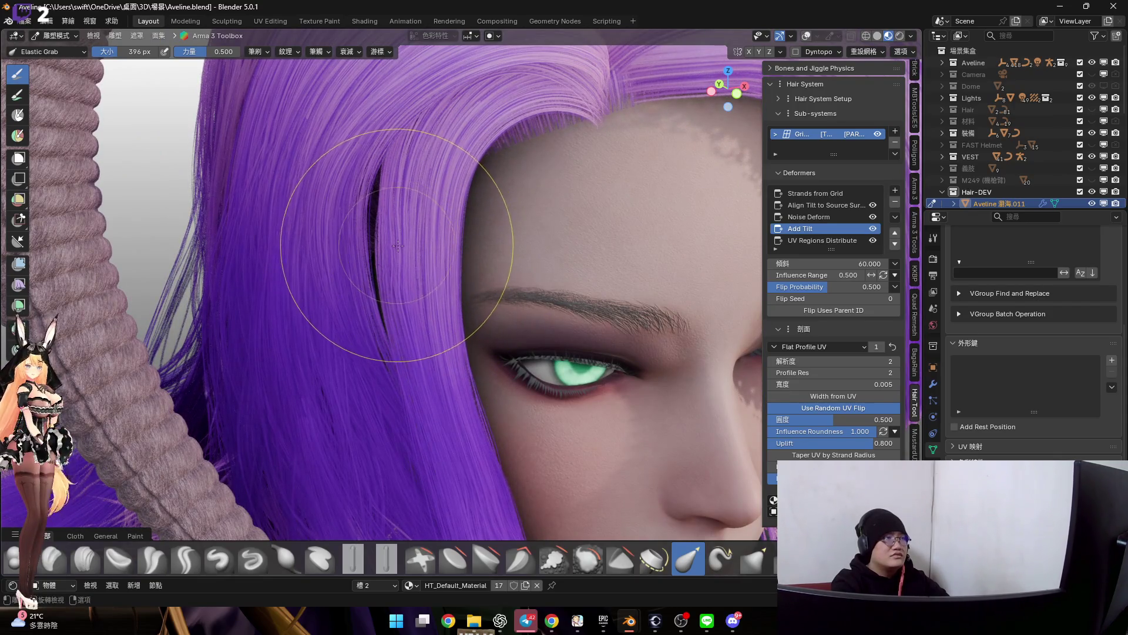
{"action": "middle_click_drag", "start_coordinate": [416, 232], "coordinate": [407, 247]}
{"action": "left_click_drag", "start_coordinate": [401, 240], "coordinate": [396, 245]}
{"action": "mouse_move", "coordinate": [396, 246]}
{"action": "middle_mouse_down"}
{"action": "mouse_move", "coordinate": [411, 215]}
{"action": "mouse_move", "coordinate": [378, 238]}
{"action": "middle_mouse_up"}
{"action": "scroll", "coordinate": [421, 222], "scroll_direction": "up", "scroll_amount": 2}
Fill the gap between temple strands and shift them left with a larger Elastic Grab brush
{"action": "left_click_drag", "start_coordinate": [418, 284], "coordinate": [698, 133]}
{"action": "middle_click_drag", "start_coordinate": [729, 92], "coordinate": [455, 255]}
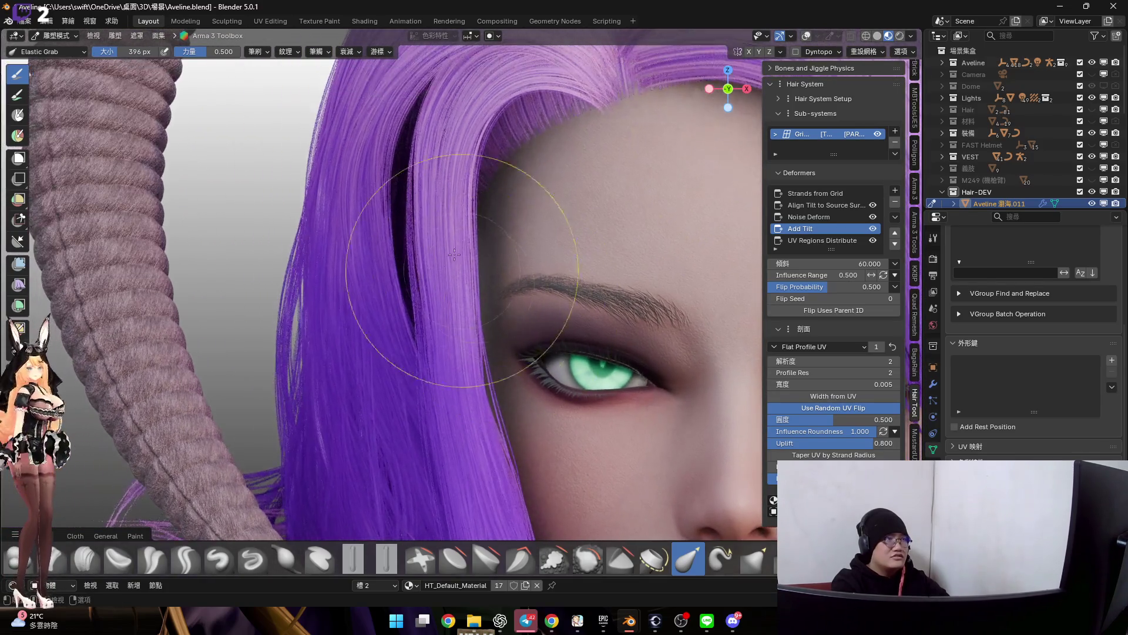
{"action": "key", "text": "f"}
{"action": "left_click", "coordinate": [446, 289]}
{"action": "left_click_drag", "start_coordinate": [421, 283], "coordinate": [396, 280]}
{"action": "mouse_move", "coordinate": [390, 281]}
{"action": "middle_mouse_down"}
{"action": "mouse_move", "coordinate": [433, 275]}
{"action": "mouse_move", "coordinate": [462, 295]}
{"action": "mouse_move", "coordinate": [479, 252]}
{"action": "mouse_move", "coordinate": [489, 278]}
{"action": "middle_mouse_up"}
{"action": "scroll", "coordinate": [486, 247], "scroll_direction": "up", "scroll_amount": 2}
{"action": "middle_click_drag", "start_coordinate": [518, 319], "coordinate": [488, 294]}
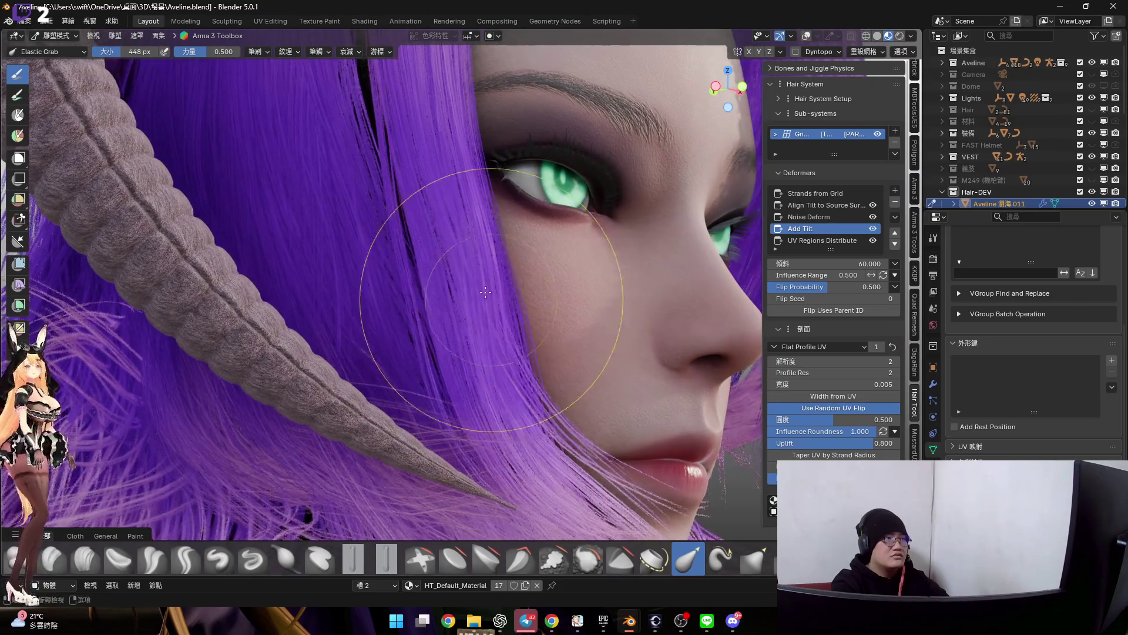
With a smaller brush, reshape the side lock hanging beside the cheek and mouth from profile view
{"action": "key", "text": "f"}
{"action": "left_click", "coordinate": [450, 285]}
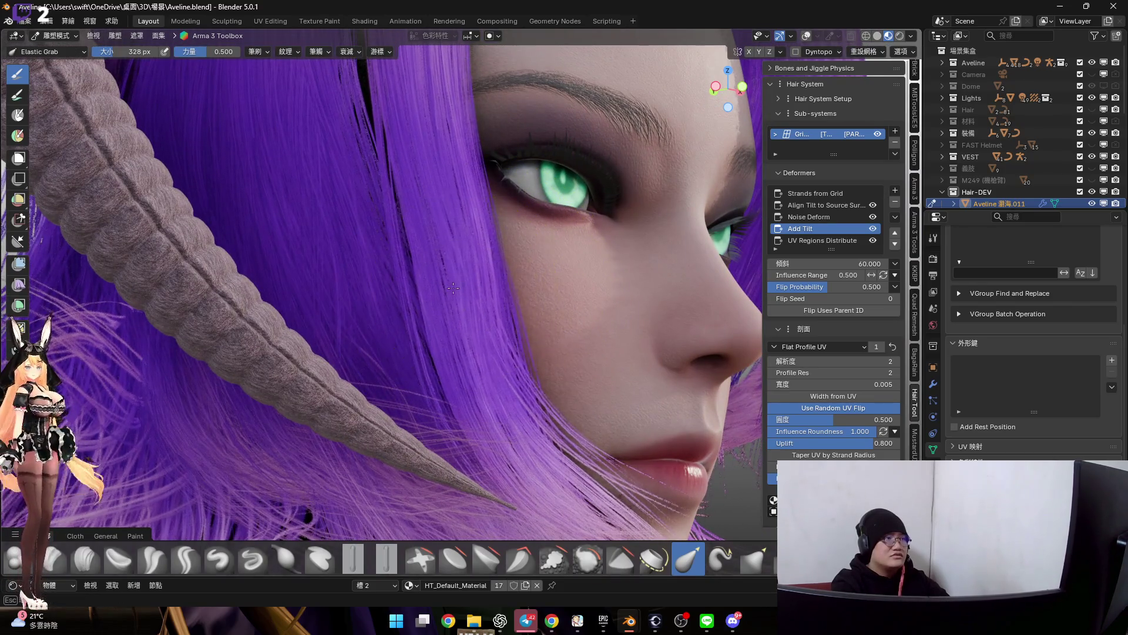
{"action": "middle_click_drag", "start_coordinate": [448, 287], "coordinate": [487, 307]}
{"action": "scroll", "coordinate": [454, 292], "scroll_direction": "up", "scroll_amount": 2}
{"action": "scroll", "coordinate": [454, 291], "scroll_direction": "down", "scroll_amount": 3}
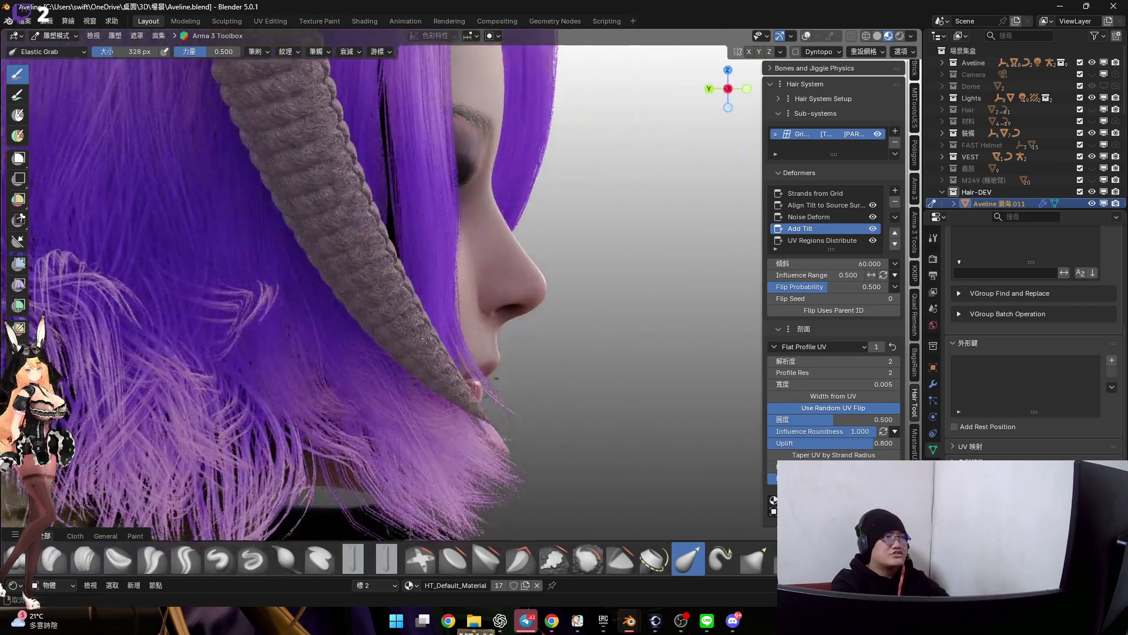
{"action": "mouse_move", "coordinate": [716, 88]}
{"action": "left_mouse_down"}
{"action": "mouse_move", "coordinate": [425, 337]}
{"action": "mouse_move", "coordinate": [462, 333]}
{"action": "left_mouse_up"}
{"action": "scroll", "coordinate": [452, 364], "scroll_direction": "up", "scroll_amount": 2}
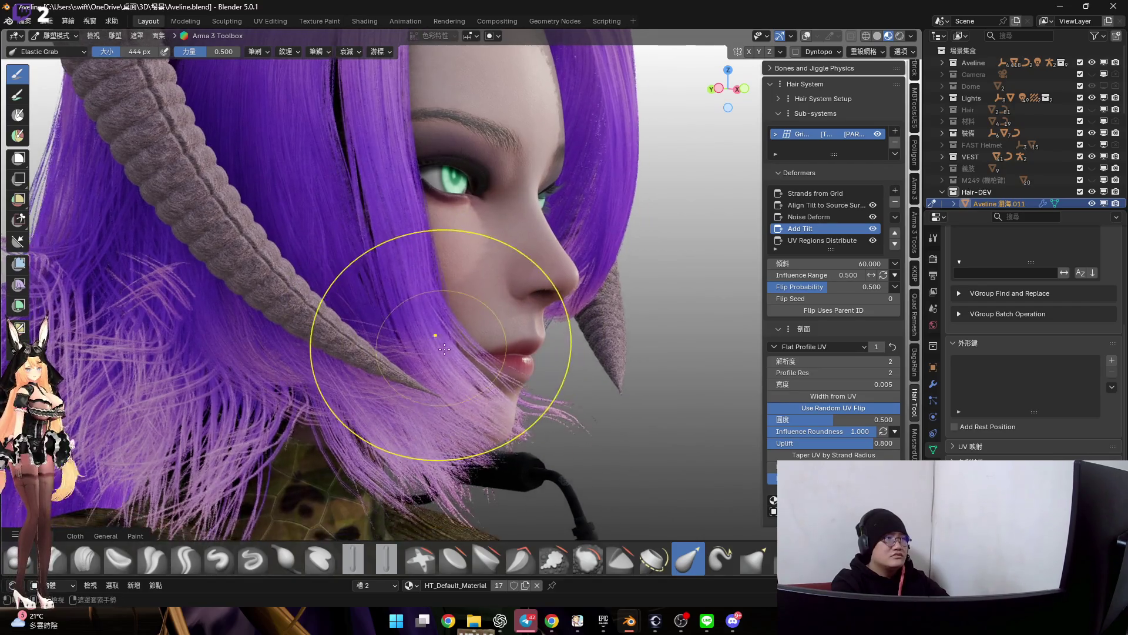
{"action": "left_click_drag", "start_coordinate": [448, 368], "coordinate": [473, 360]}
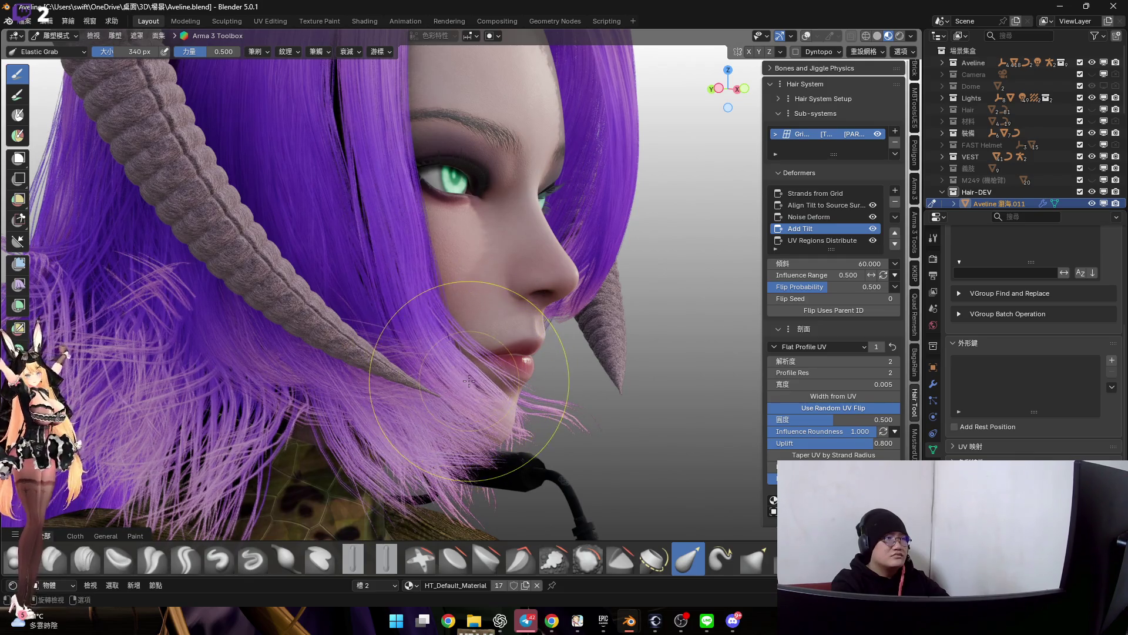
{"action": "left_click_drag", "start_coordinate": [486, 369], "coordinate": [433, 282]}
{"action": "scroll", "coordinate": [433, 303], "scroll_direction": "up", "scroll_amount": 2}
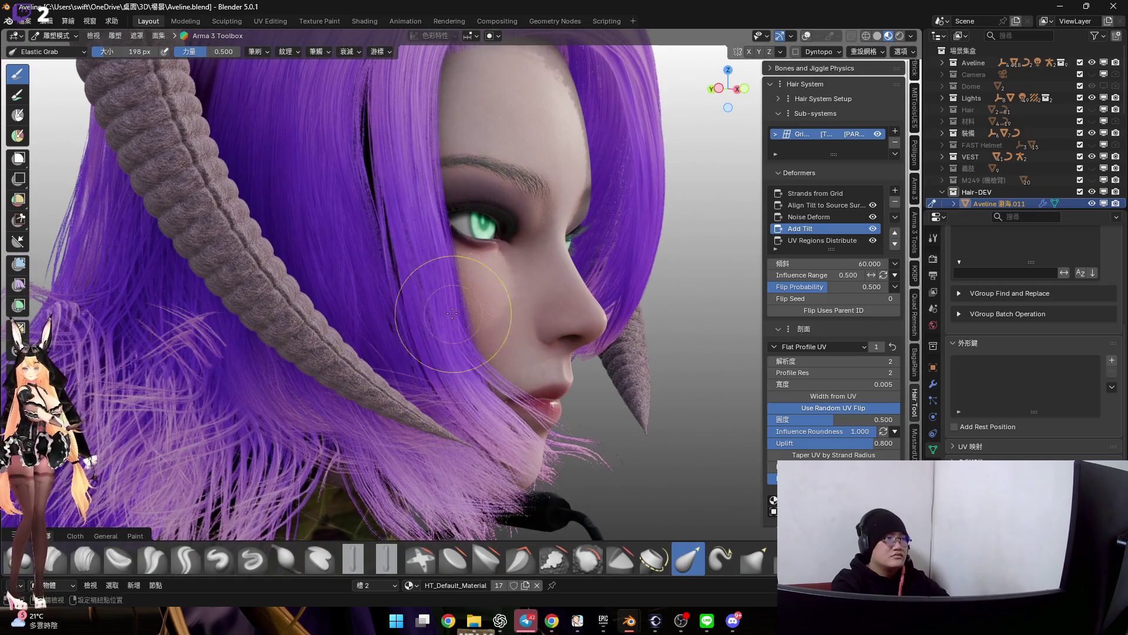
From a front view, nudge the cheek-side strands down, up and outward with a larger Elastic Grab brush
{"action": "middle_click_drag", "start_coordinate": [429, 279], "coordinate": [436, 339]}
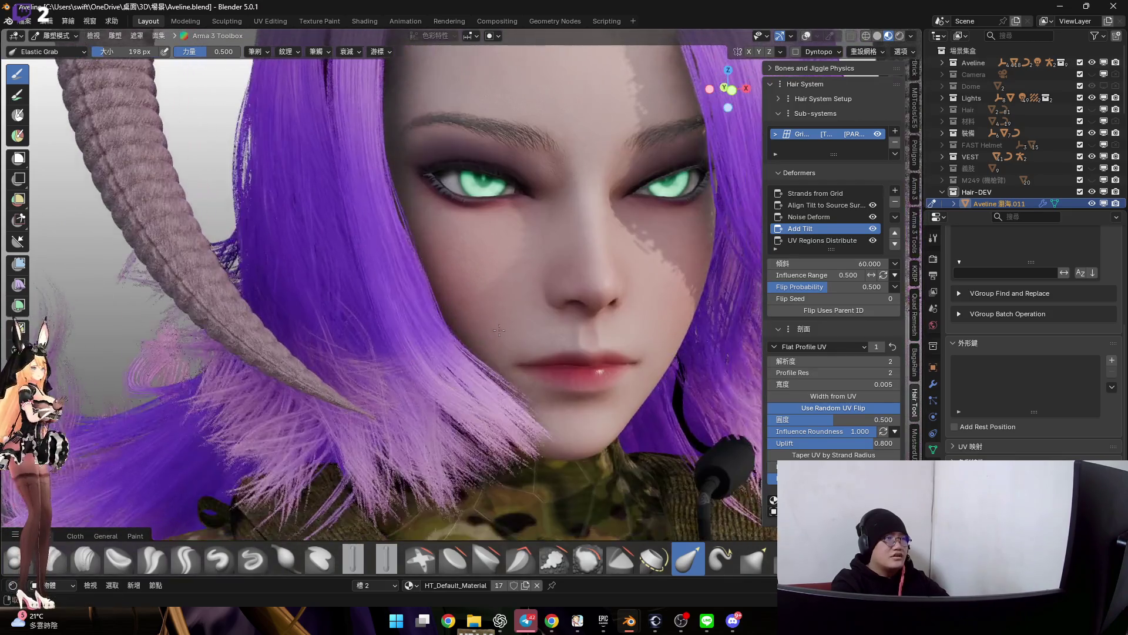
{"action": "middle_click_drag", "start_coordinate": [436, 340], "coordinate": [468, 409]}
{"action": "key", "text": "f"}
{"action": "left_click", "coordinate": [453, 413]}
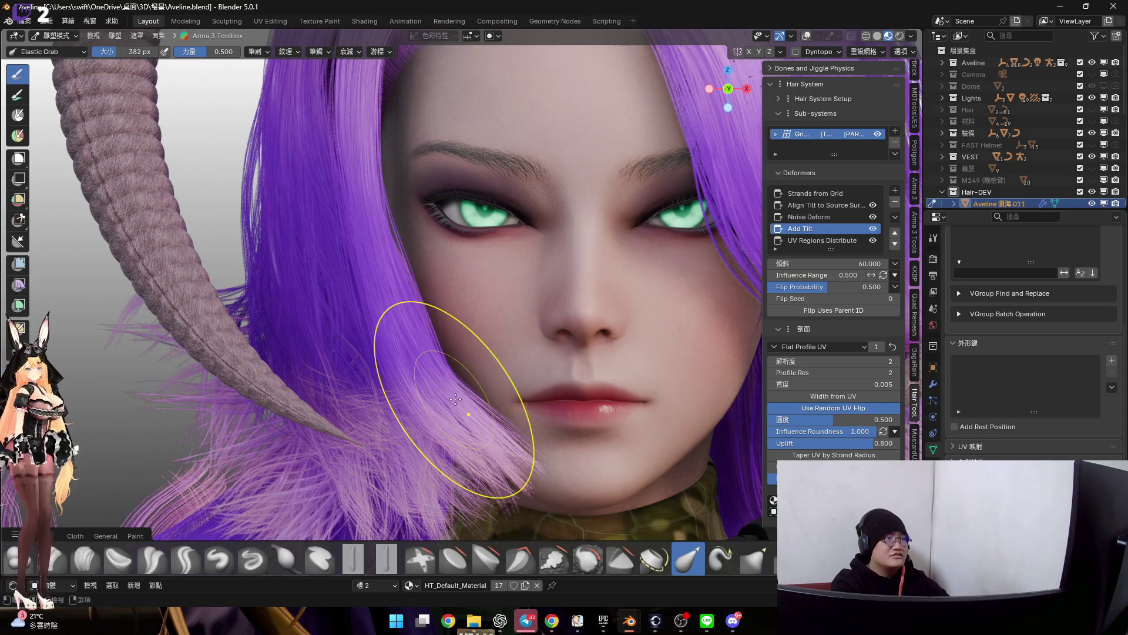
{"action": "left_click_drag", "start_coordinate": [454, 398], "coordinate": [483, 389]}
{"action": "left_click_drag", "start_coordinate": [490, 431], "coordinate": [499, 458]}
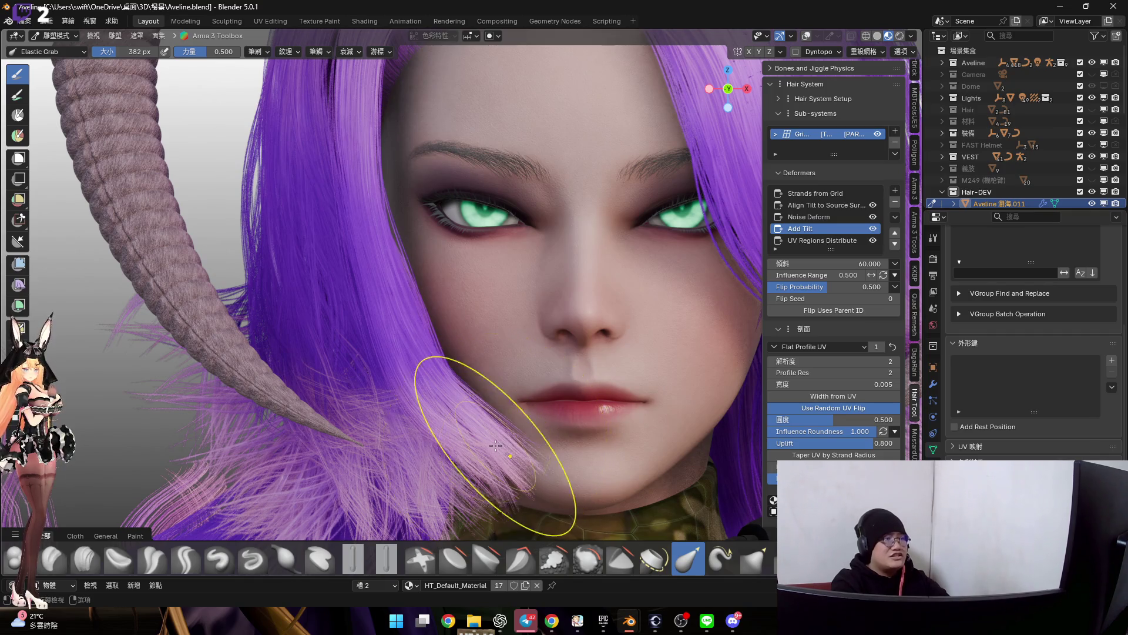
{"action": "left_click_drag", "start_coordinate": [498, 447], "coordinate": [534, 432]}
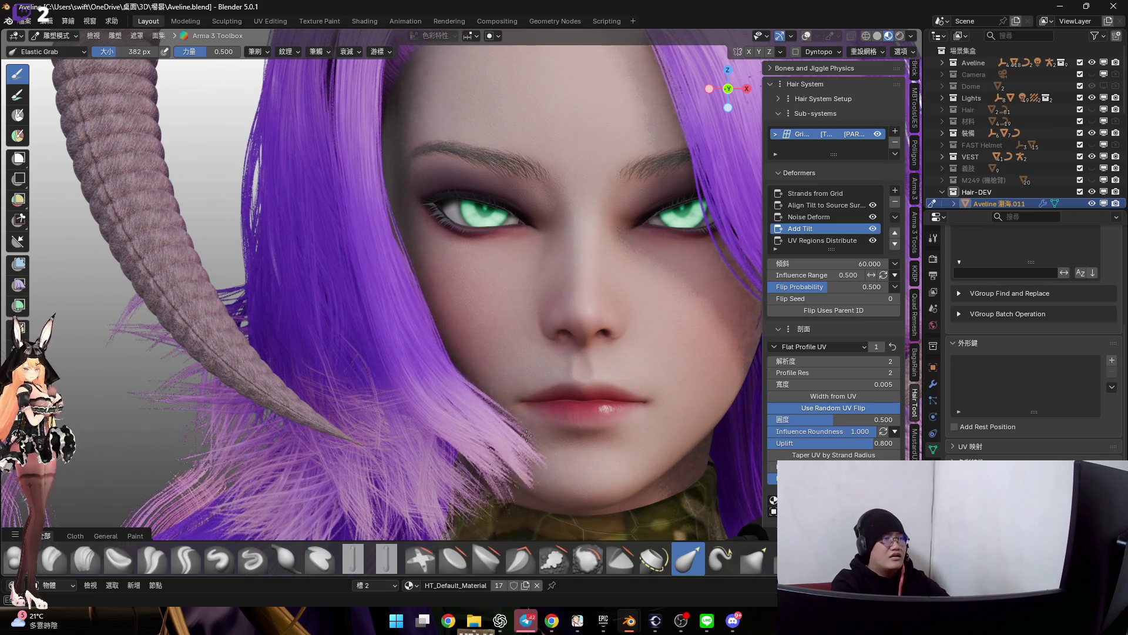
{"action": "mouse_move", "coordinate": [492, 415]}
{"action": "middle_mouse_down", "text": "shift"}
{"action": "mouse_move", "coordinate": [485, 357]}
{"action": "mouse_move", "coordinate": [487, 403]}
{"action": "middle_mouse_up", "text": "shift"}
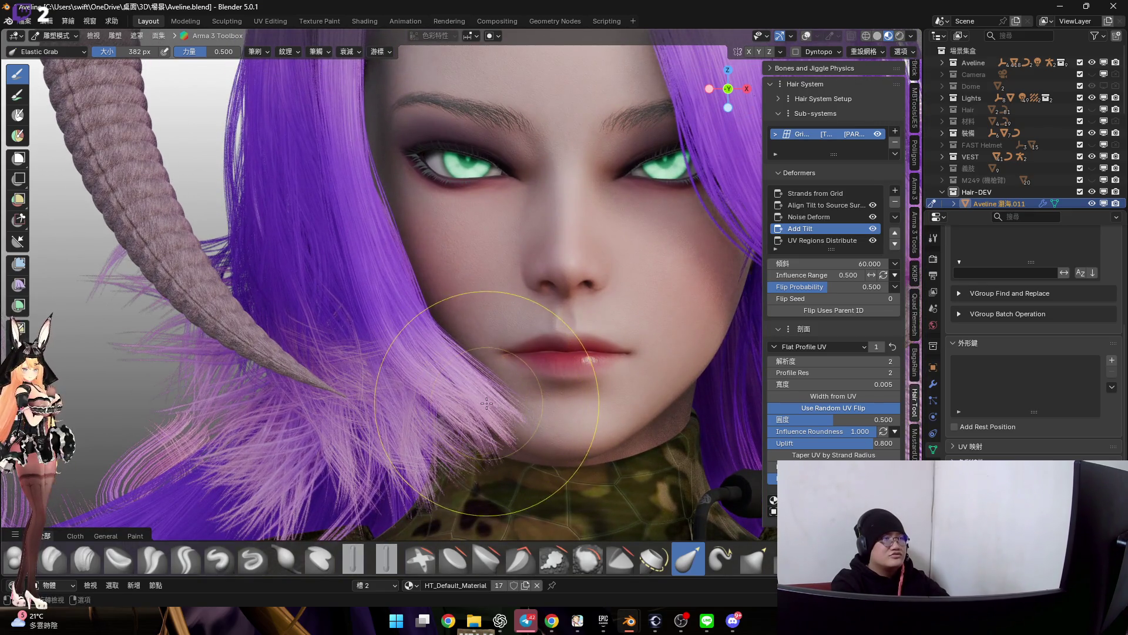
Pull the cheek-side strands up and outward with a smaller brush, then orbit the head to check the lock
{"action": "key", "text": "f"}
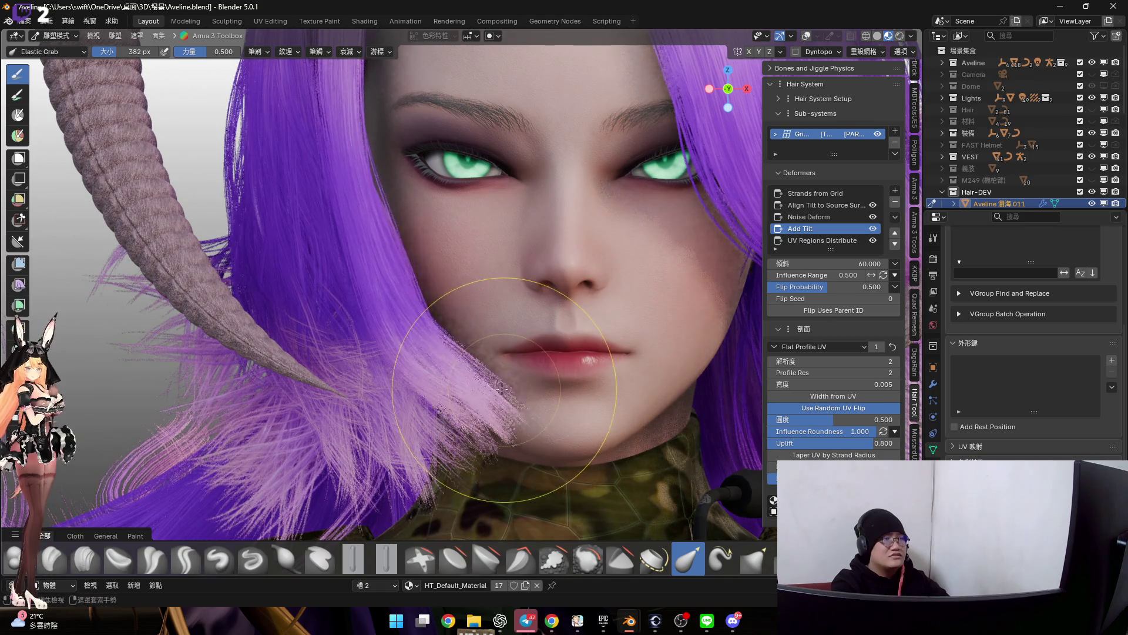
{"action": "left_click", "coordinate": [459, 378]}
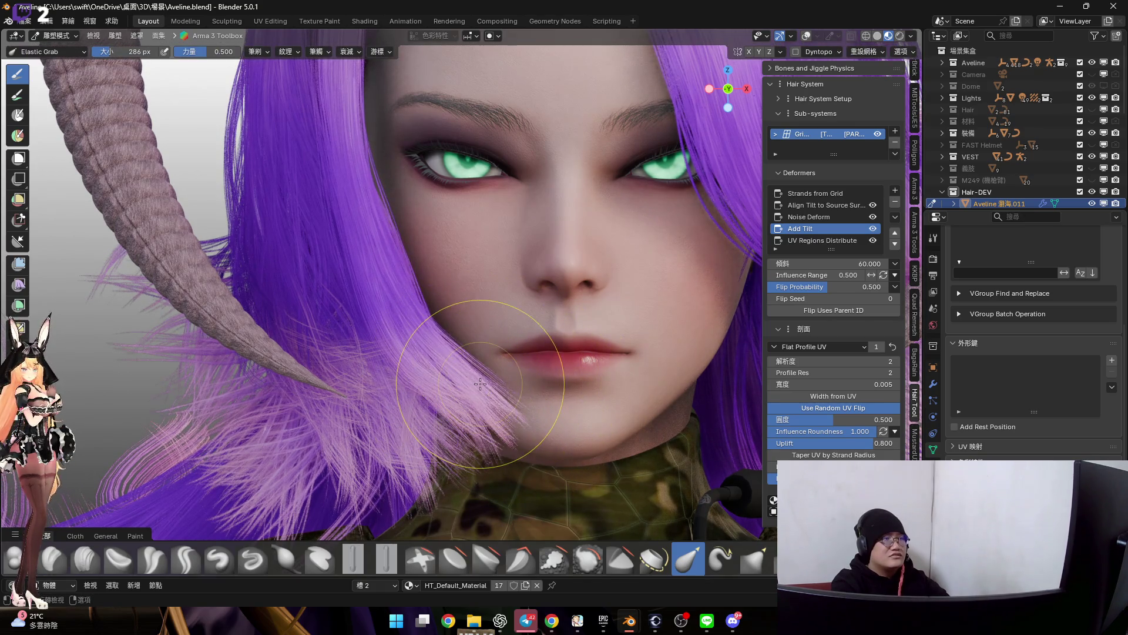
{"action": "left_click_drag", "start_coordinate": [481, 389], "coordinate": [524, 362]}
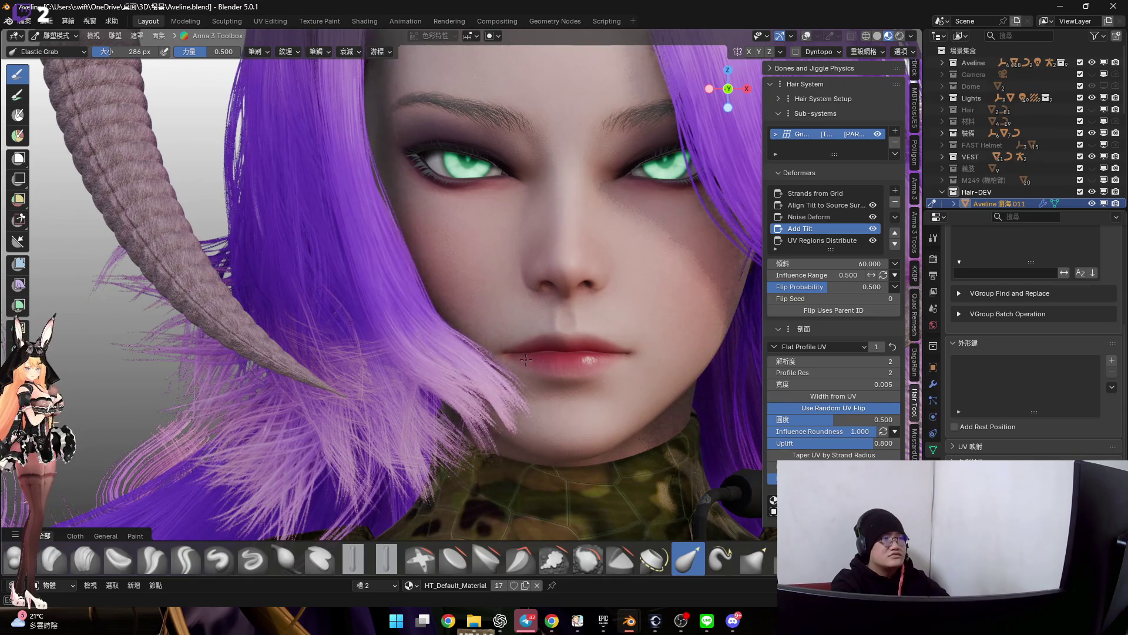
{"action": "mouse_move", "coordinate": [527, 357]}
{"action": "middle_mouse_down"}
{"action": "mouse_move", "coordinate": [455, 370]}
{"action": "mouse_move", "coordinate": [516, 357]}
{"action": "mouse_move", "coordinate": [516, 335]}
{"action": "middle_mouse_up"}
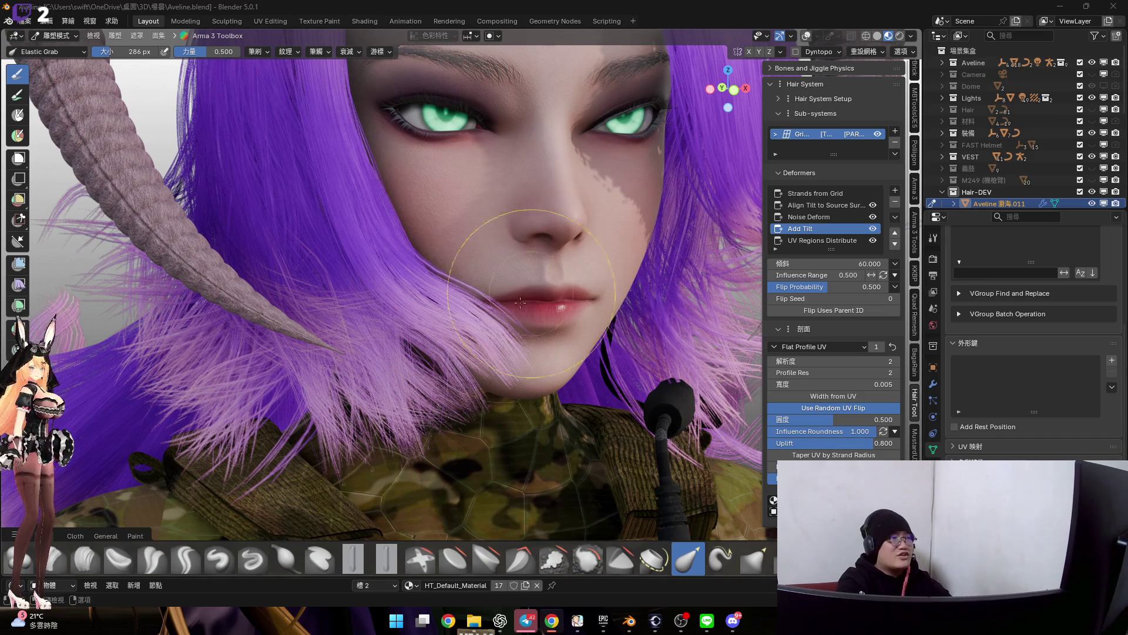
{"action": "left_click_drag", "start_coordinate": [728, 89], "coordinate": [732, 97]}
{"action": "scroll", "coordinate": [539, 317], "scroll_direction": "up", "scroll_amount": 2}
{"action": "scroll", "coordinate": [520, 300], "scroll_direction": "up", "scroll_amount": 2}
{"action": "scroll", "coordinate": [512, 290], "scroll_direction": "up", "scroll_amount": 1}
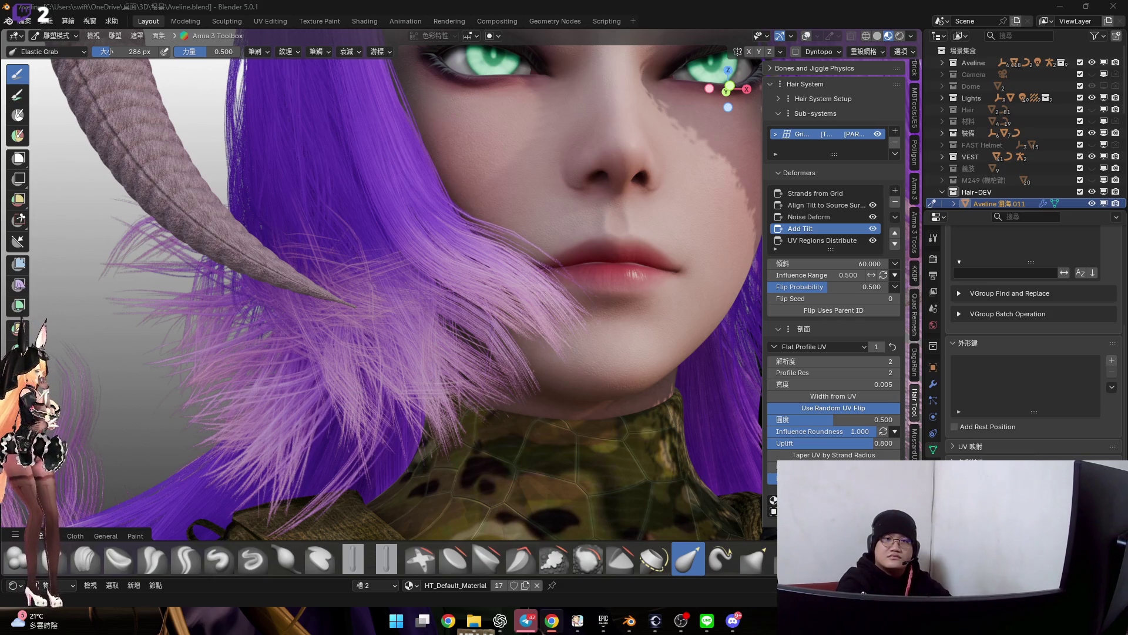
{"action": "middle_click_drag", "start_coordinate": [353, 164], "coordinate": [474, 240]}
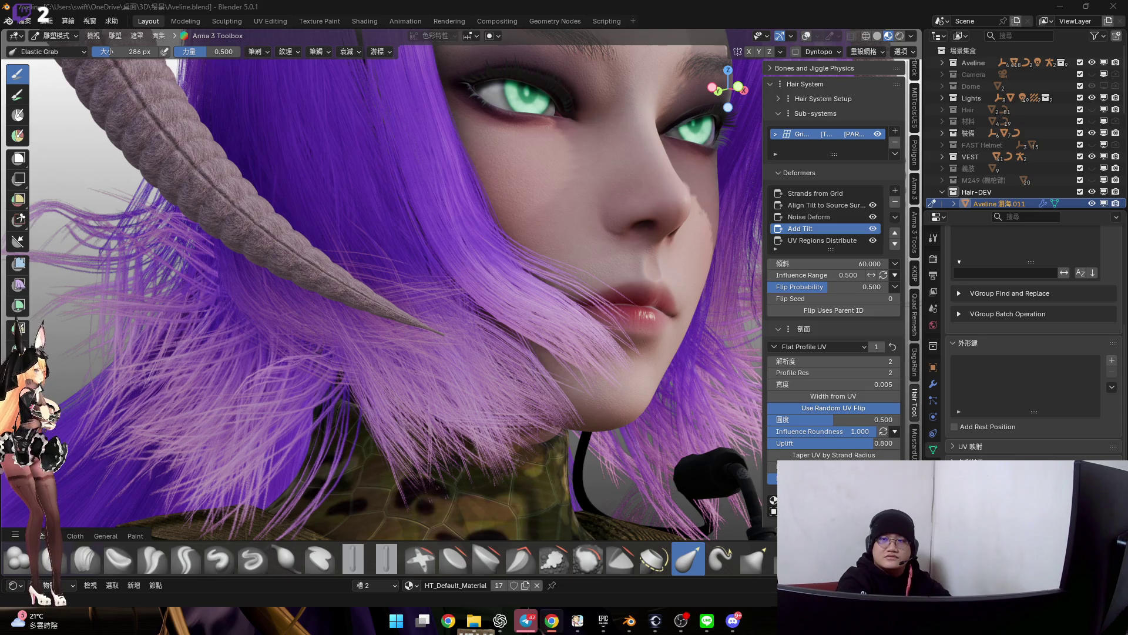
{"action": "middle_click_drag", "start_coordinate": [557, 368], "coordinate": [465, 319]}
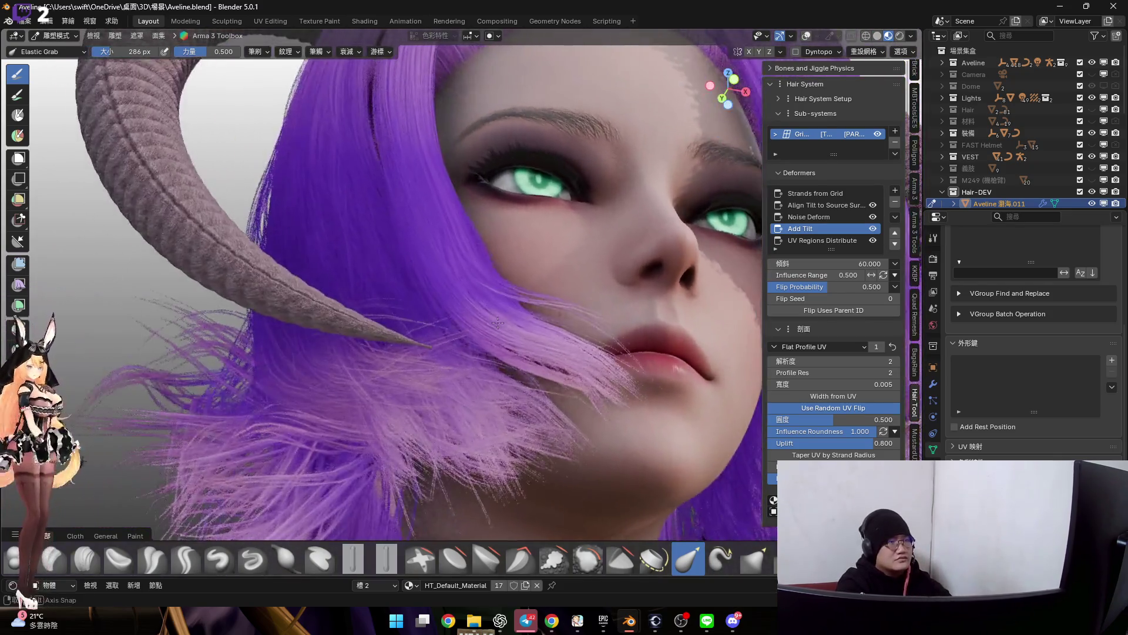
{"action": "mouse_move", "coordinate": [498, 323]}
{"action": "middle_mouse_down"}
{"action": "mouse_move", "coordinate": [456, 296]}
{"action": "mouse_move", "coordinate": [457, 347]}
{"action": "mouse_move", "coordinate": [481, 357]}
{"action": "middle_mouse_up"}
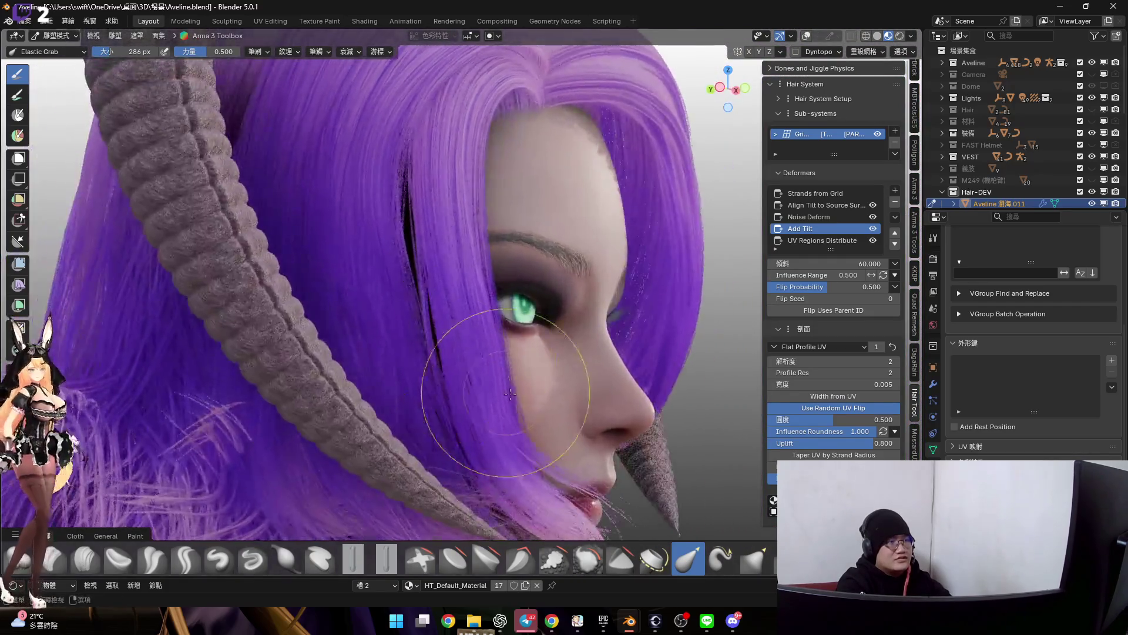
{"action": "key", "text": "ctrl+Tab"}
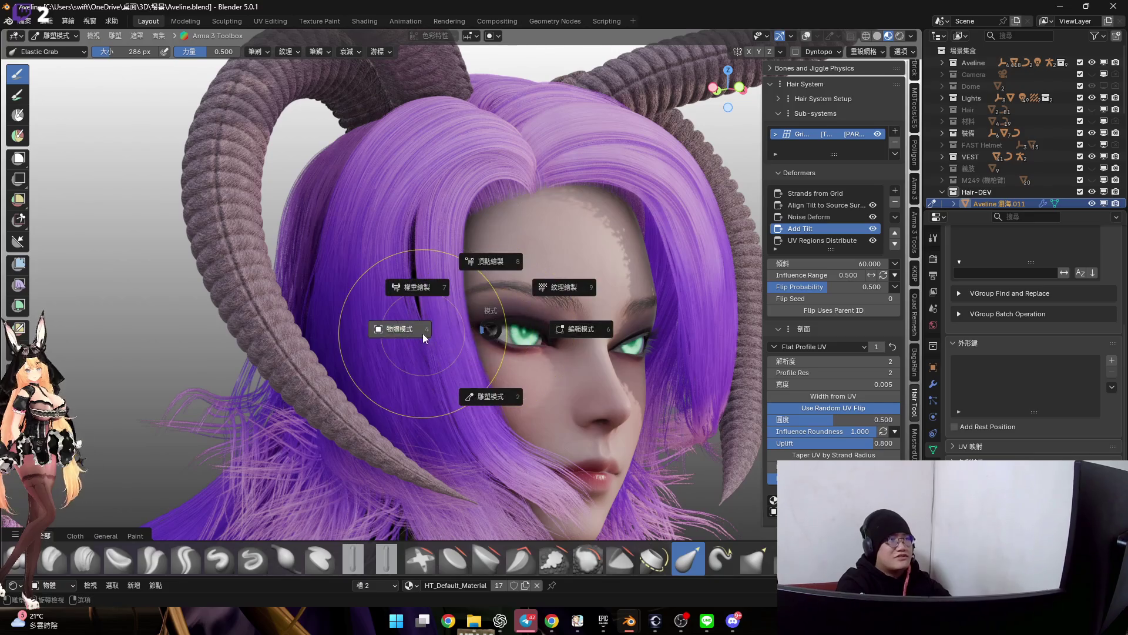
Return to Object Mode, remove the Add Tilt deformer from the hair, and re-enter sculpting to check it
{"action": "left_click", "coordinate": [556, 302]}
{"action": "mouse_move", "coordinate": [554, 303]}
{"action": "middle_mouse_down"}
{"action": "mouse_move", "coordinate": [458, 358]}
{"action": "mouse_move", "coordinate": [467, 336]}
{"action": "middle_mouse_up"}
{"action": "scroll", "coordinate": [486, 276], "scroll_direction": "up", "scroll_amount": 2}
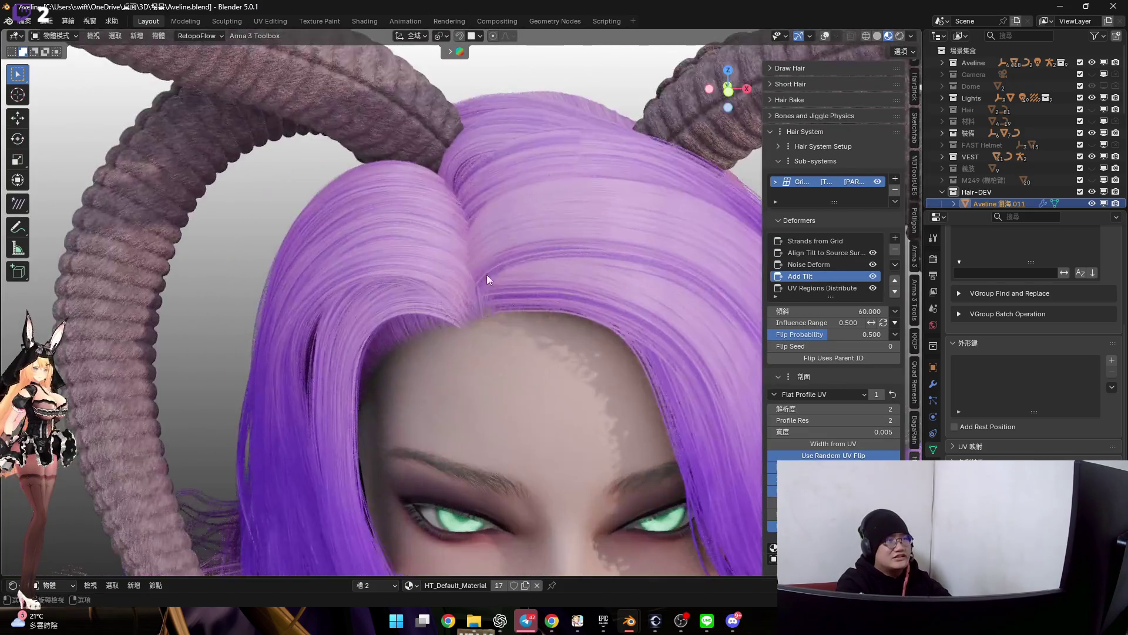
{"action": "scroll", "coordinate": [493, 283], "scroll_direction": "down", "scroll_amount": 3}
{"action": "mouse_move", "coordinate": [532, 288]}
{"action": "middle_mouse_down"}
{"action": "mouse_move", "coordinate": [441, 318]}
{"action": "mouse_move", "coordinate": [480, 372]}
{"action": "mouse_move", "coordinate": [478, 337]}
{"action": "mouse_move", "coordinate": [633, 167]}
{"action": "middle_mouse_up"}
{"action": "scroll", "coordinate": [442, 318], "scroll_direction": "up", "scroll_amount": 2}
{"action": "scroll", "coordinate": [445, 312], "scroll_direction": "up", "scroll_amount": 2}
{"action": "key", "text": "ctrl+z"}
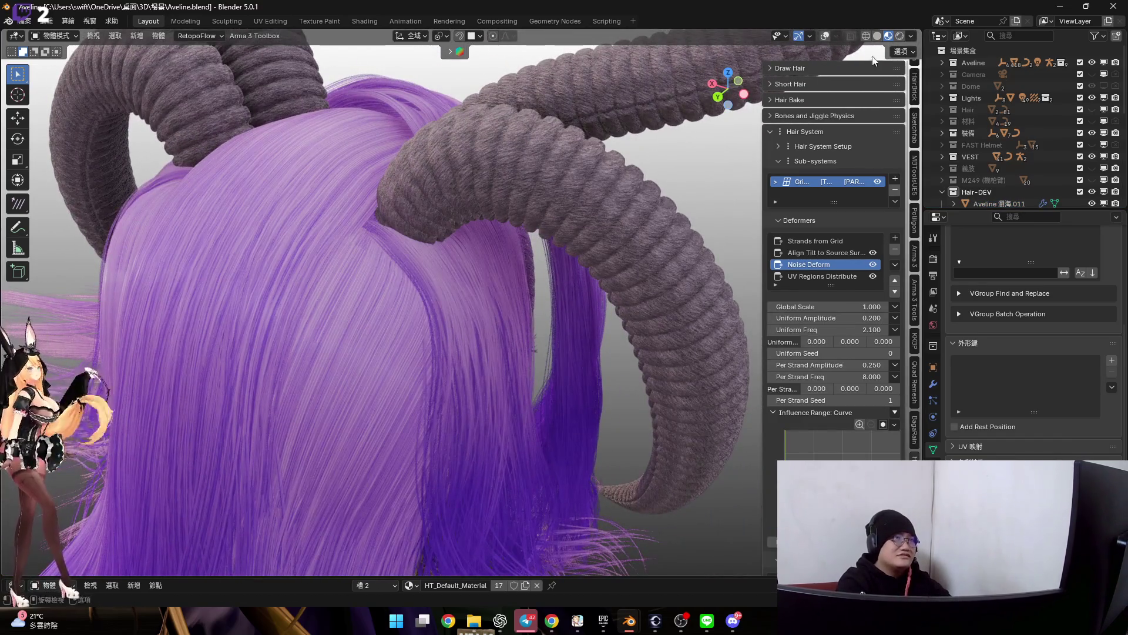
{"action": "scroll", "coordinate": [437, 283], "scroll_direction": "up", "scroll_amount": 2}
{"action": "mouse_move", "coordinate": [437, 284]}
{"action": "middle_mouse_down"}
{"action": "mouse_move", "coordinate": [417, 238]}
{"action": "mouse_move", "coordinate": [448, 257]}
{"action": "mouse_move", "coordinate": [441, 265]}
{"action": "mouse_move", "coordinate": [432, 229]}
{"action": "mouse_move", "coordinate": [441, 189]}
{"action": "mouse_move", "coordinate": [363, 182]}
{"action": "mouse_move", "coordinate": [415, 214]}
{"action": "mouse_move", "coordinate": [414, 239]}
{"action": "mouse_move", "coordinate": [391, 262]}
{"action": "mouse_move", "coordinate": [388, 245]}
{"action": "middle_mouse_up"}
{"action": "key", "text": "ctrl+Tab"}
{"action": "left_click", "coordinate": [450, 291]}
Switch to Object Mode, show the hair object's modifier settings and turn on viewport overlays
{"action": "key", "text": "ctrl+Tab"}
{"action": "key", "text": "4"}
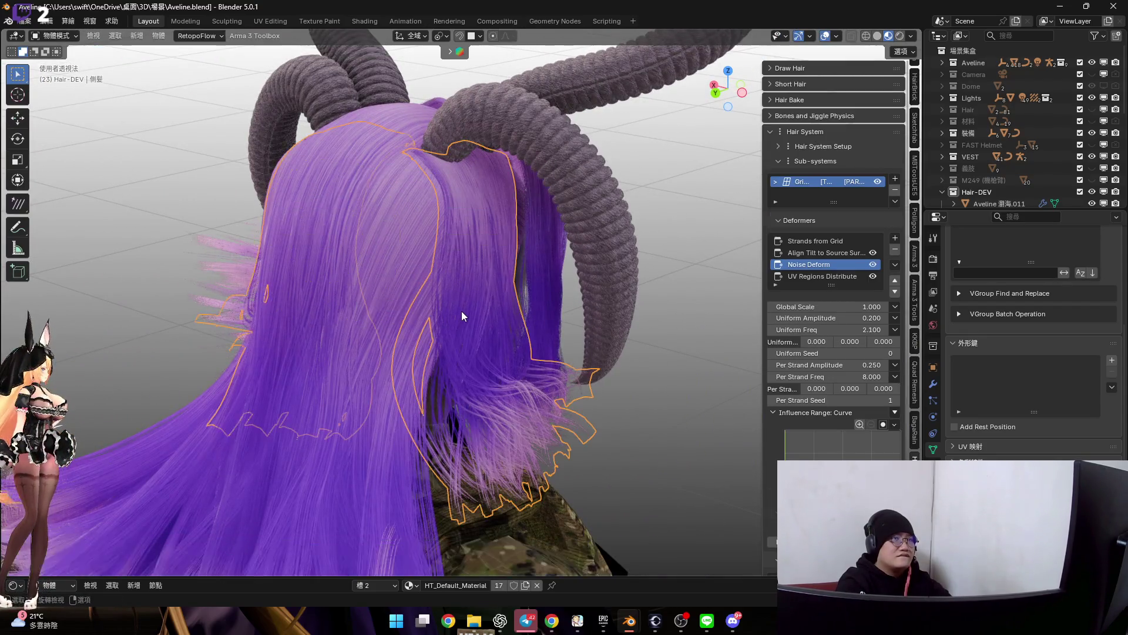
{"action": "scroll", "coordinate": [482, 281], "scroll_direction": "up", "scroll_amount": 2}
{"action": "mouse_move", "coordinate": [523, 300]}
{"action": "middle_mouse_down"}
{"action": "mouse_move", "coordinate": [521, 290]}
{"action": "mouse_move", "coordinate": [521, 318]}
{"action": "mouse_move", "coordinate": [582, 374]}
{"action": "mouse_move", "coordinate": [497, 297]}
{"action": "mouse_move", "coordinate": [451, 285]}
{"action": "mouse_move", "coordinate": [492, 297]}
{"action": "middle_mouse_up"}
{"action": "scroll", "coordinate": [1005, 53], "scroll_direction": "down", "scroll_amount": 3}
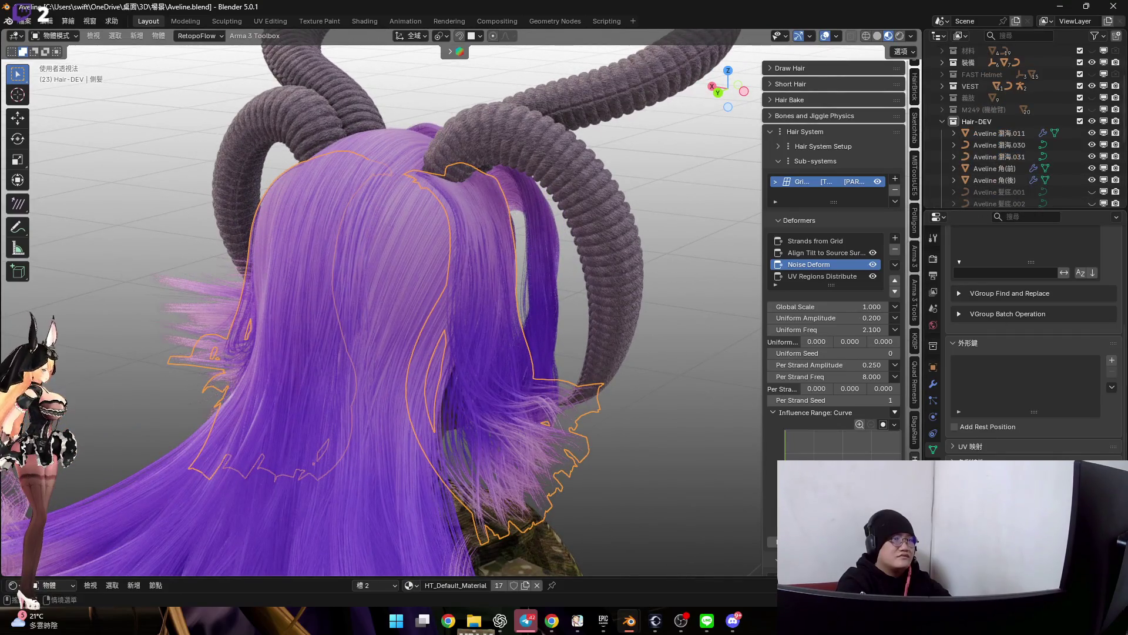
{"action": "left_click", "coordinate": [933, 385]}
{"action": "middle_click_drag", "start_coordinate": [512, 292], "coordinate": [468, 265]}
{"action": "mouse_move", "coordinate": [618, 105]}
{"action": "middle_mouse_down"}
{"action": "mouse_move", "coordinate": [497, 151]}
{"action": "mouse_move", "coordinate": [471, 202]}
{"action": "mouse_move", "coordinate": [514, 329]}
{"action": "mouse_move", "coordinate": [466, 198]}
{"action": "mouse_move", "coordinate": [518, 240]}
{"action": "mouse_move", "coordinate": [503, 276]}
{"action": "mouse_move", "coordinate": [544, 308]}
{"action": "middle_mouse_up"}
{"action": "scroll", "coordinate": [504, 276], "scroll_direction": "up", "scroll_amount": 3}
{"action": "scroll", "coordinate": [490, 282], "scroll_direction": "down", "scroll_amount": 4}
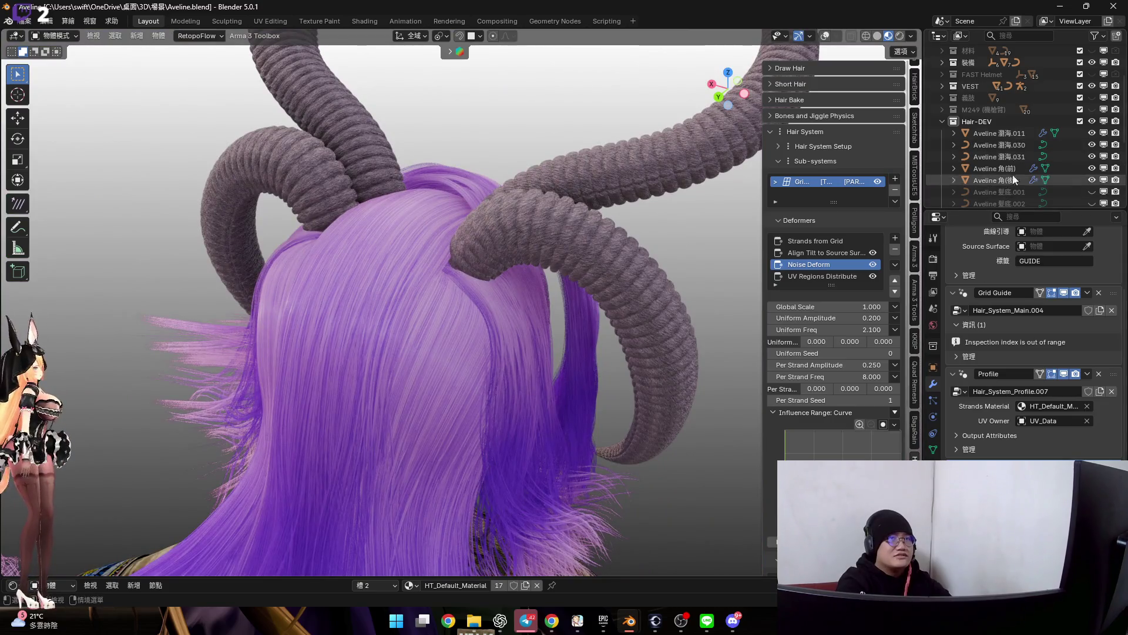
{"action": "left_click", "coordinate": [826, 36]}
{"action": "mouse_move", "coordinate": [507, 285]}
{"action": "middle_mouse_down"}
{"action": "mouse_move", "coordinate": [496, 281]}
{"action": "mouse_move", "coordinate": [509, 290]}
{"action": "middle_mouse_up"}
{"action": "key", "text": "ctrl+Tab"}
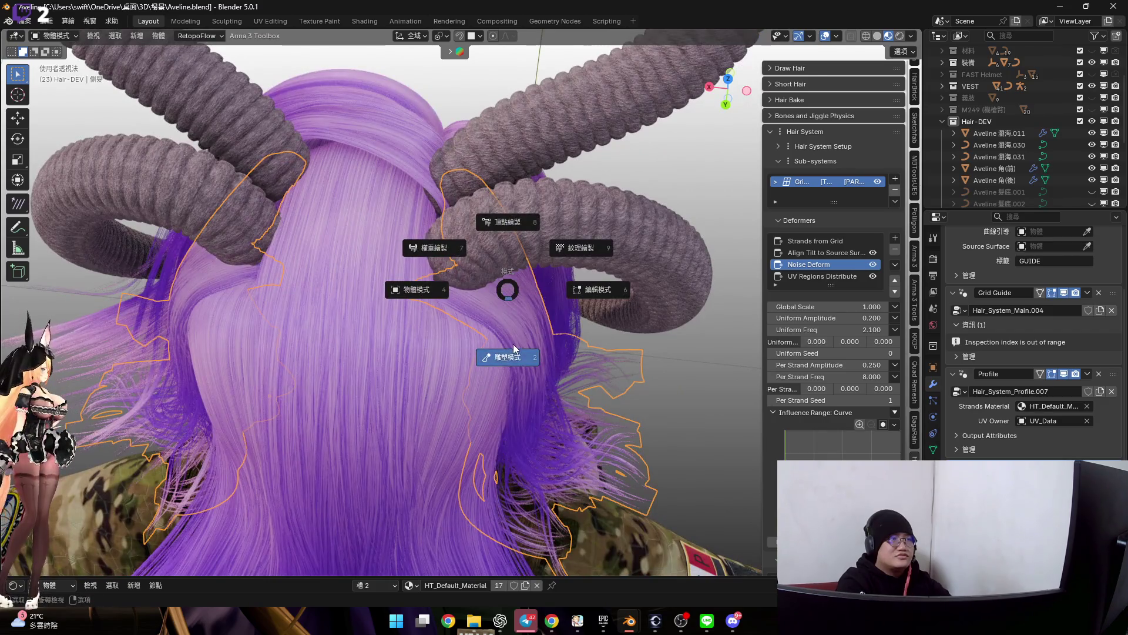
Enter Sculpt Mode on the hair, briefly inspect the curves in Edit Mode near the horns, and return to sculpting
{"action": "left_click", "coordinate": [514, 344]}
{"action": "middle_click_drag", "start_coordinate": [513, 344], "coordinate": [551, 234]}
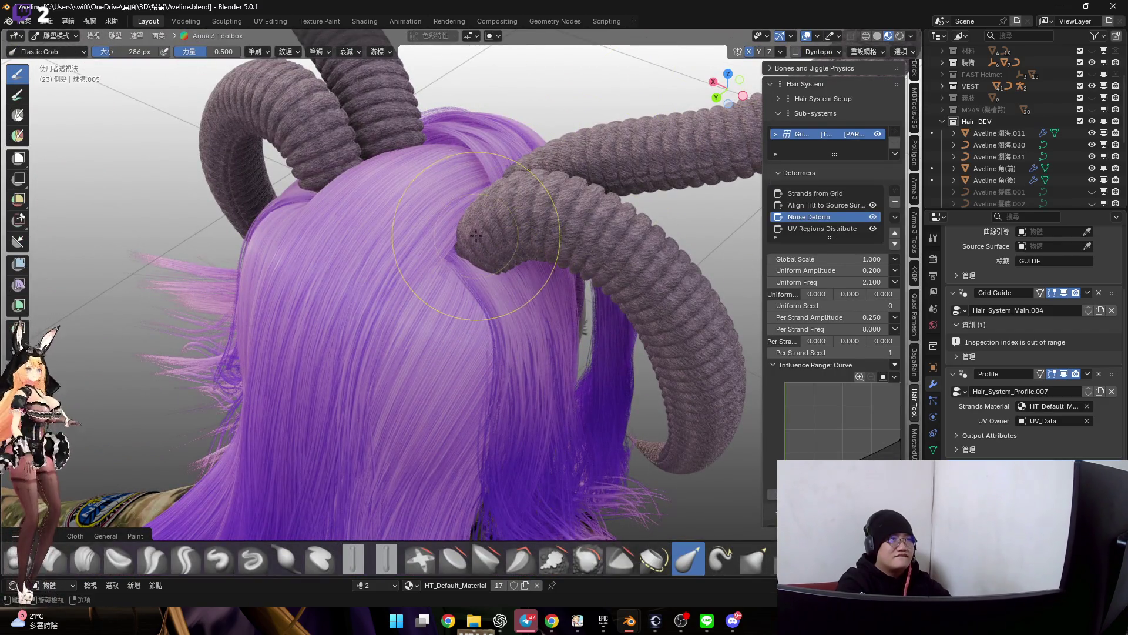
{"action": "scroll", "coordinate": [476, 235], "scroll_direction": "up", "scroll_amount": 3}
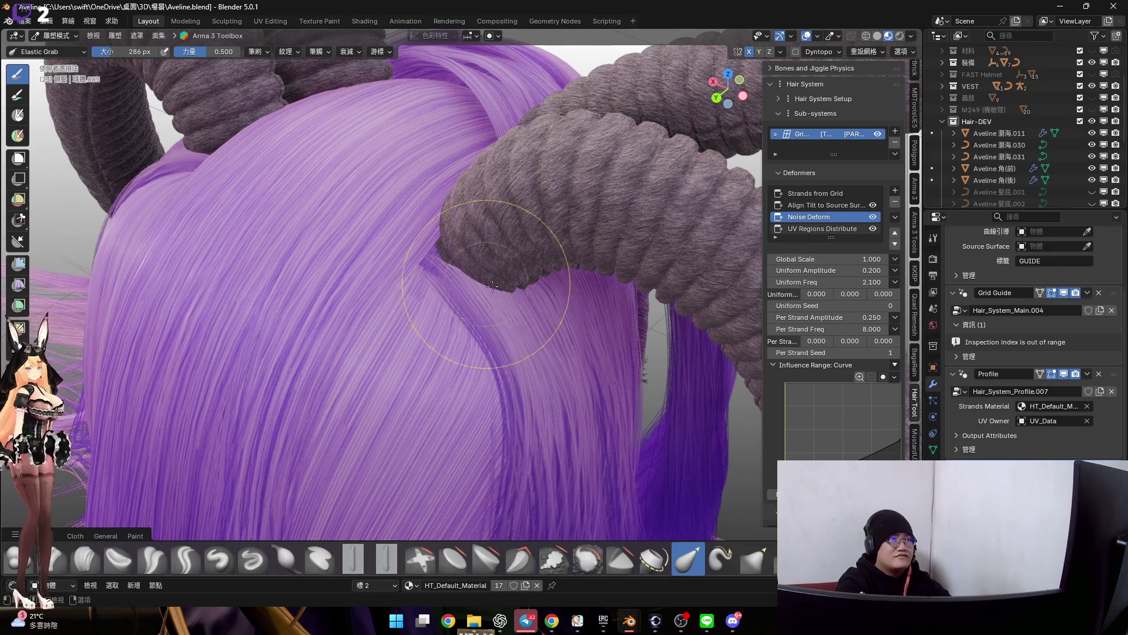
{"action": "scroll", "coordinate": [510, 304], "scroll_direction": "down", "scroll_amount": 3}
{"action": "middle_click_drag", "start_coordinate": [517, 327], "coordinate": [529, 221]}
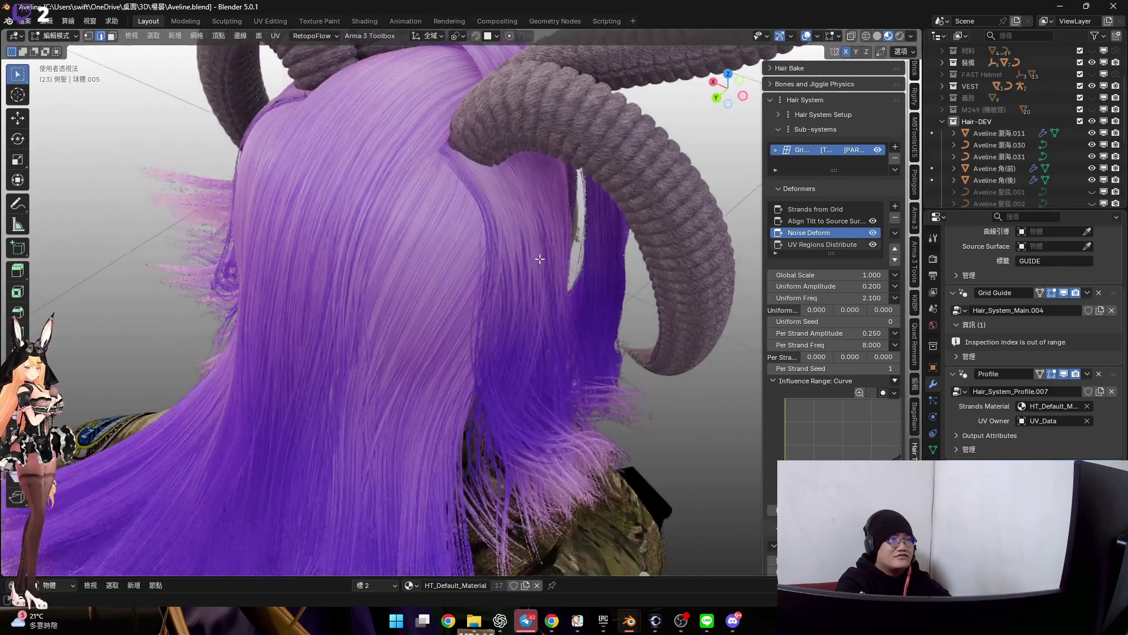
{"action": "key", "text": "Tab"}
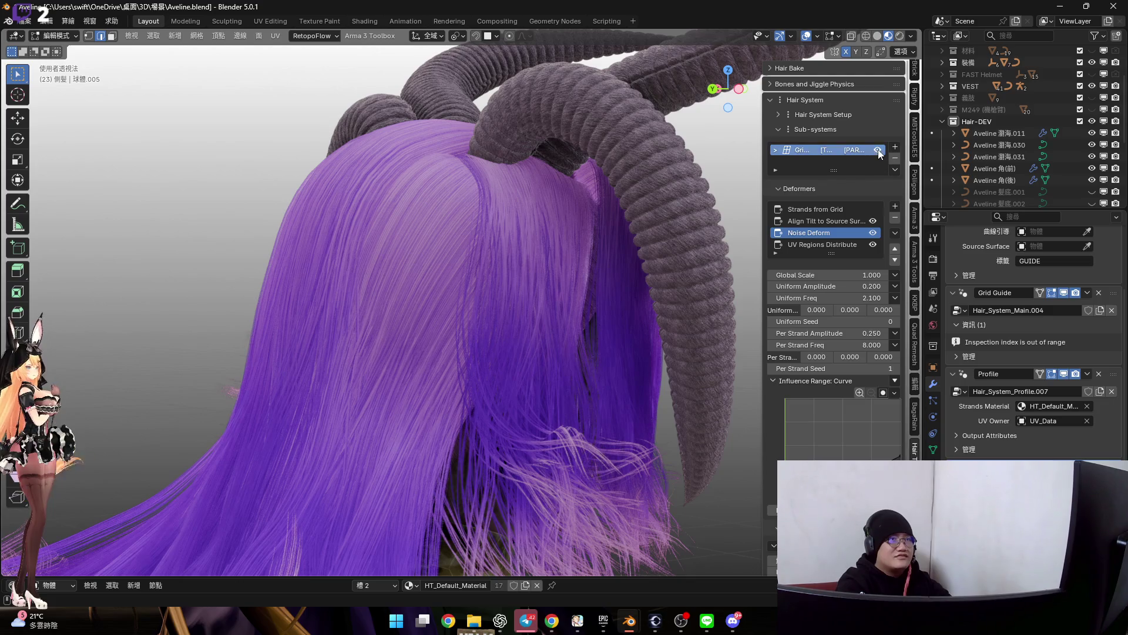
{"action": "mouse_move", "coordinate": [564, 291]}
{"action": "middle_mouse_down"}
{"action": "mouse_move", "coordinate": [621, 283]}
{"action": "mouse_move", "coordinate": [675, 234]}
{"action": "middle_mouse_up"}
{"action": "middle_click_drag", "start_coordinate": [882, 155], "coordinate": [902, 68]}
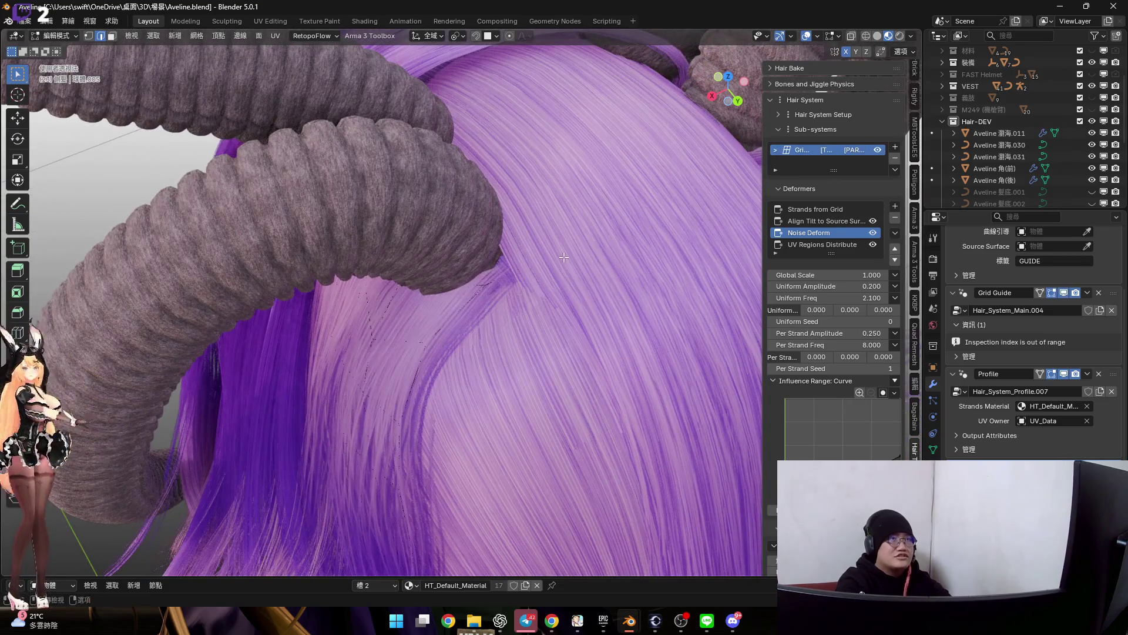
{"action": "key", "text": "Tab"}
{"action": "mouse_move", "coordinate": [540, 255]}
{"action": "middle_mouse_down"}
{"action": "mouse_move", "coordinate": [494, 246]}
{"action": "mouse_move", "coordinate": [525, 247]}
{"action": "middle_mouse_up"}
Set the Grab brush to 294 px, zoomed toward the horn base
{"action": "key", "text": "f"}
{"action": "left_click", "coordinate": [563, 282]}
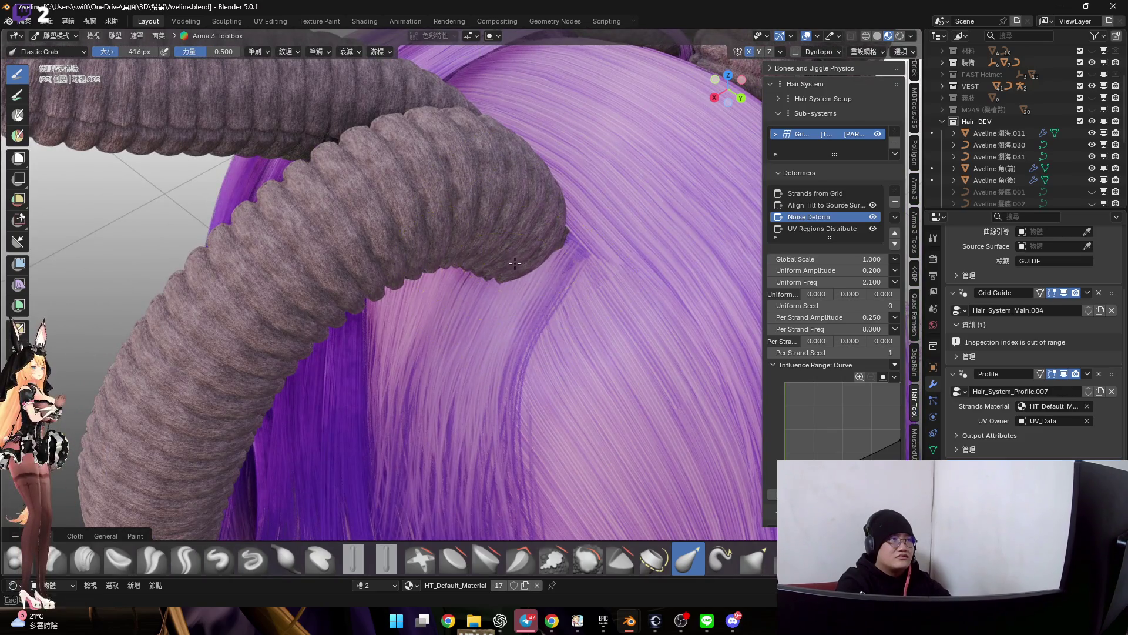
{"action": "mouse_move", "coordinate": [508, 272]}
{"action": "middle_mouse_down"}
{"action": "mouse_move", "coordinate": [494, 221]}
{"action": "mouse_move", "coordinate": [523, 238]}
{"action": "mouse_move", "coordinate": [492, 315]}
{"action": "mouse_move", "coordinate": [443, 257]}
{"action": "mouse_move", "coordinate": [327, 291]}
{"action": "mouse_move", "coordinate": [344, 277]}
{"action": "mouse_move", "coordinate": [406, 287]}
{"action": "mouse_move", "coordinate": [418, 250]}
{"action": "middle_mouse_up"}
{"action": "key", "text": "f"}
{"action": "left_click", "coordinate": [529, 224]}
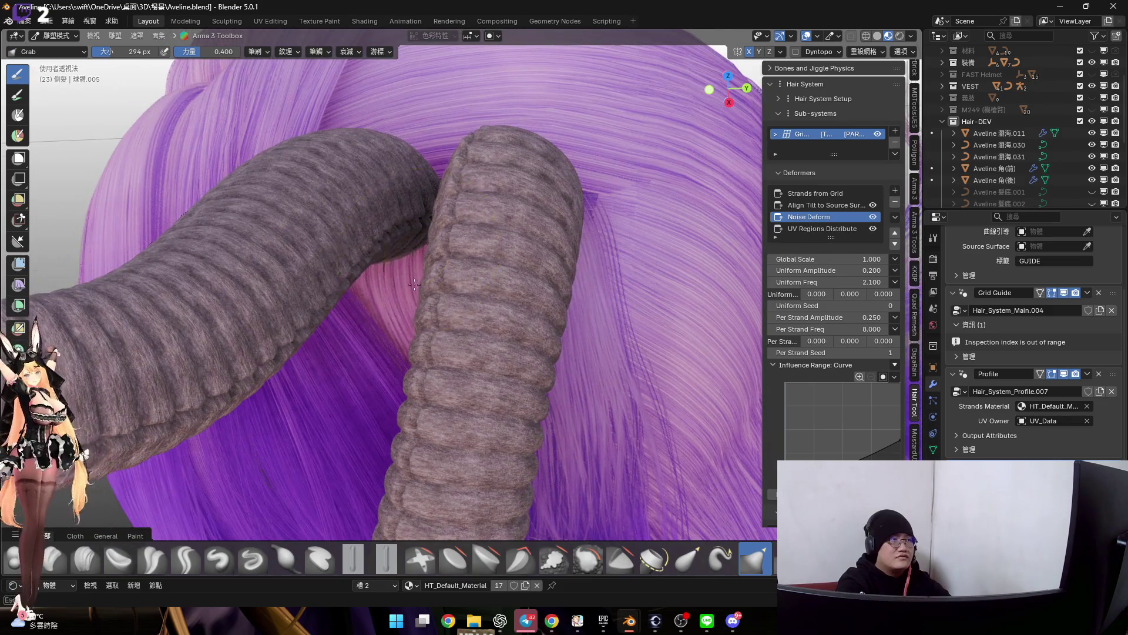
{"action": "mouse_move", "coordinate": [417, 298]}
{"action": "middle_mouse_down"}
{"action": "mouse_move", "coordinate": [415, 265]}
{"action": "mouse_move", "coordinate": [433, 271]}
{"action": "middle_mouse_up"}
{"action": "scroll", "coordinate": [433, 271], "scroll_direction": "up", "scroll_amount": 3}
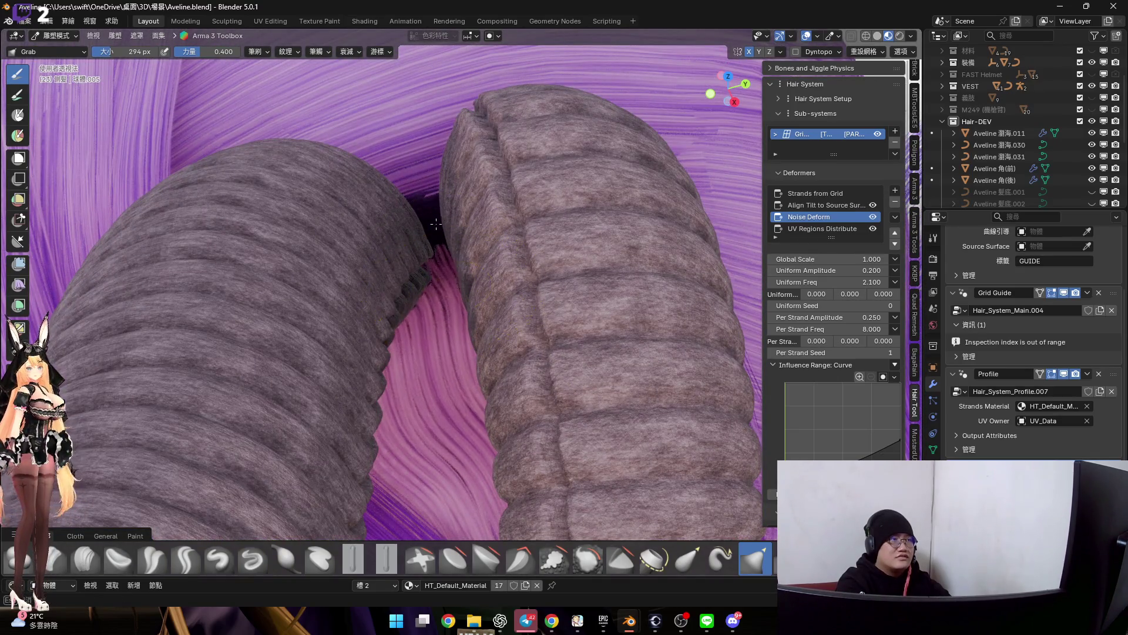
{"action": "middle_click_drag", "start_coordinate": [428, 204], "coordinate": [460, 383]}
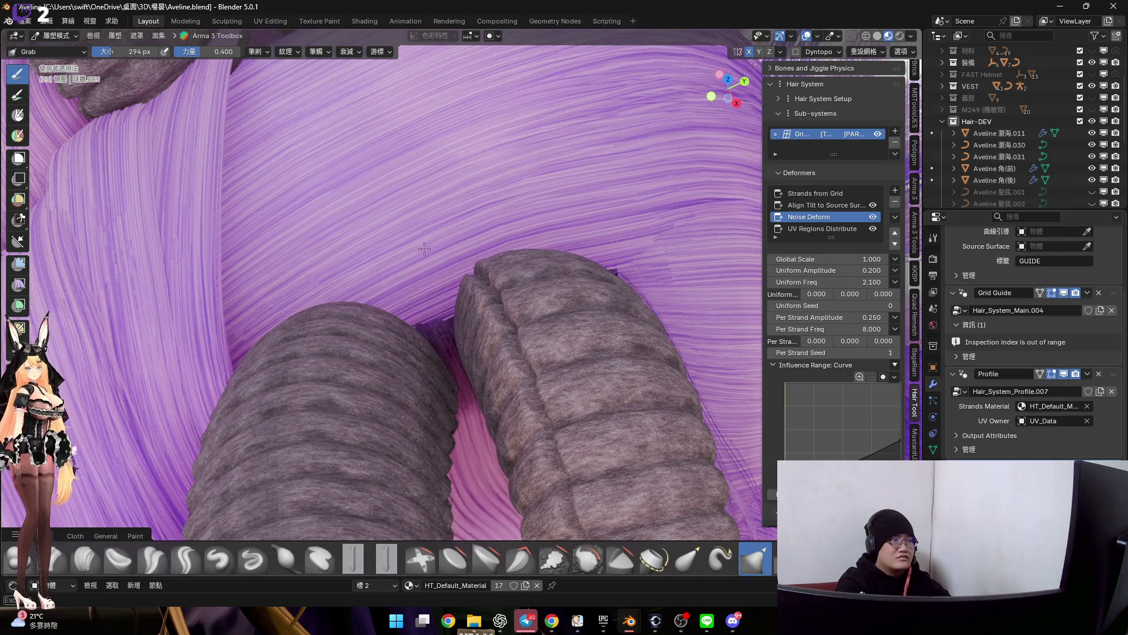
{"action": "mouse_move", "coordinate": [436, 287]}
{"action": "middle_mouse_down"}
{"action": "mouse_move", "coordinate": [441, 340]}
{"action": "mouse_move", "coordinate": [527, 359]}
{"action": "mouse_move", "coordinate": [439, 341]}
{"action": "middle_mouse_up"}
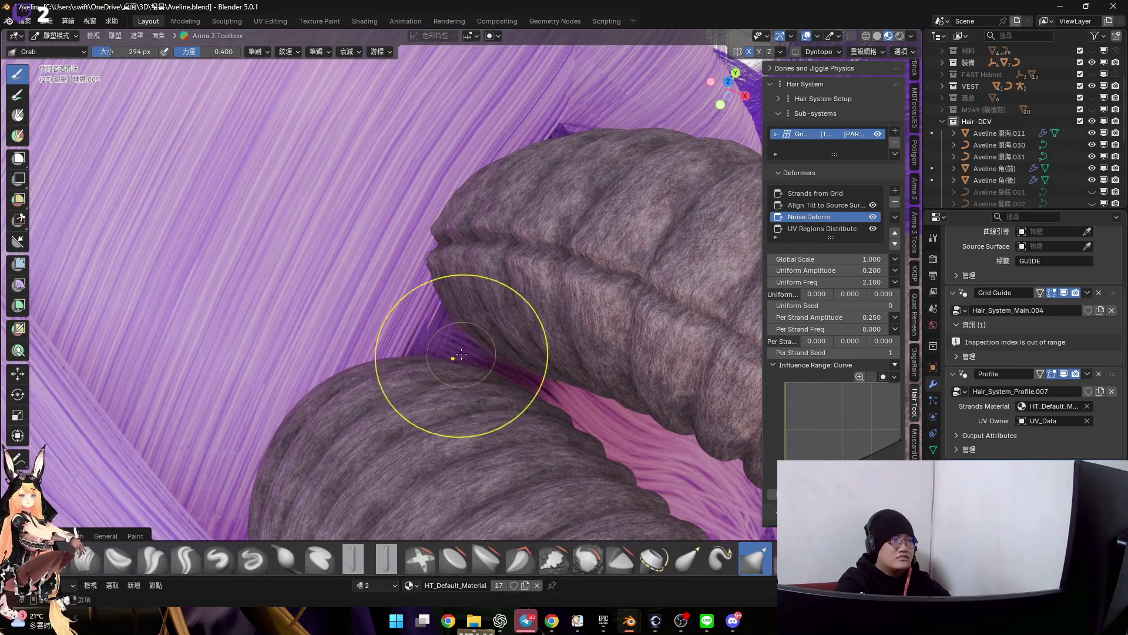
{"action": "mouse_move", "coordinate": [492, 374]}
{"action": "middle_mouse_down"}
{"action": "mouse_move", "coordinate": [517, 277]}
{"action": "mouse_move", "coordinate": [490, 331]}
{"action": "mouse_move", "coordinate": [459, 352]}
{"action": "mouse_move", "coordinate": [465, 344]}
{"action": "middle_mouse_up"}
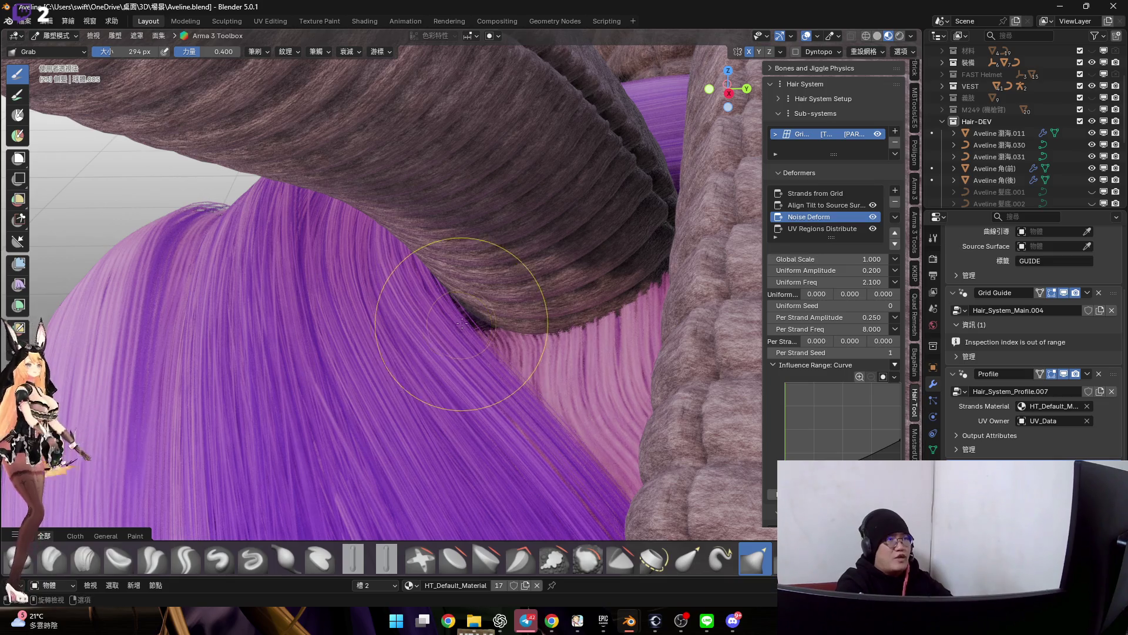
{"action": "mouse_move", "coordinate": [488, 334]}
{"action": "middle_mouse_down"}
{"action": "mouse_move", "coordinate": [493, 362]}
{"action": "mouse_move", "coordinate": [482, 335]}
{"action": "middle_mouse_up"}
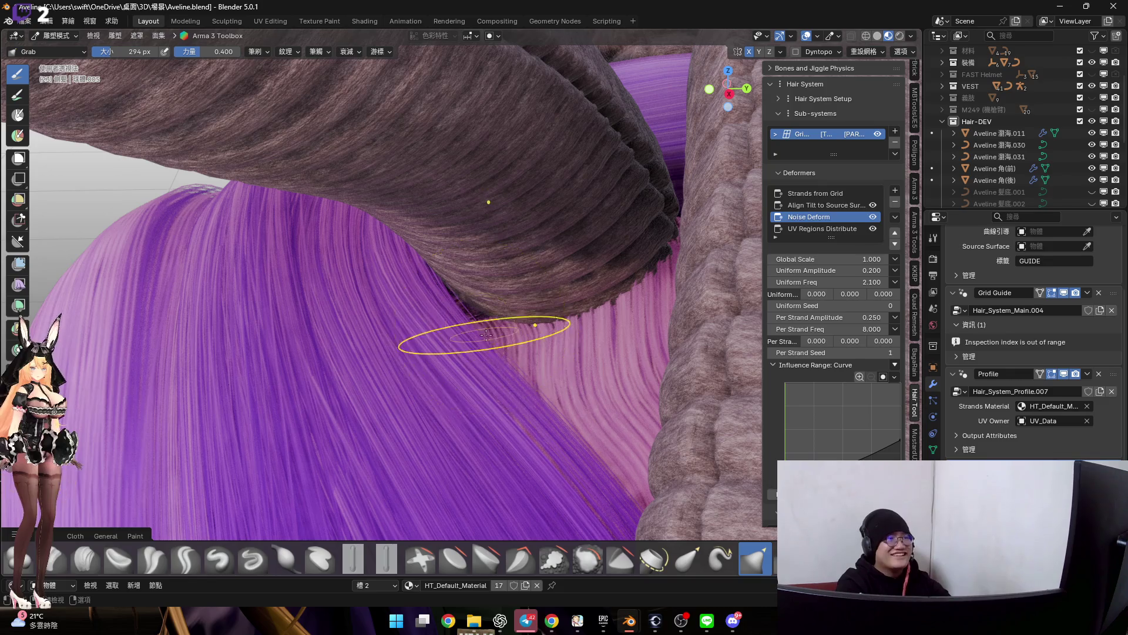
{"action": "mouse_move", "coordinate": [487, 333]}
{"action": "middle_mouse_down"}
{"action": "mouse_move", "coordinate": [482, 348]}
{"action": "mouse_move", "coordinate": [493, 342]}
{"action": "mouse_move", "coordinate": [484, 331]}
{"action": "middle_mouse_up"}
{"action": "scroll", "coordinate": [483, 331], "scroll_direction": "down", "scroll_amount": 2}
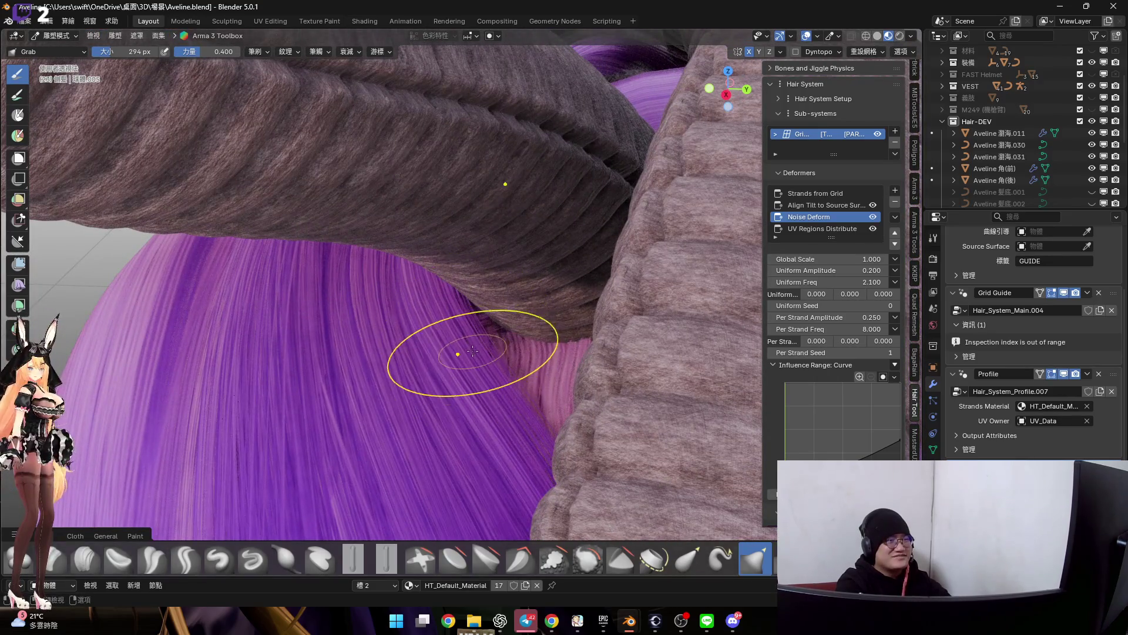